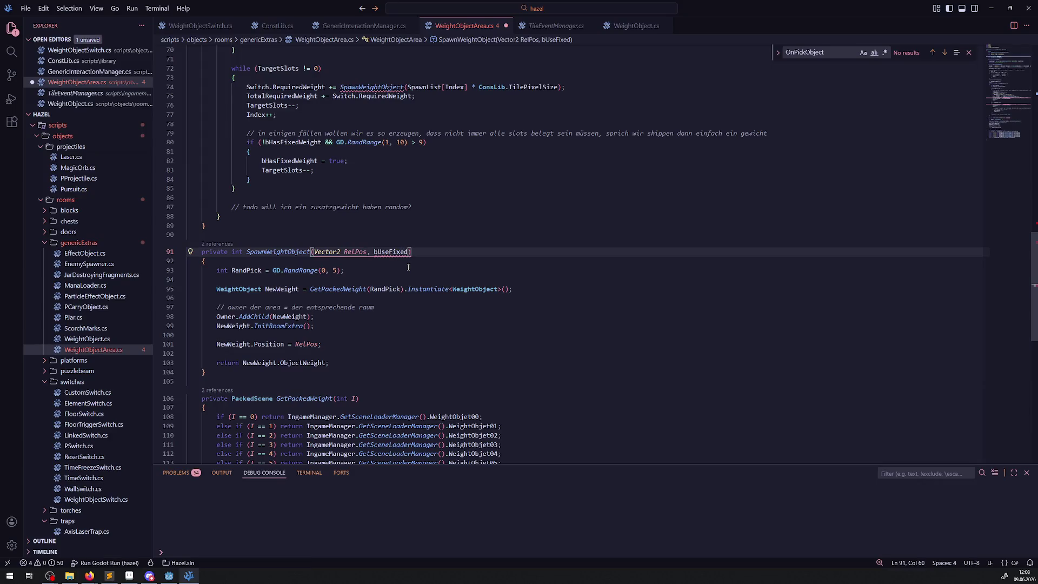
- Make the parameter bUseFixedPick = false and pass ', true' in the fixed-weight SpawnWeightObject call
{"action": "type", "text": "Pick = f"}
{"action": "type", "text": "alse"}
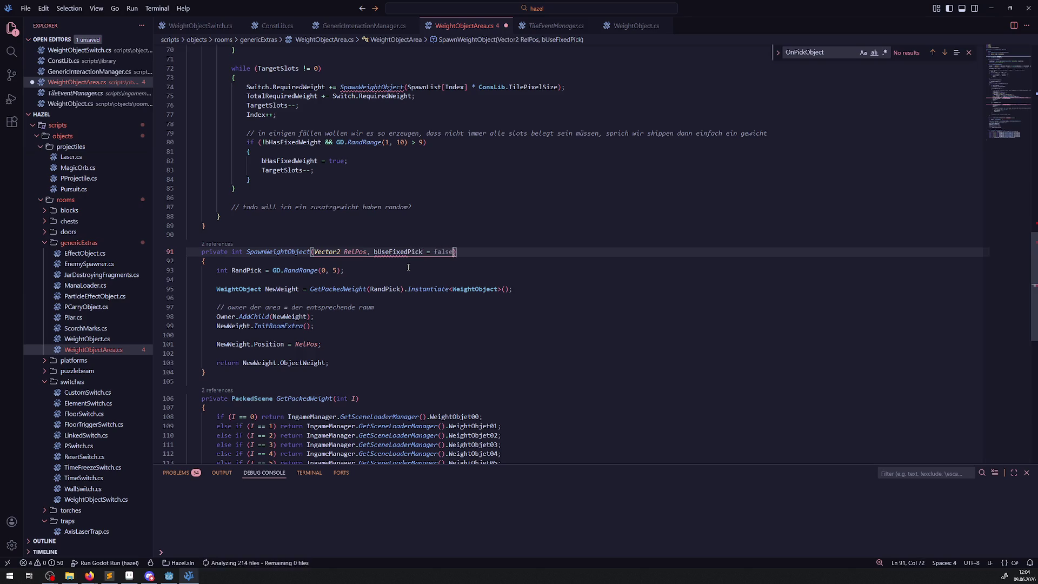
{"action": "key", "text": "ctrl+s"}
{"action": "double_click", "coordinate": [284, 252]}
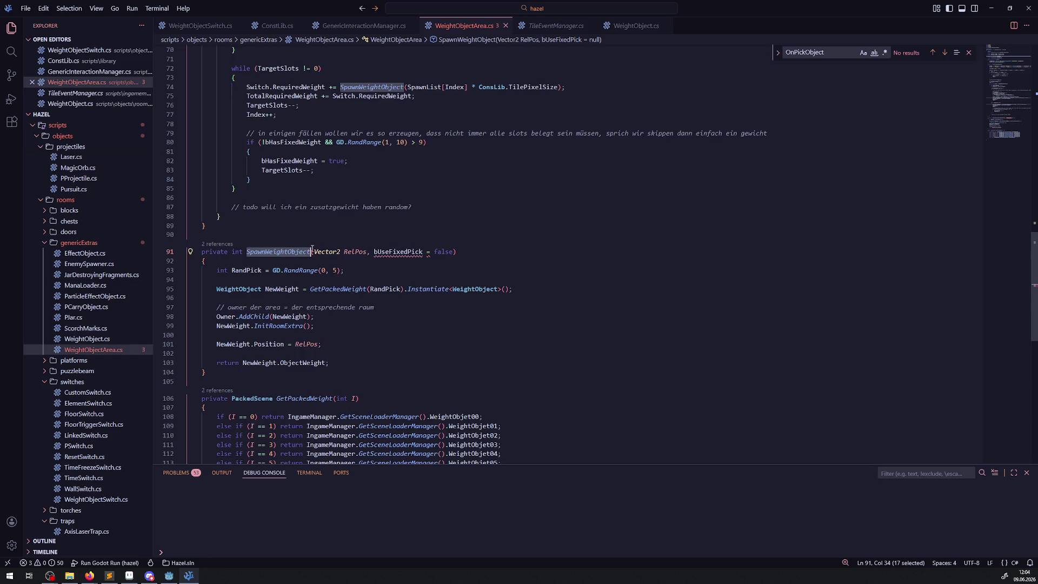
{"action": "scroll", "scroll_direction": "up", "scroll_amount": 3}
{"action": "left_click", "coordinate": [574, 198]}
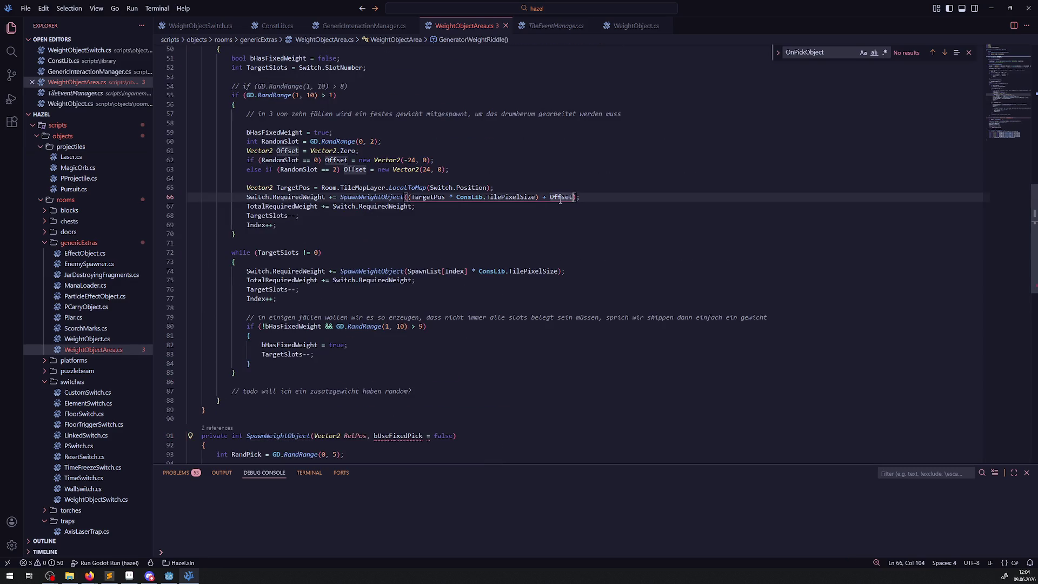
{"action": "type", "text": ", true"}
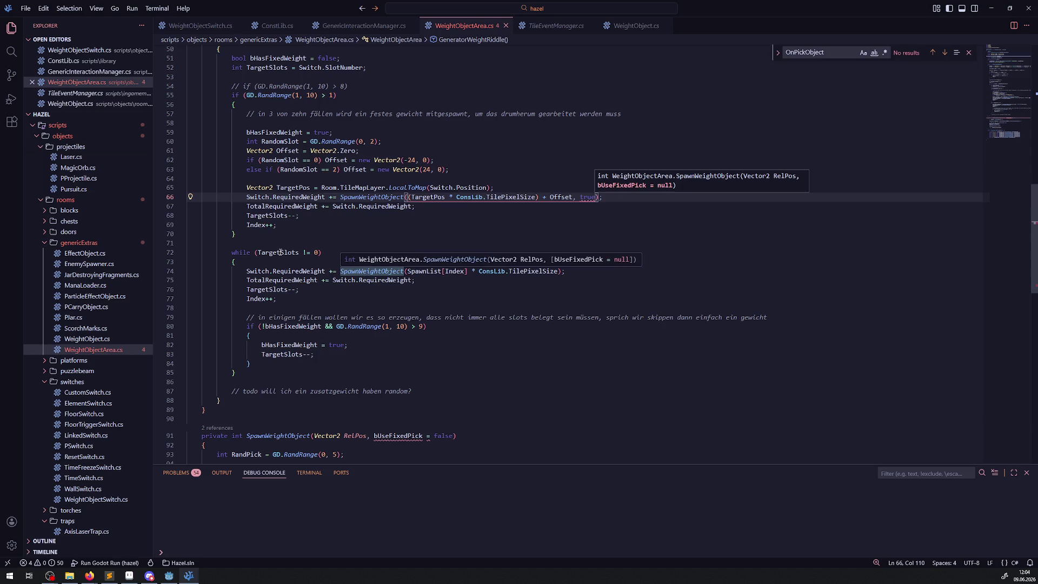
- Insert the comment '// normale gewichte' above the normal-weights while loop and save
{"action": "left_click", "coordinate": [276, 243]}
{"action": "key", "text": "Return"}
{"action": "type", "text": "// normale gew"}
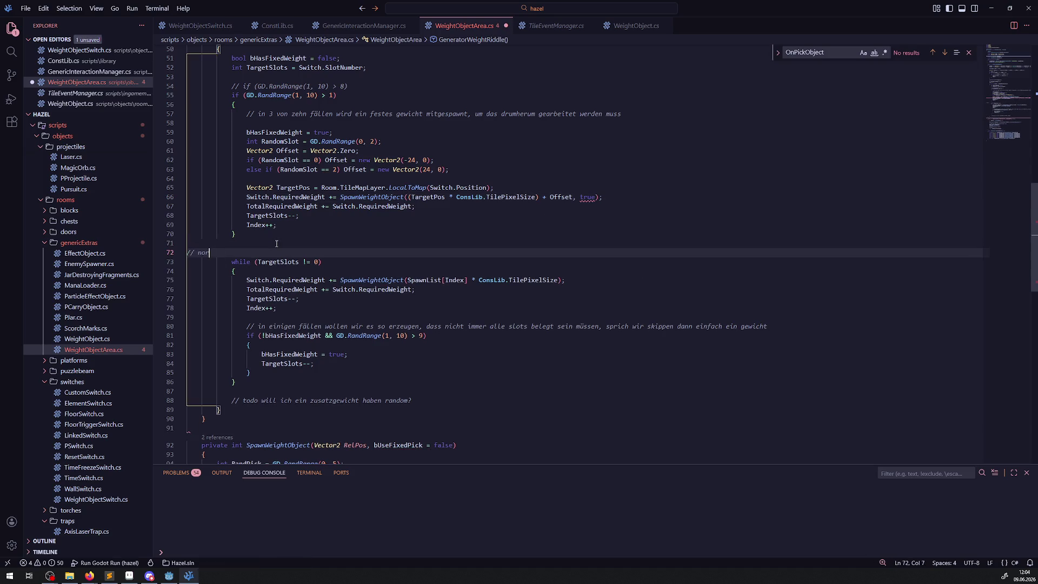
{"action": "type", "text": "ichte"}
{"action": "key", "text": "ctrl+s"}
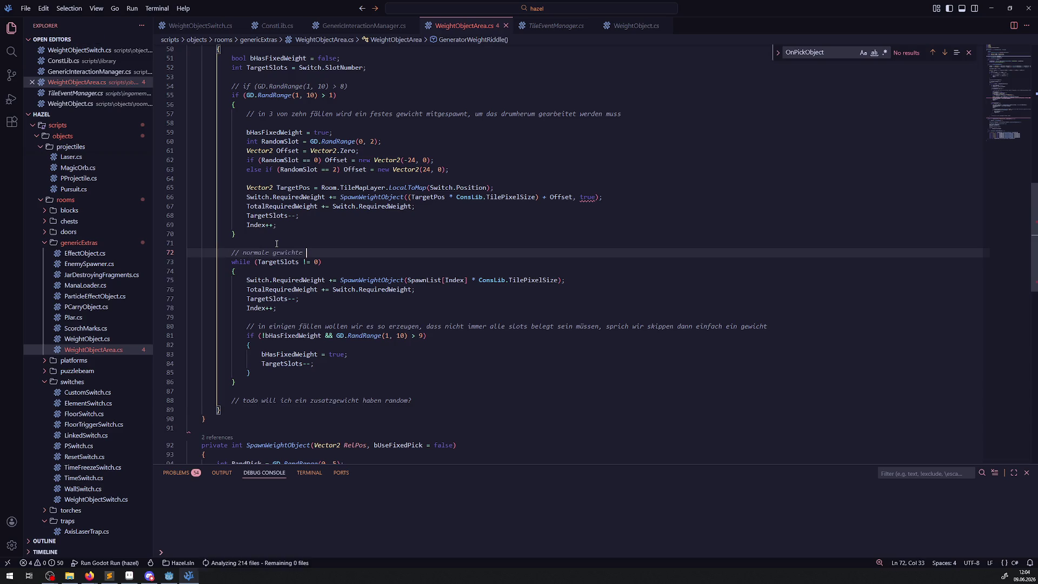
{"action": "scroll", "scroll_direction": "down", "scroll_amount": 3}
{"action": "scroll", "scroll_direction": "down", "scroll_amount": 3}
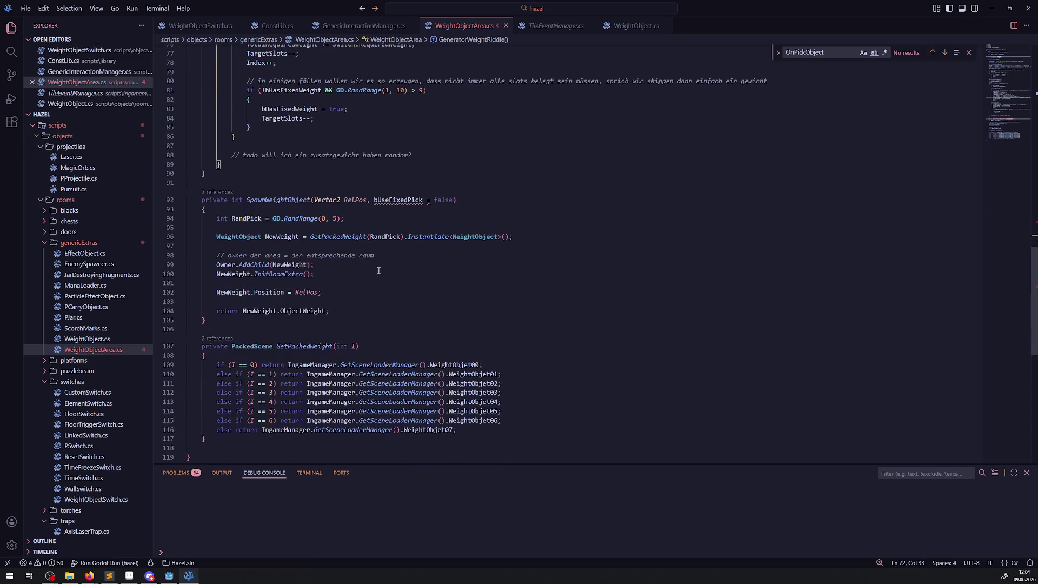
- Type the parameter as bool, set RandPick = 0, and start an if (bUseFixedPick) branch
{"action": "left_click", "coordinate": [373, 200]}
{"action": "type", "text": "bool"}
{"action": "key", "text": "ctrl+s"}
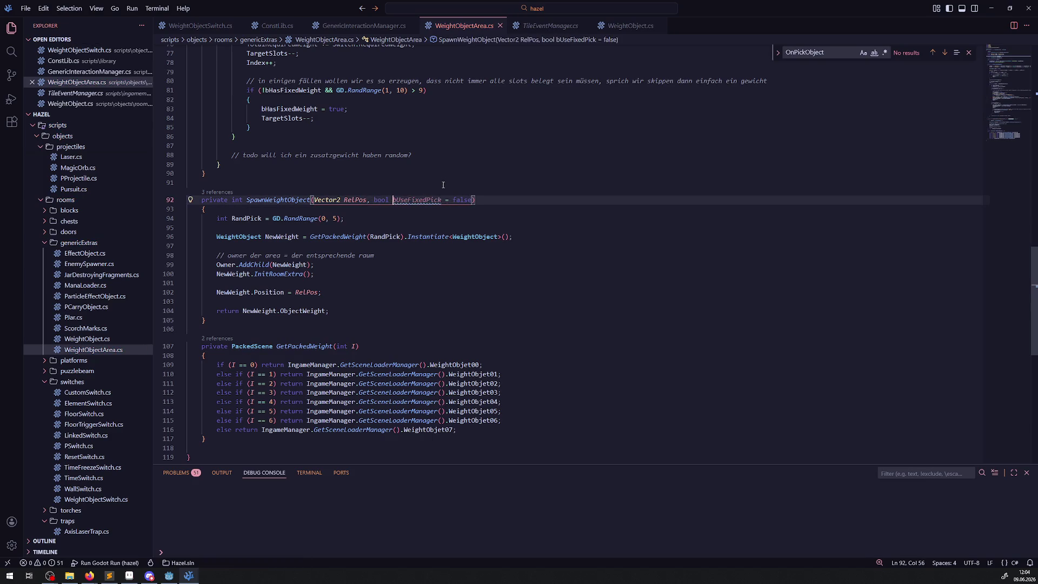
{"action": "key", "text": "ctrl+shift+Right"}
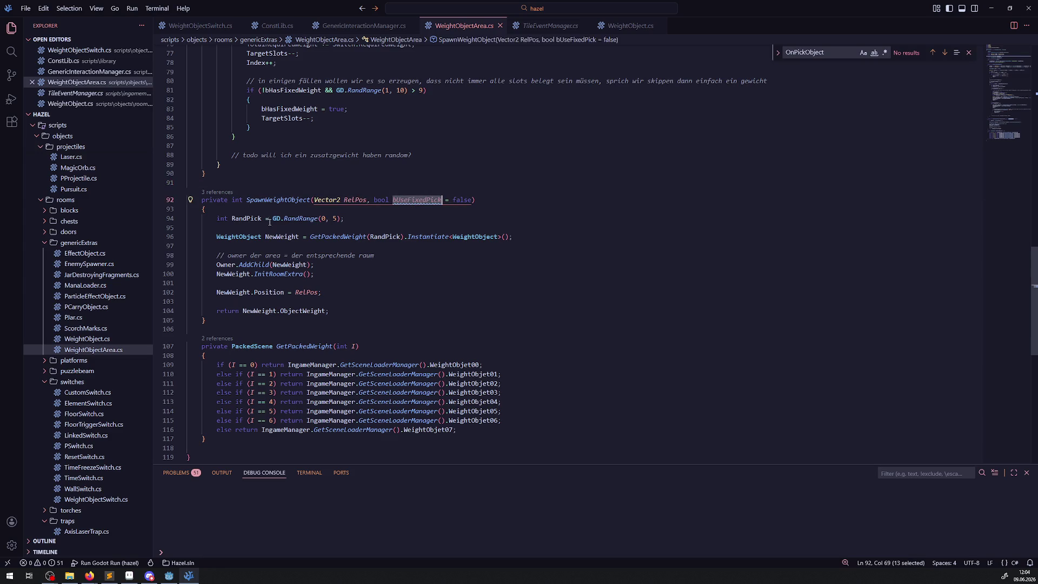
{"action": "left_click", "coordinate": [270, 220]}
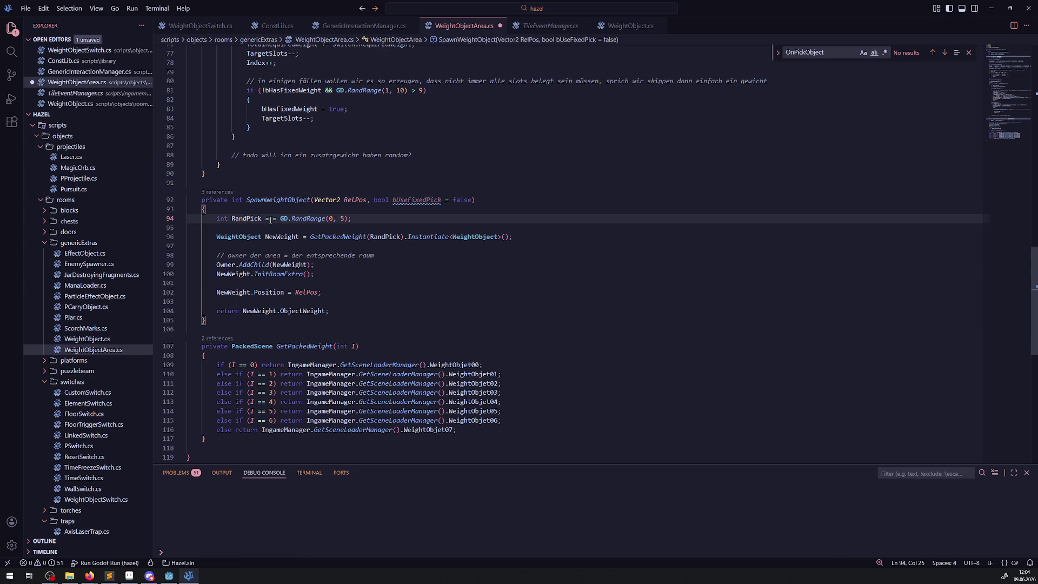
{"action": "type", "text": "0"}
{"action": "key", "text": "Return"}
{"action": "type", "text": "if(bUseFixedPick"}
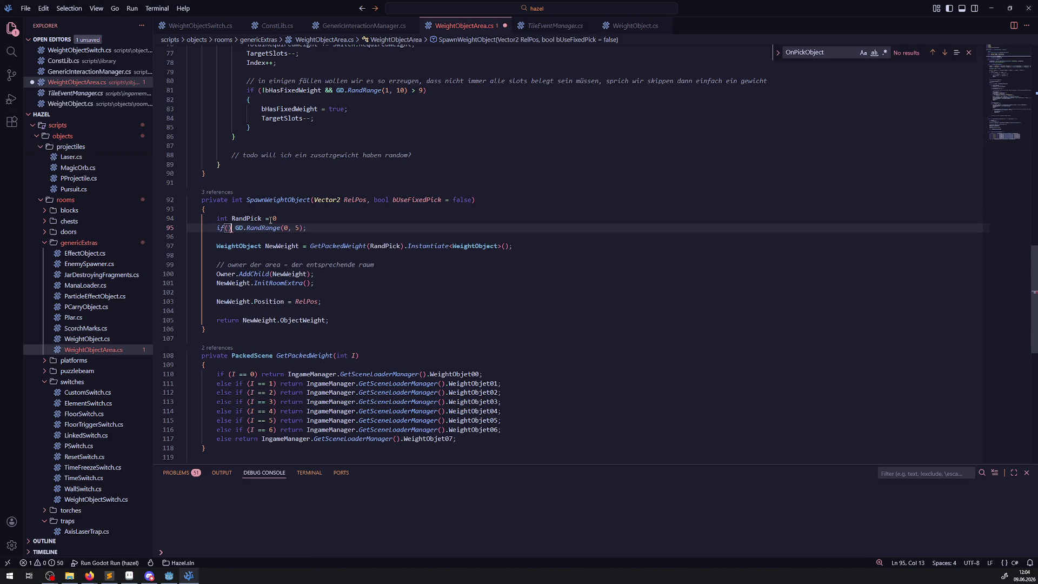
- Add an else branch that picks GD.RandRange(0, 5) and save the script
{"action": "key", "text": "shift+alt+Down"}
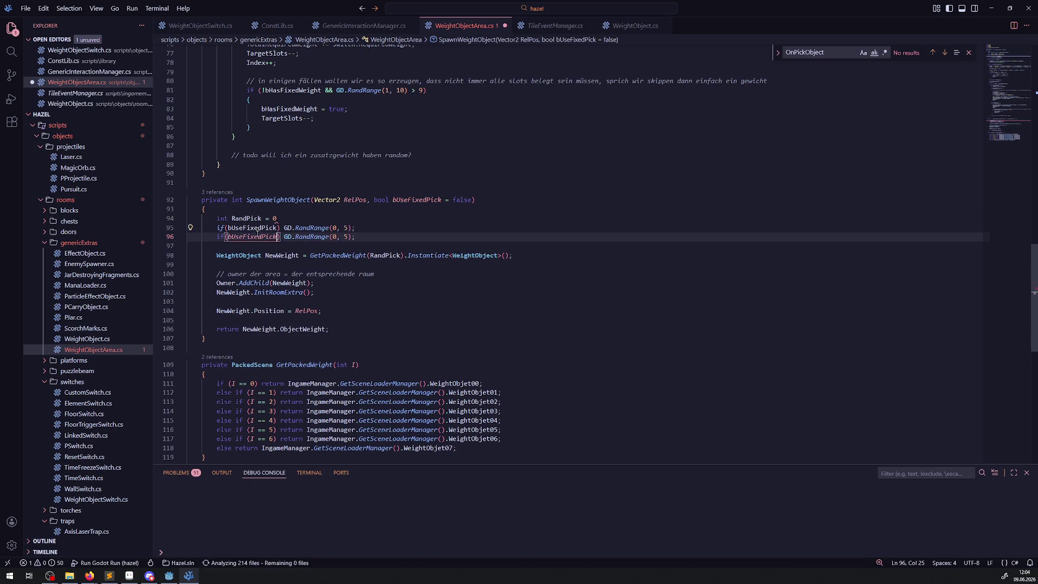
{"action": "key", "text": "shift+Home"}
{"action": "type", "text": "else"}
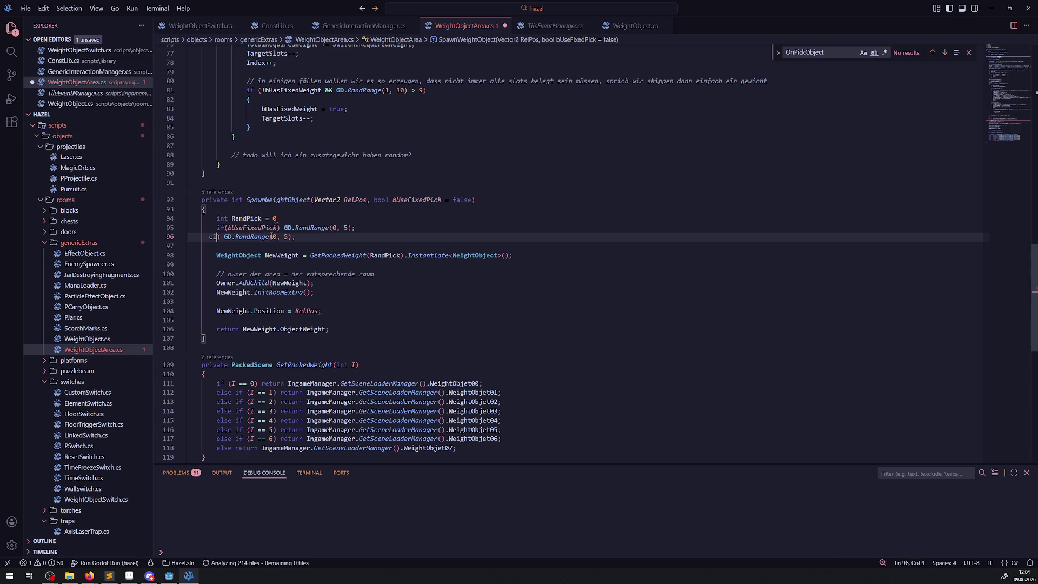
{"action": "key", "text": "Delete"}
{"action": "key", "text": "Delete"}
{"action": "left_click", "coordinate": [281, 219]}
{"action": "type", "text": ";"}
{"action": "key", "text": "ctrl+s"}
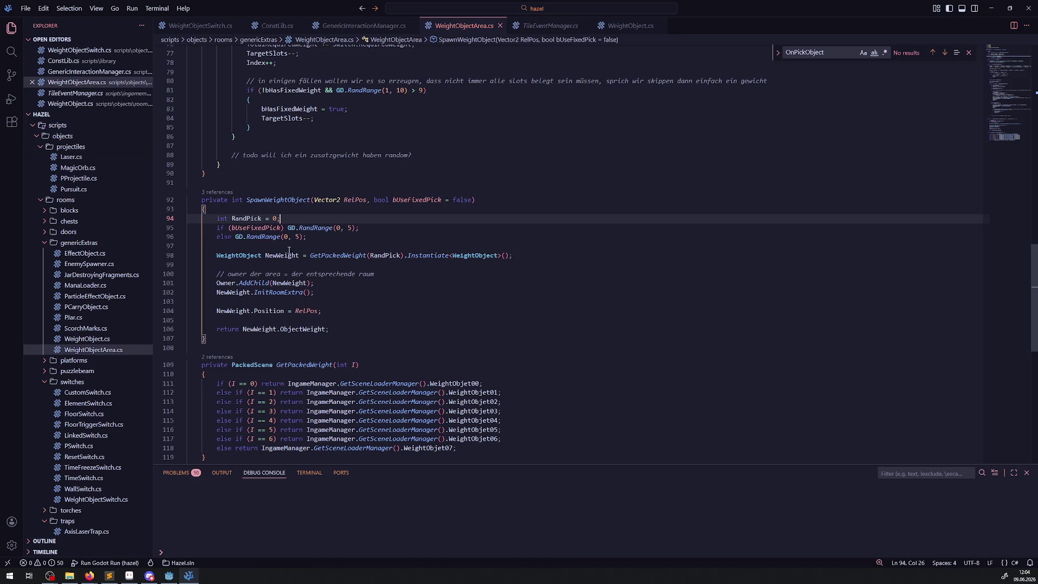
- Change the fixed-pick branch's range to GD.RandRange(6, 7)
{"action": "left_click_drag", "start_coordinate": [339, 228], "coordinate": [353, 228]}
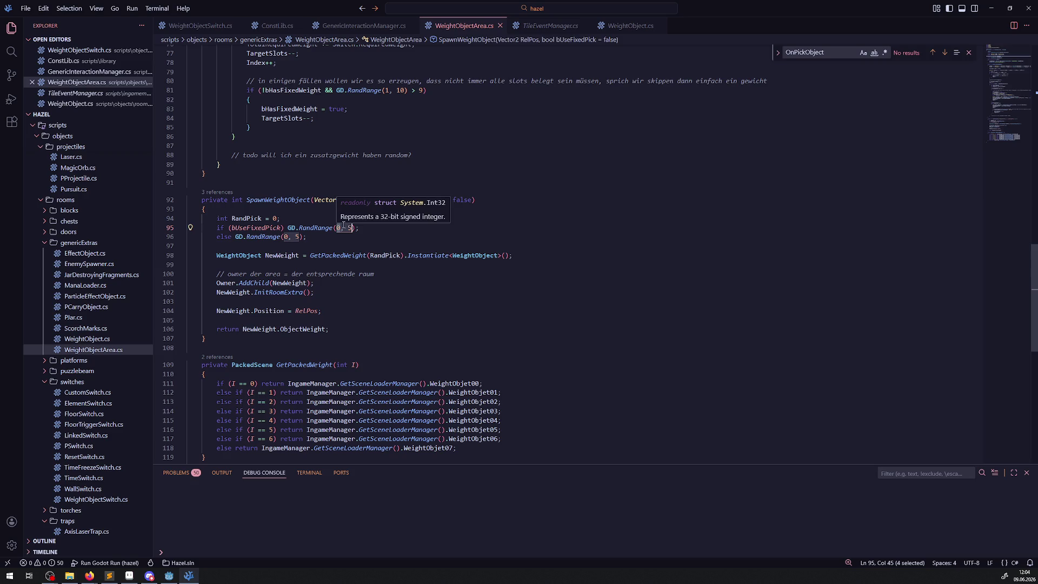
{"action": "type", "text": "6, 7"}
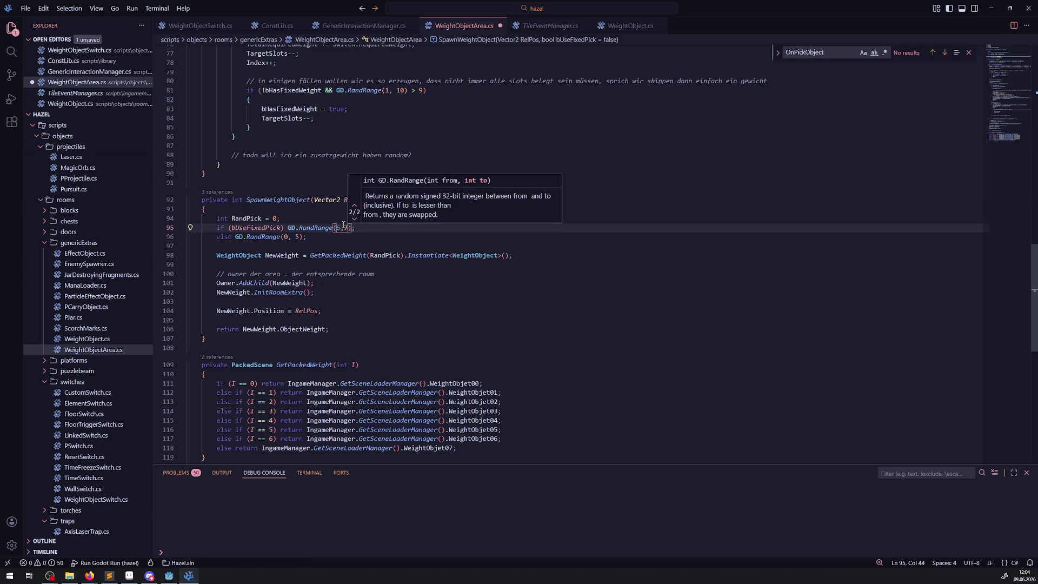
{"action": "left_click", "coordinate": [396, 312]}
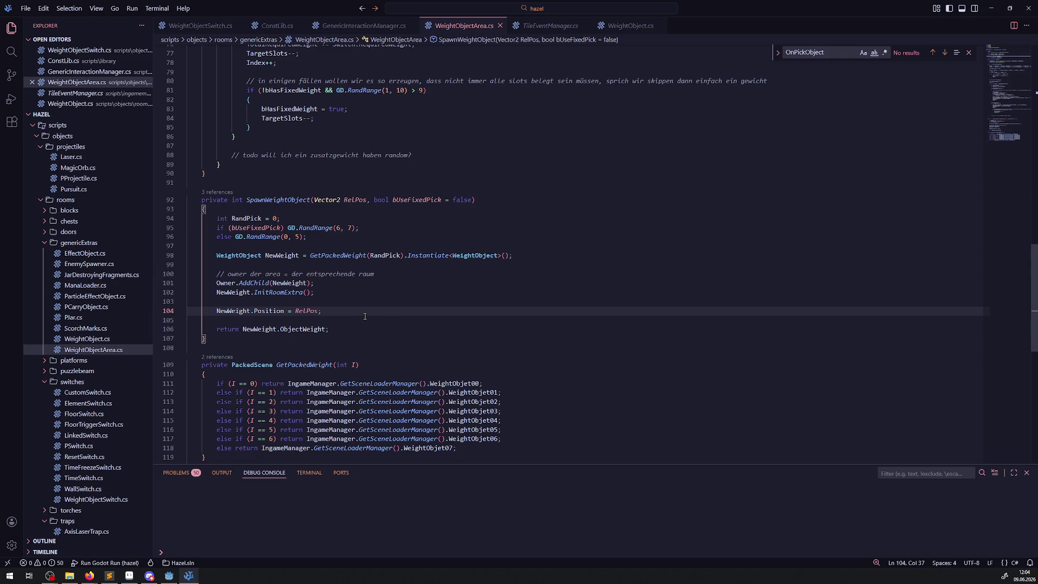
{"action": "scroll", "scroll_direction": "up", "scroll_amount": 3}
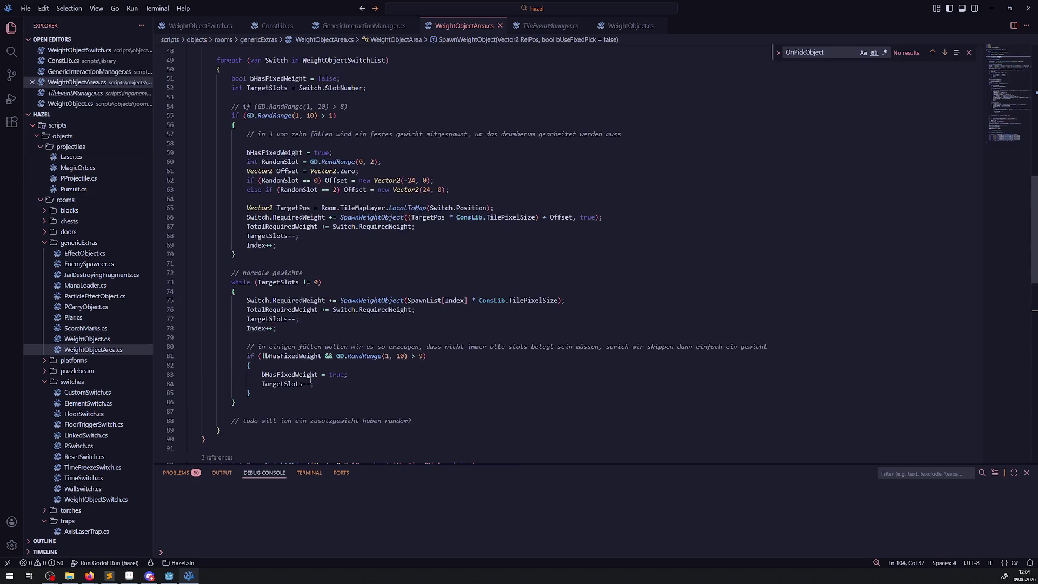
{"action": "left_click", "coordinate": [170, 577]}
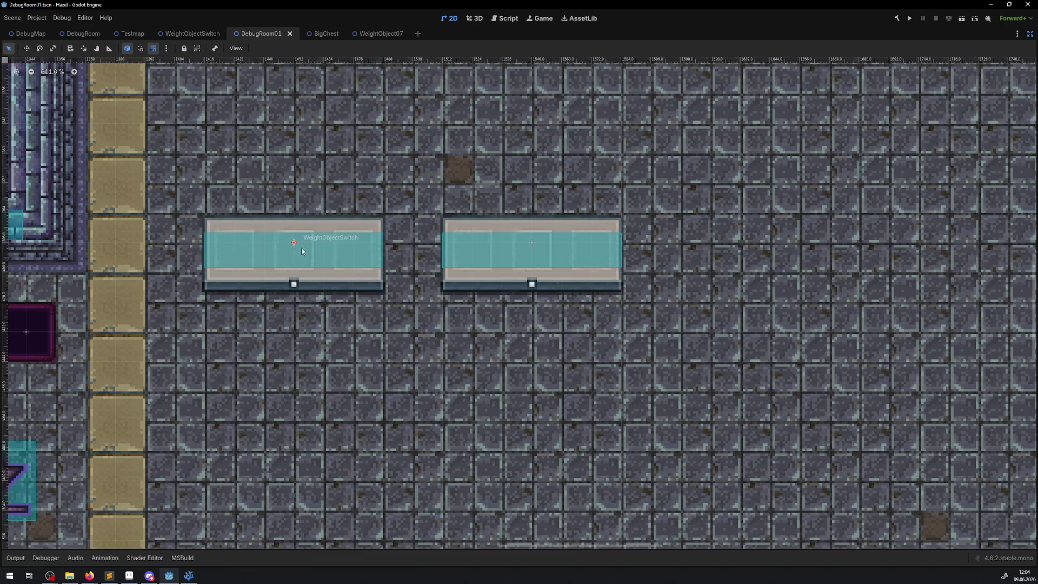
{"action": "left_click", "coordinate": [376, 36]}
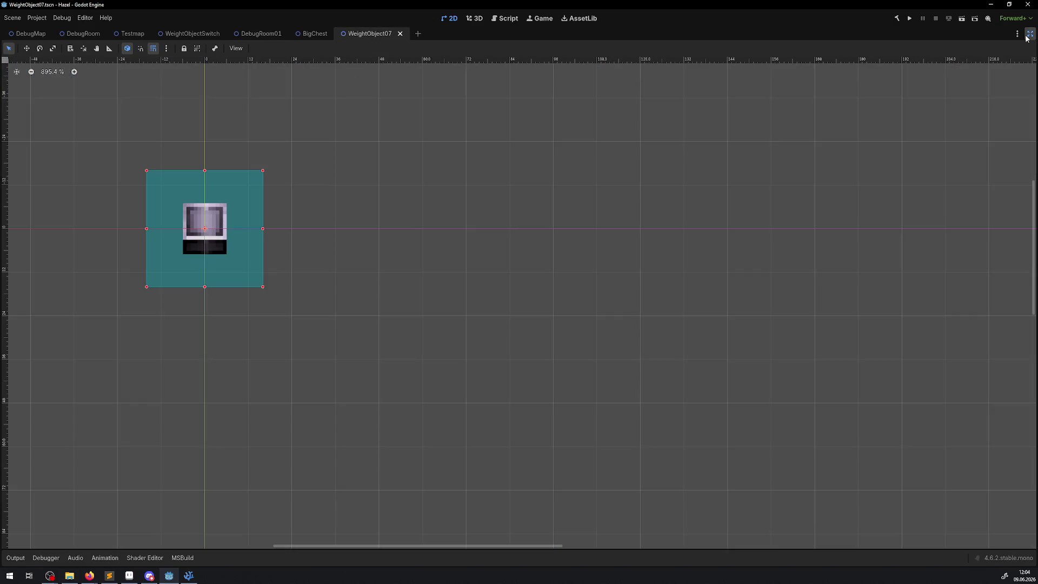
{"action": "key", "text": "ctrl+shift+F11"}
{"action": "left_click", "coordinate": [374, 34]}
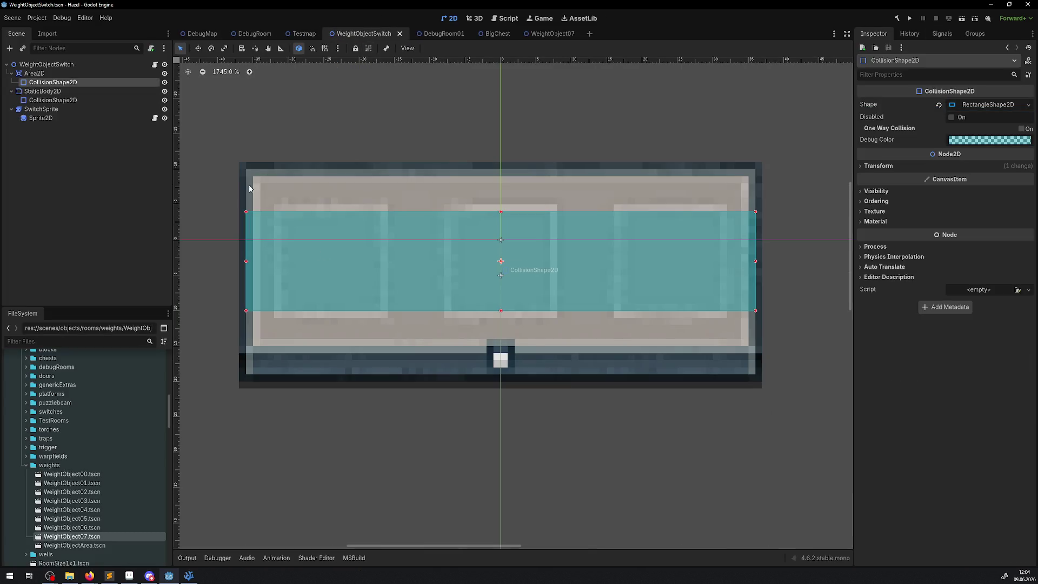
{"action": "left_click", "coordinate": [49, 64]}
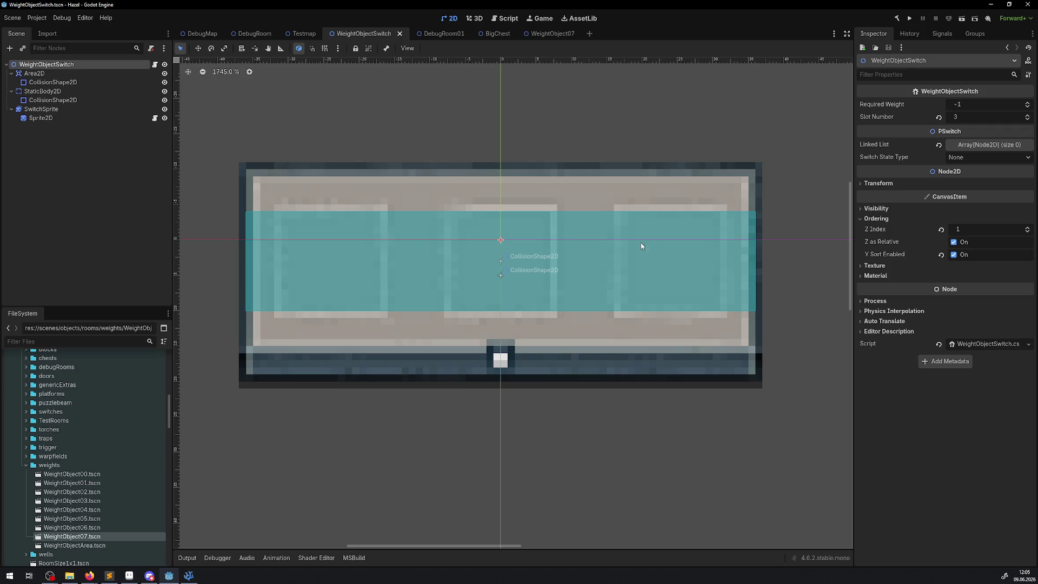
{"action": "left_click", "coordinate": [195, 577]}
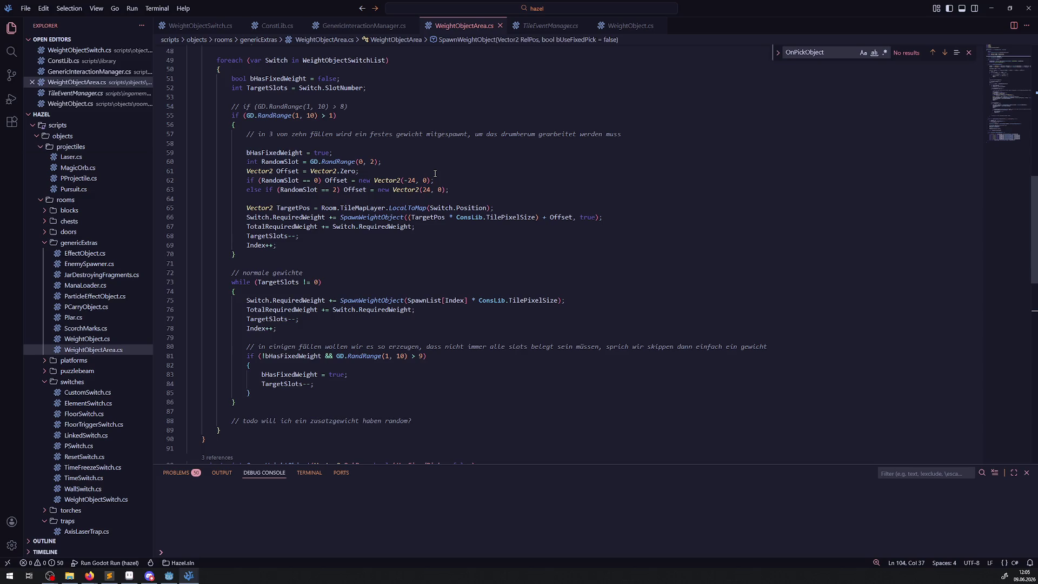
- Switch from Visual Studio Code back to Godot's WeightObjectSwitch scene
{"action": "mouse_move", "coordinate": [412, 182]}
{"action": "left_click", "coordinate": [168, 575]}
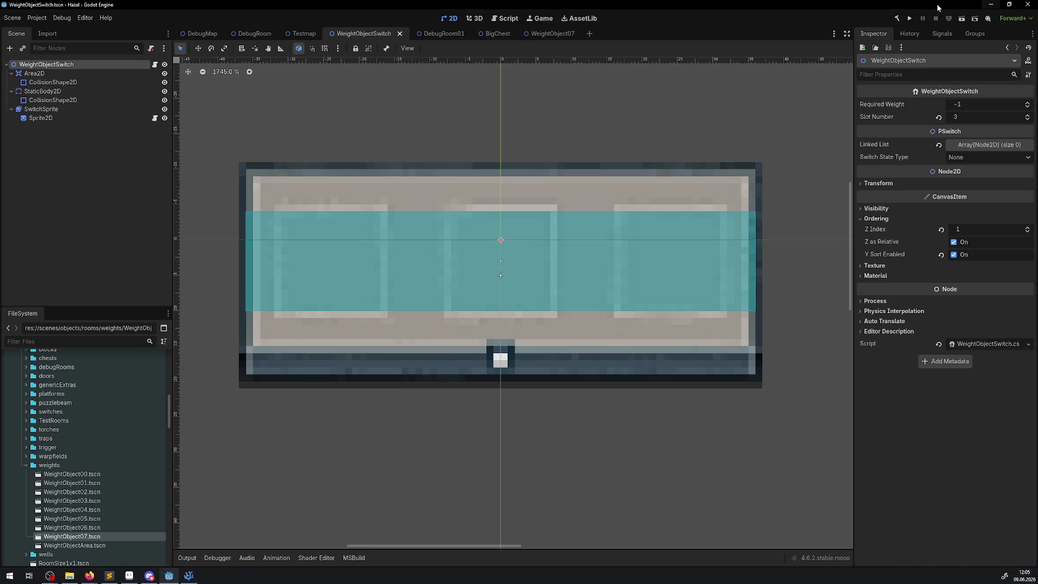
- Build and run the project, then walk the player from the debug room into the switch room
{"action": "left_click", "coordinate": [894, 18]}
{"action": "left_click", "coordinate": [909, 20]}
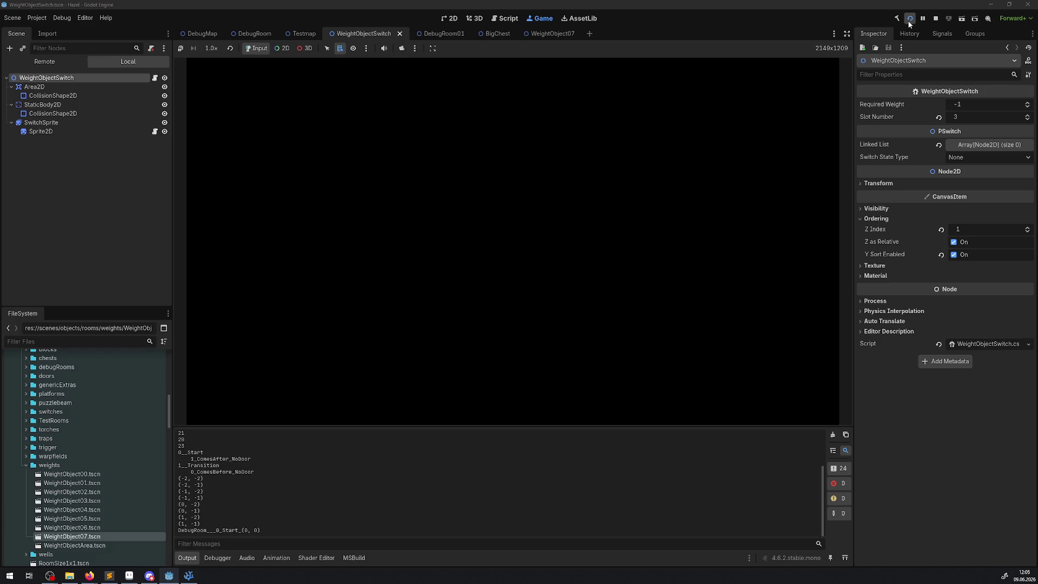
{"action": "key", "text": "Right"}
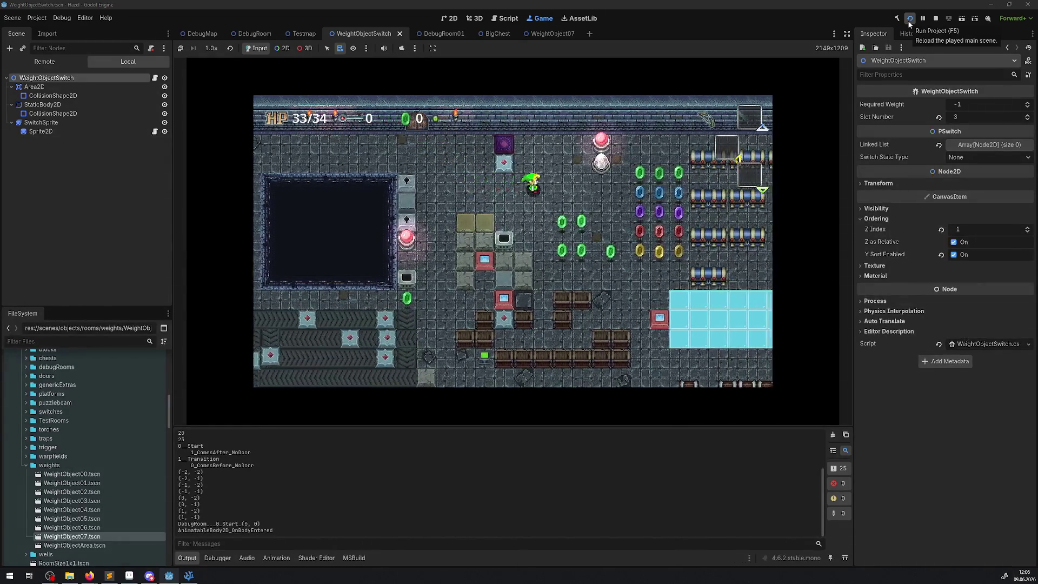
{"action": "key", "text": "Right"}
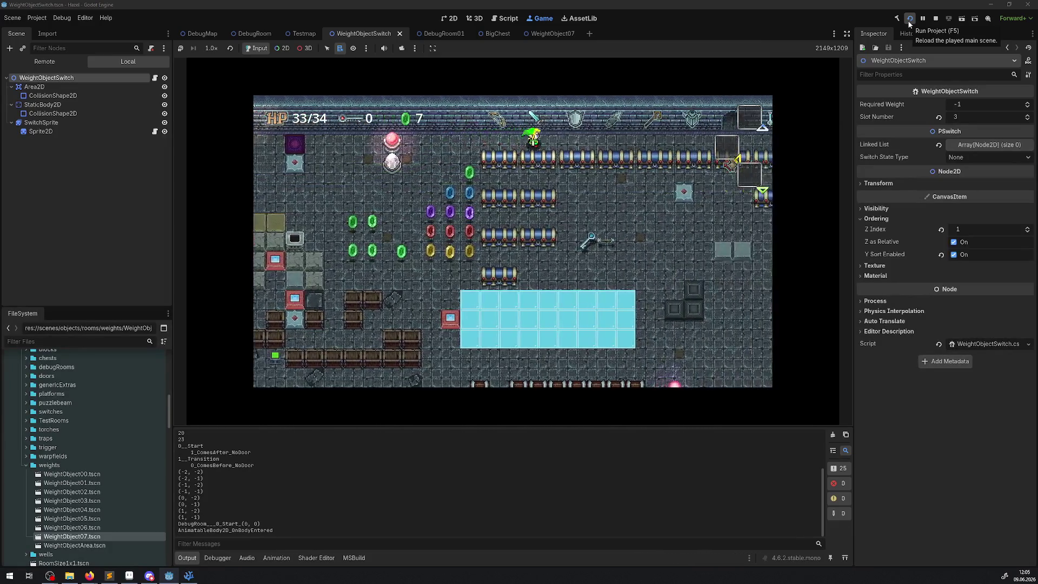
{"action": "key", "text": "Up"}
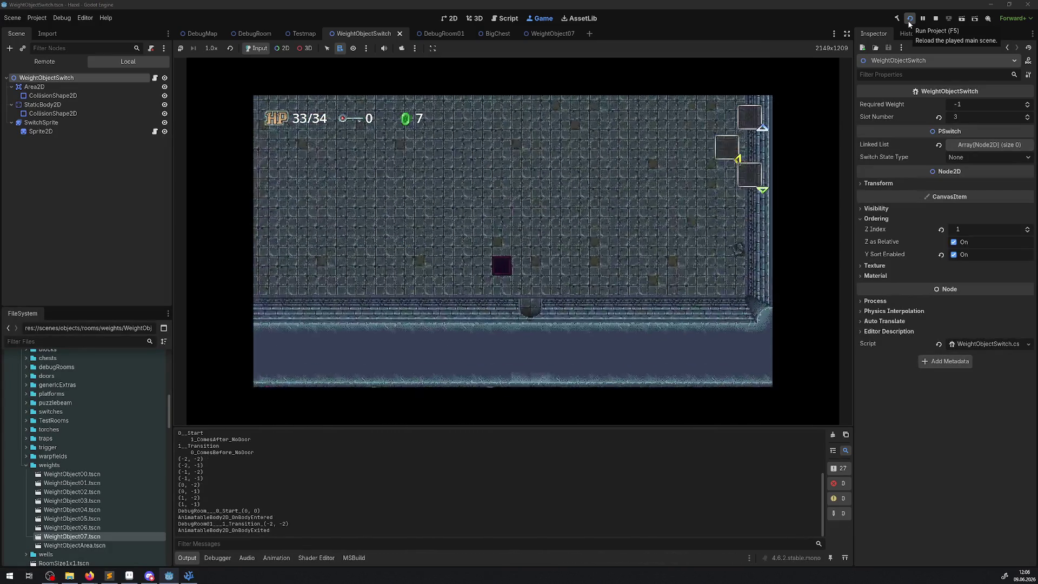
{"action": "key", "text": "Right"}
{"action": "key", "text": "Down"}
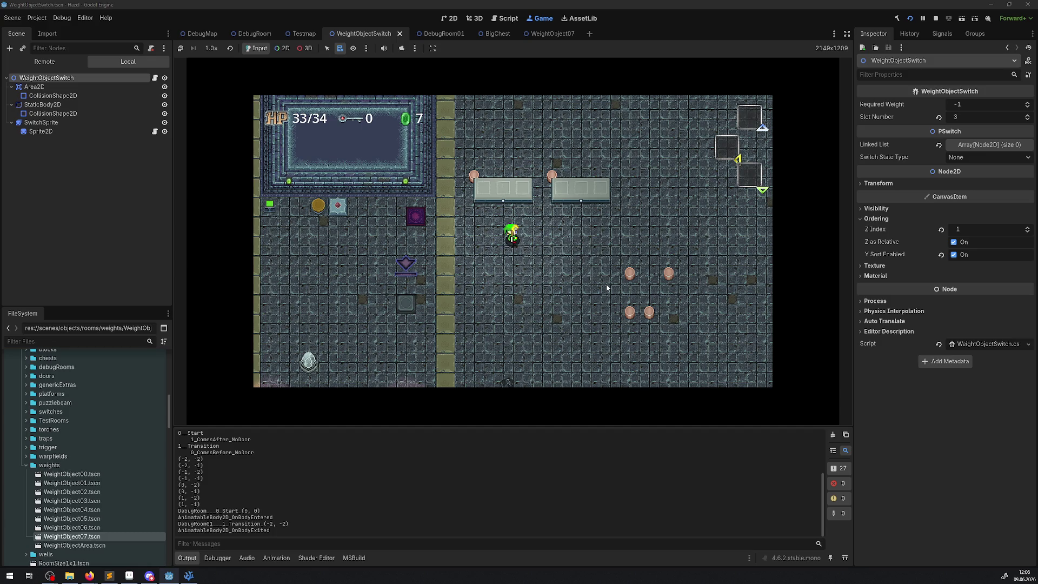
- Walk around the switch room, lift a pot and set it onto the switch slab
{"action": "key", "text": "Down"}
{"action": "key", "text": "Right"}
{"action": "key", "text": "Up"}
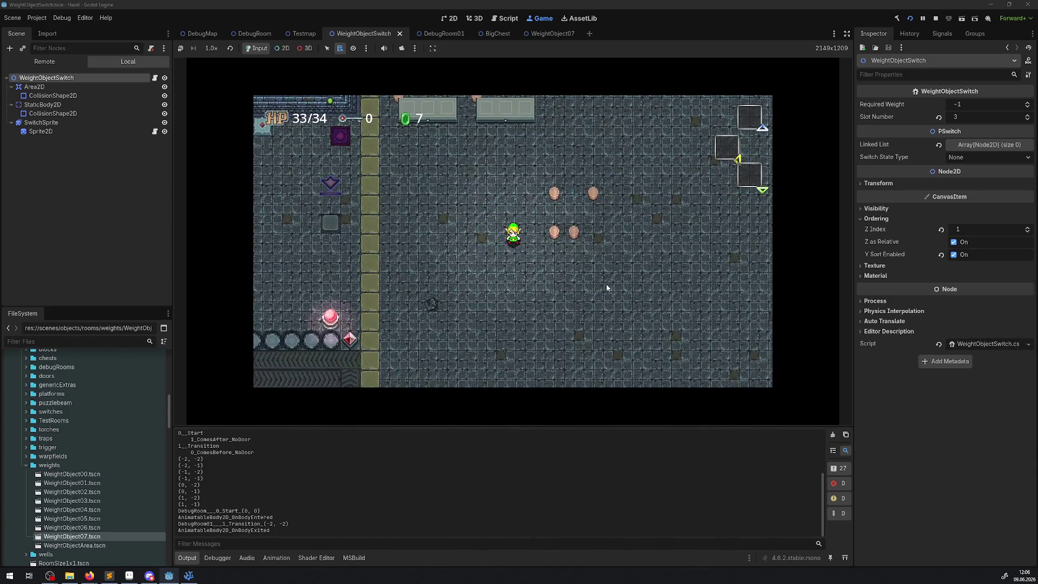
{"action": "key", "text": "Left"}
{"action": "key", "text": "Down"}
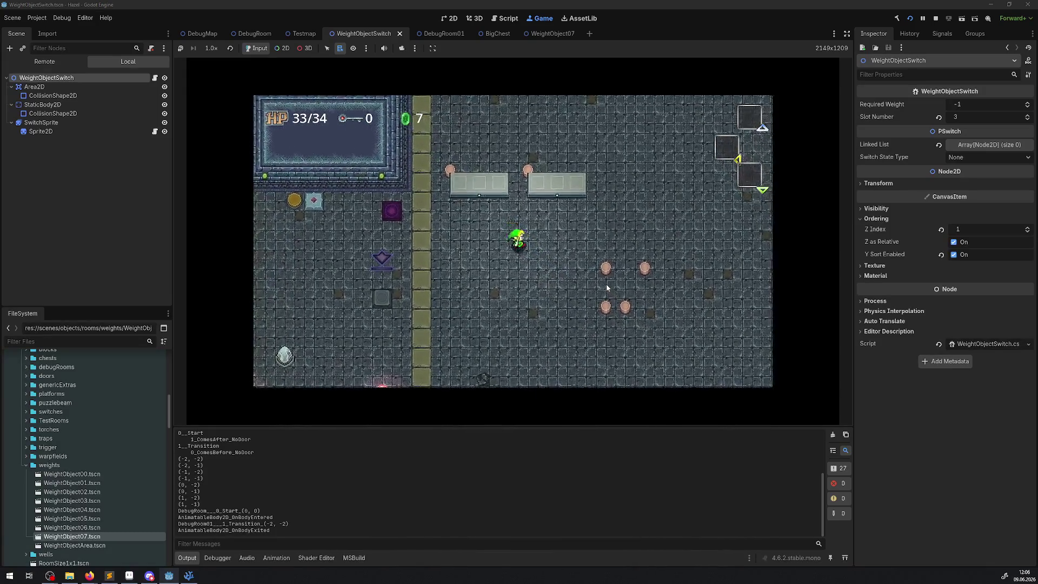
{"action": "key", "text": "Right"}
{"action": "key", "text": "Up"}
{"action": "key", "text": "Left"}
{"action": "key", "text": "Up"}
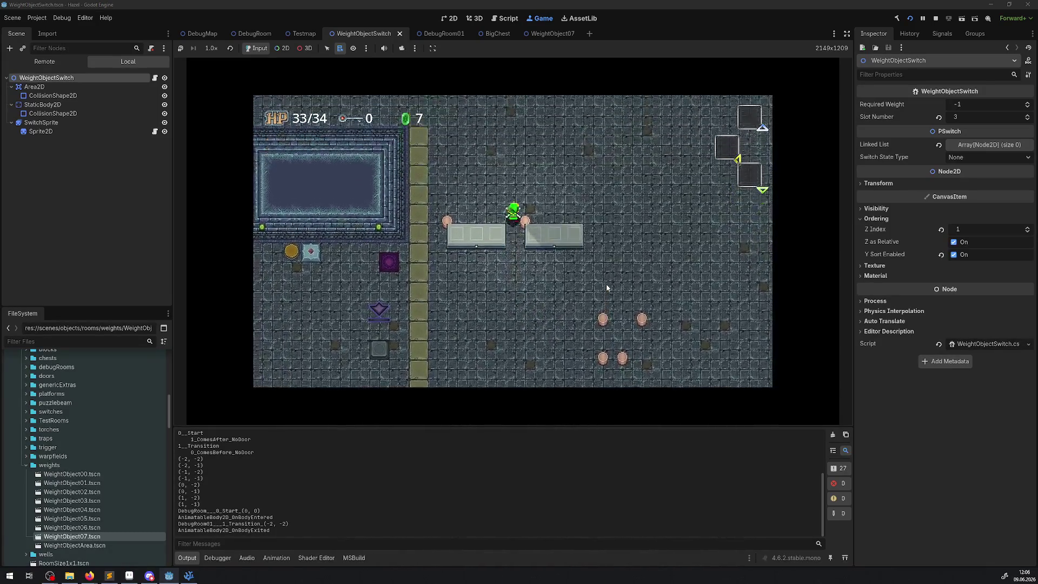
{"action": "key", "text": "space"}
{"action": "key", "text": "Up"}
{"action": "key", "text": "Right"}
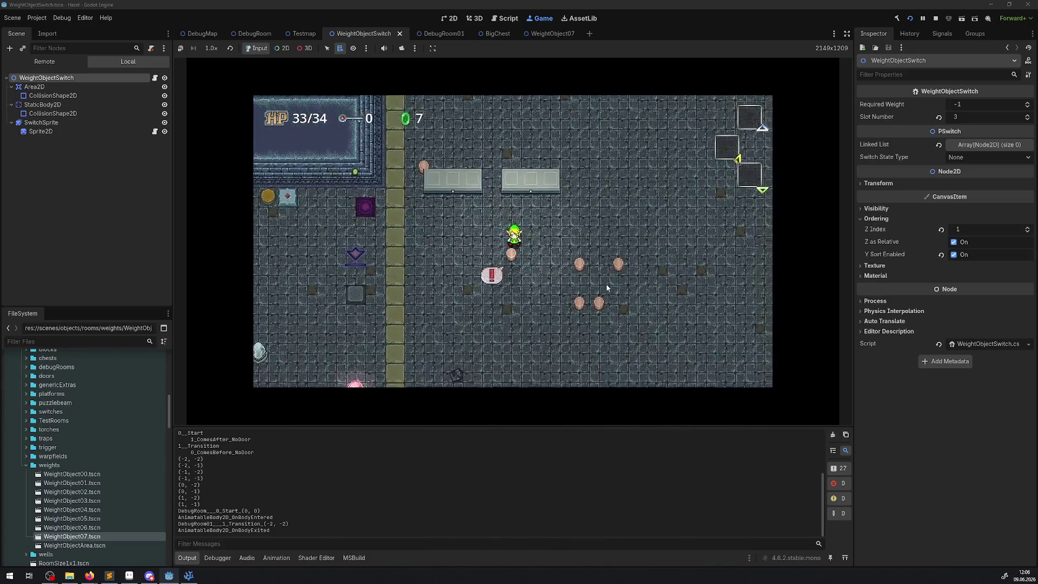
{"action": "key", "text": "space"}
- Fetch another floor pot and place it on the slab
{"action": "key", "text": "Down"}
{"action": "key", "text": "Right"}
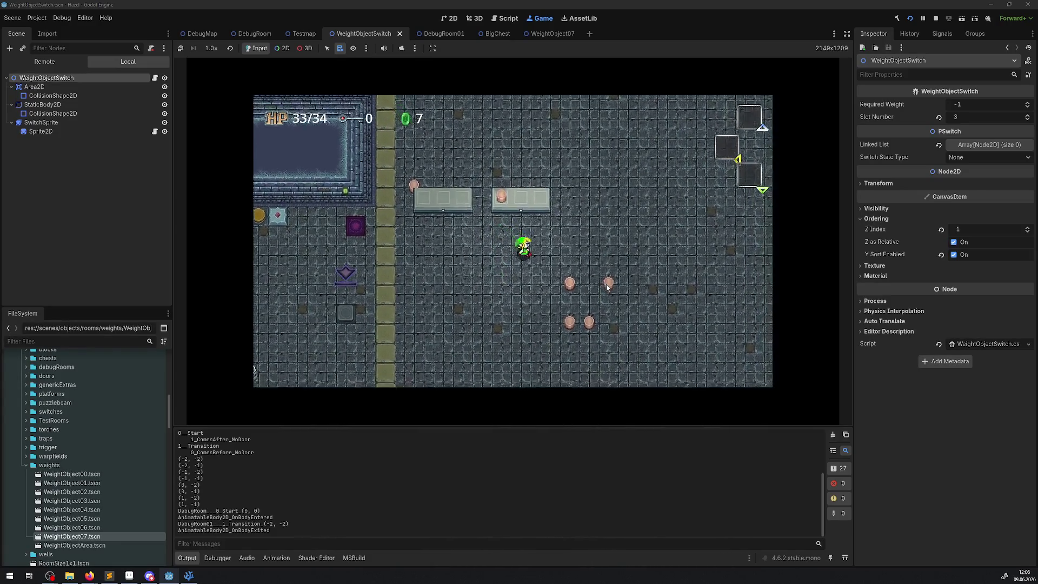
{"action": "key", "text": "space"}
{"action": "key", "text": "Up"}
{"action": "key", "text": "Left"}
{"action": "key", "text": "Down"}
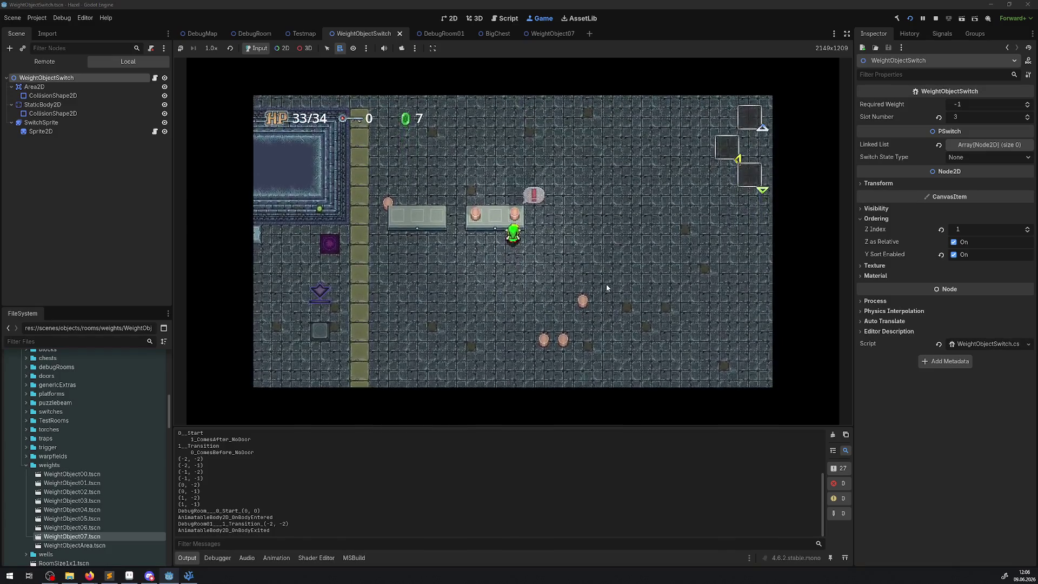
{"action": "key", "text": "Right"}
{"action": "key", "text": "space"}
{"action": "key", "text": "Up"}
{"action": "key", "text": "Left"}
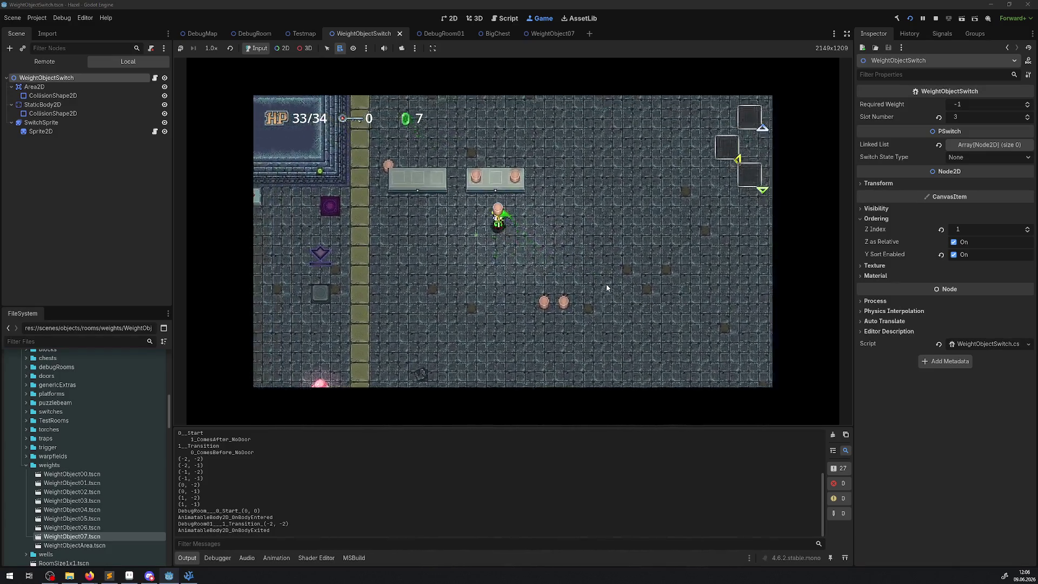
{"action": "key", "text": "space"}
{"action": "key", "text": "Down"}
{"action": "key", "text": "Down"}
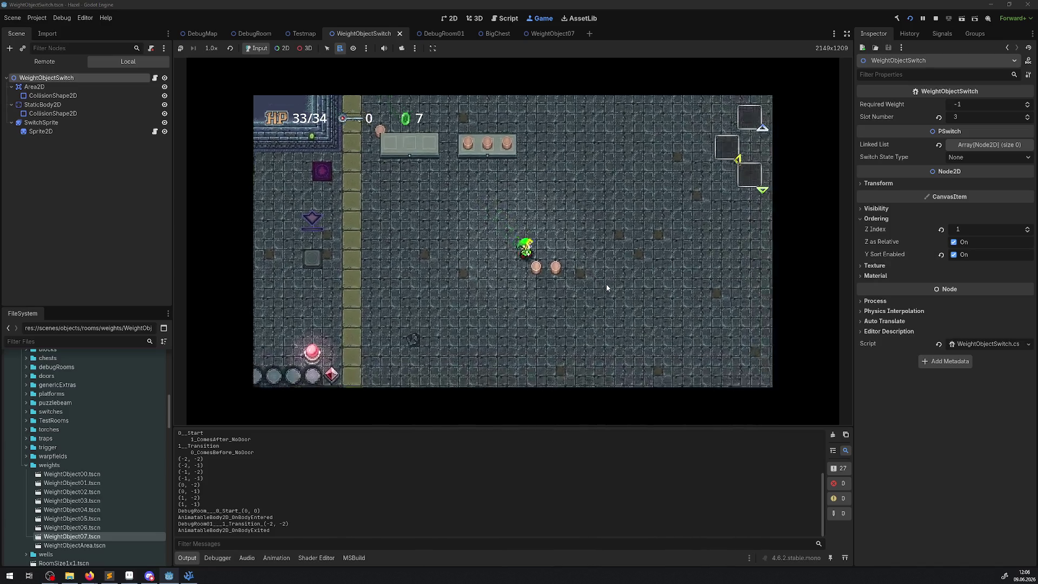
- Carry a third pot up and drop it into the slab's first slot
{"action": "key", "text": "space"}
{"action": "key", "text": "Left"}
{"action": "key", "text": "Up"}
{"action": "key", "text": "Left"}
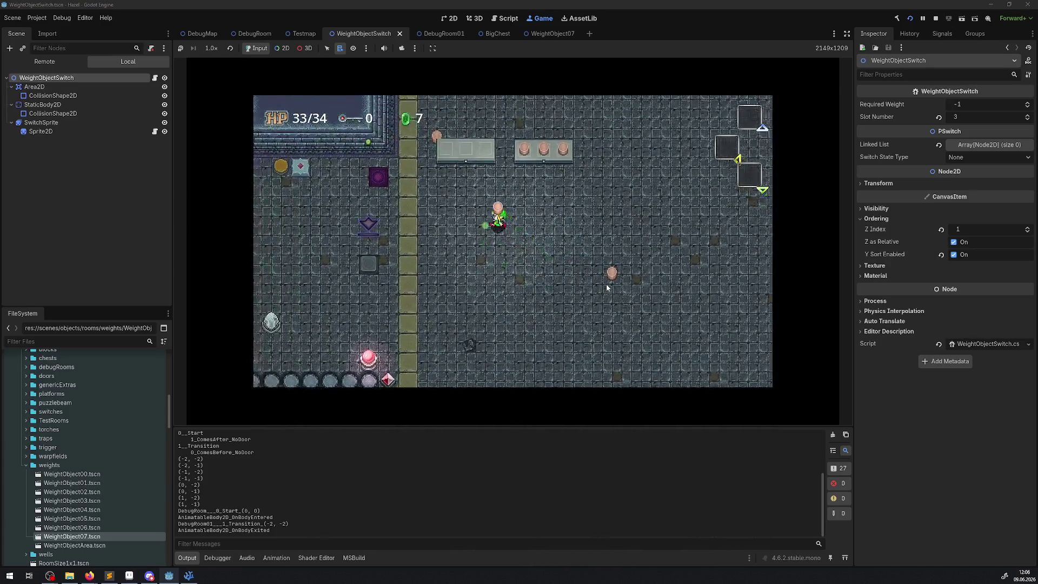
{"action": "key", "text": "space"}
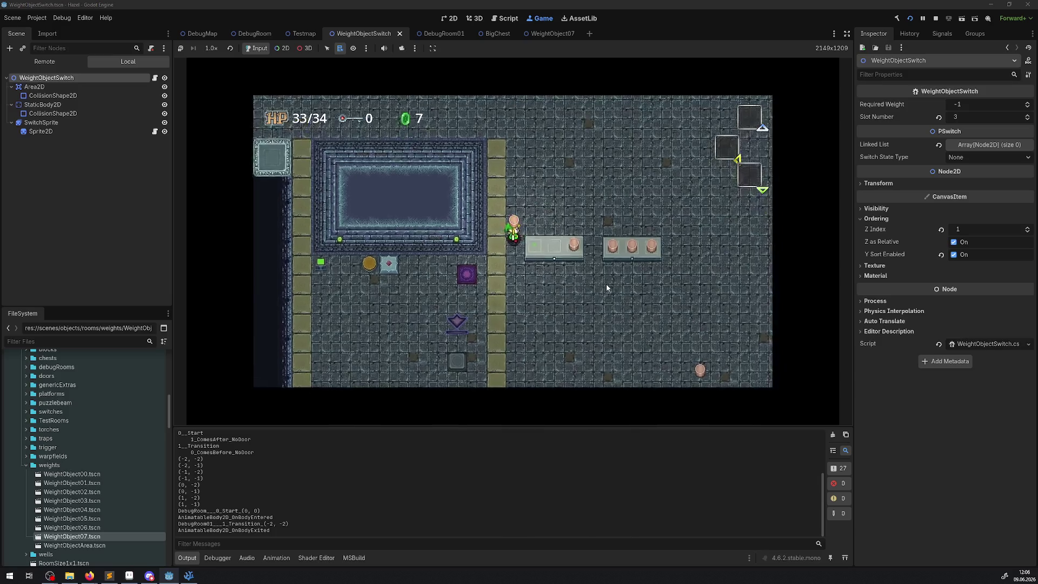
{"action": "key", "text": "Right"}
{"action": "key", "text": "Down"}
- Put the last floor pot into the empty slab slot, then stop the game
{"action": "key", "text": "Right"}
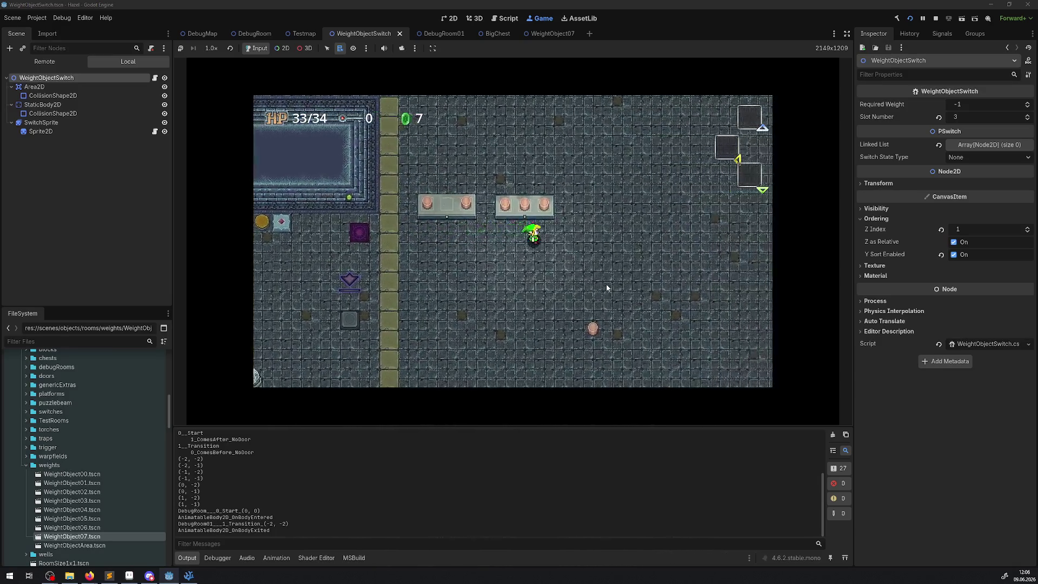
{"action": "key", "text": "Down"}
{"action": "key", "text": "space"}
{"action": "key", "text": "Up"}
{"action": "key", "text": "Left"}
{"action": "key", "text": "space"}
{"action": "key", "text": "Right"}
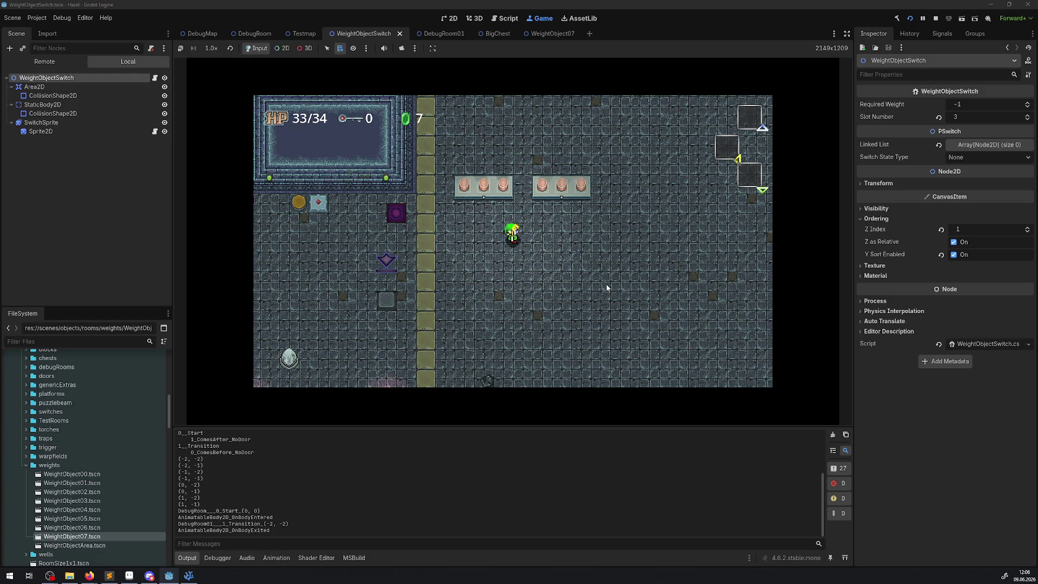
{"action": "left_click", "coordinate": [937, 19]}
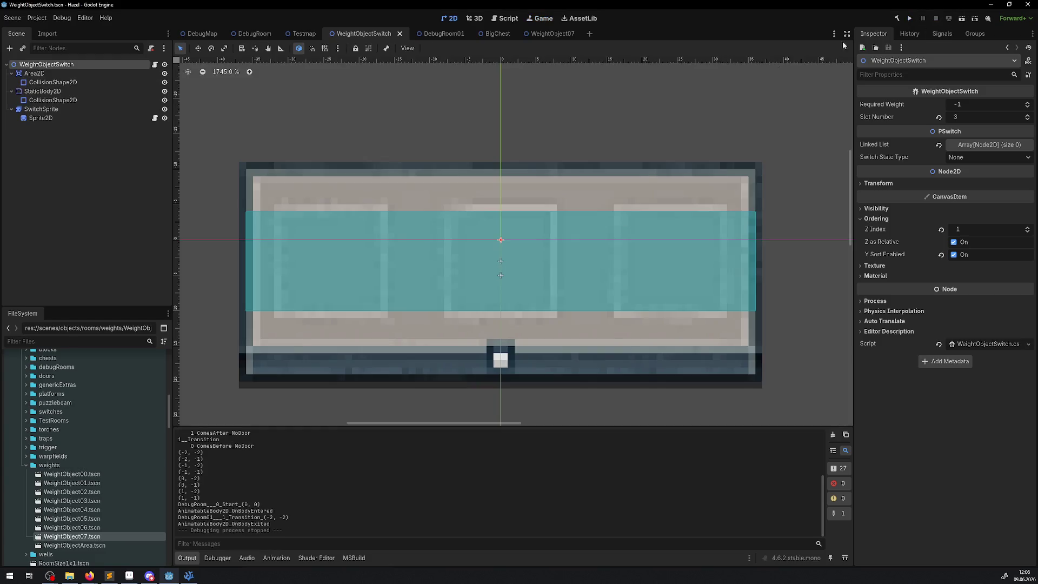
{"action": "left_click", "coordinate": [189, 575]}
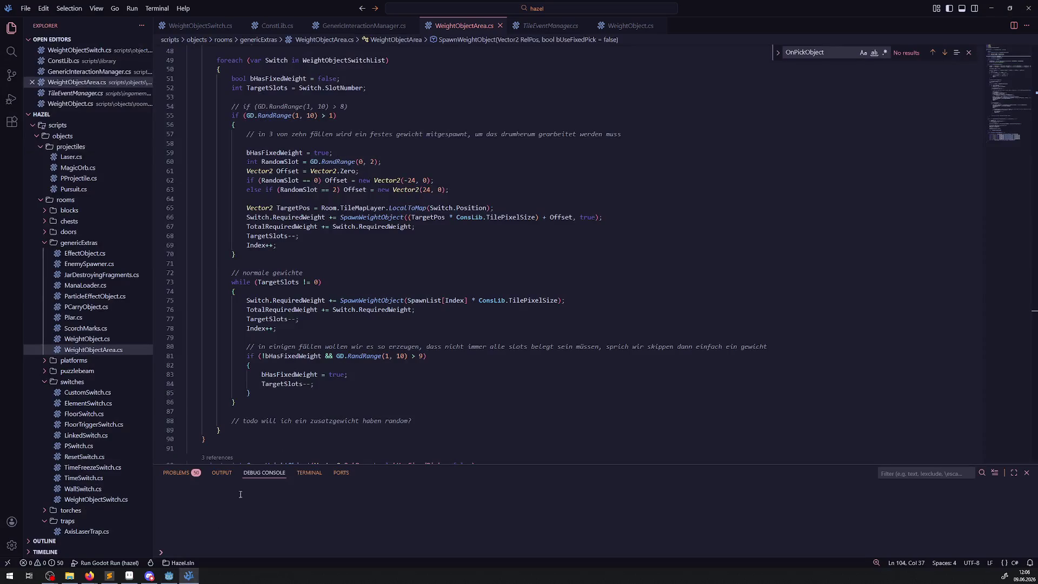
{"action": "scroll", "scroll_direction": "up", "scroll_amount": 3}
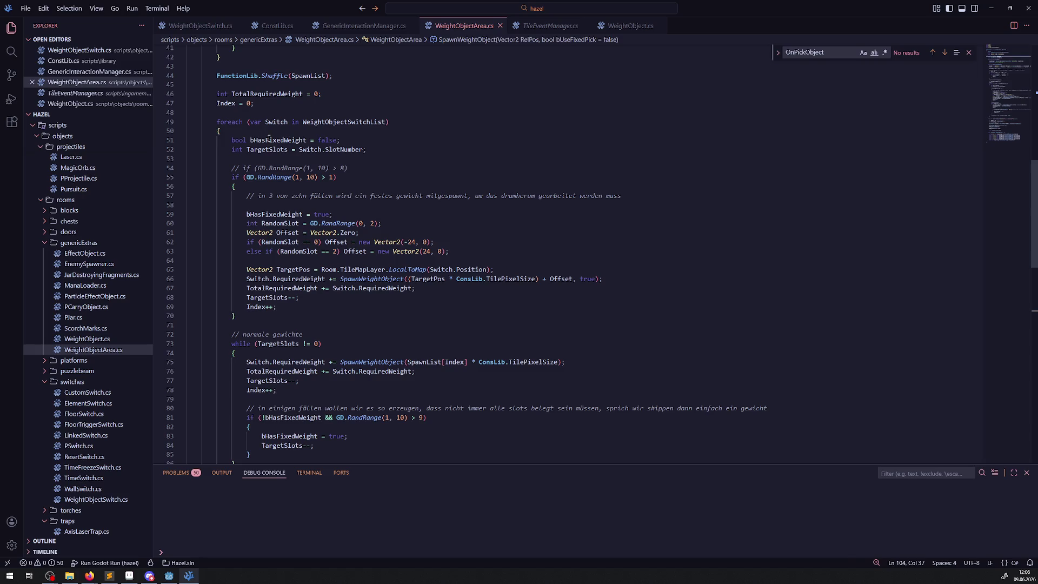
{"action": "double_click", "coordinate": [269, 140]}
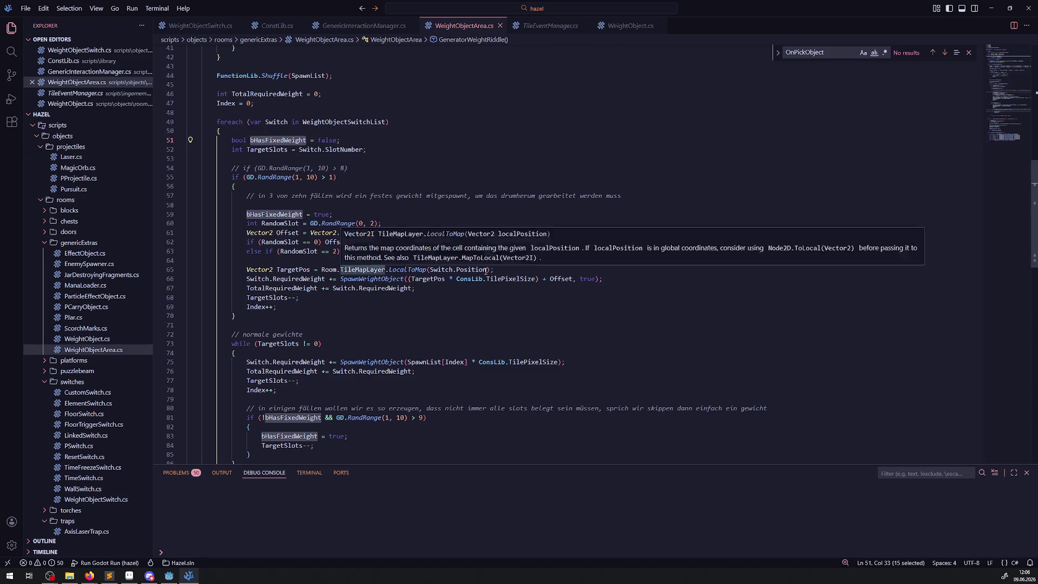
{"action": "double_click", "coordinate": [374, 279]}
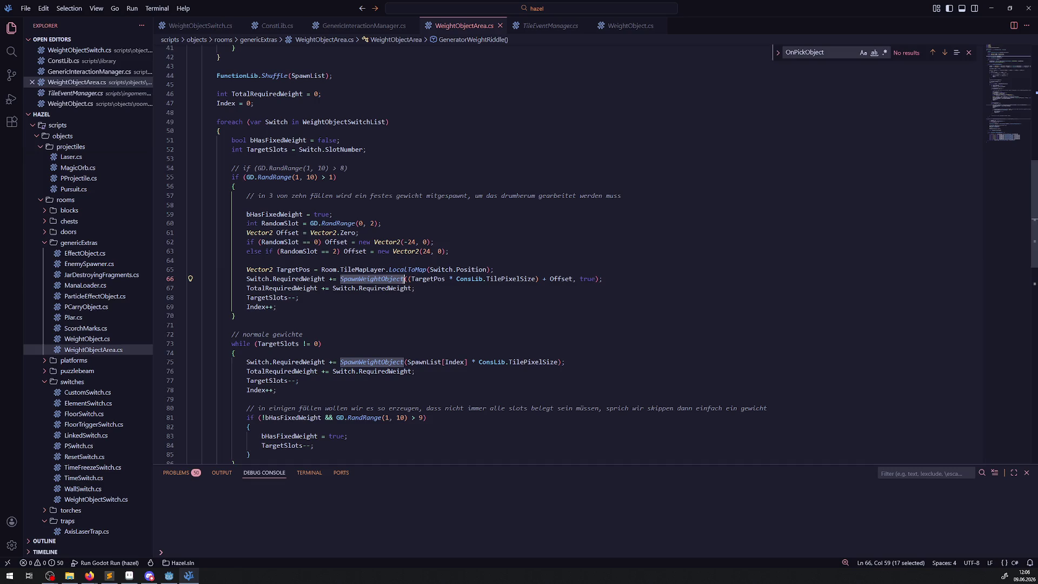
{"action": "type", "text": "("}
{"action": "double_click", "coordinate": [587, 279]}
{"action": "scroll", "scroll_direction": "down", "scroll_amount": 3}
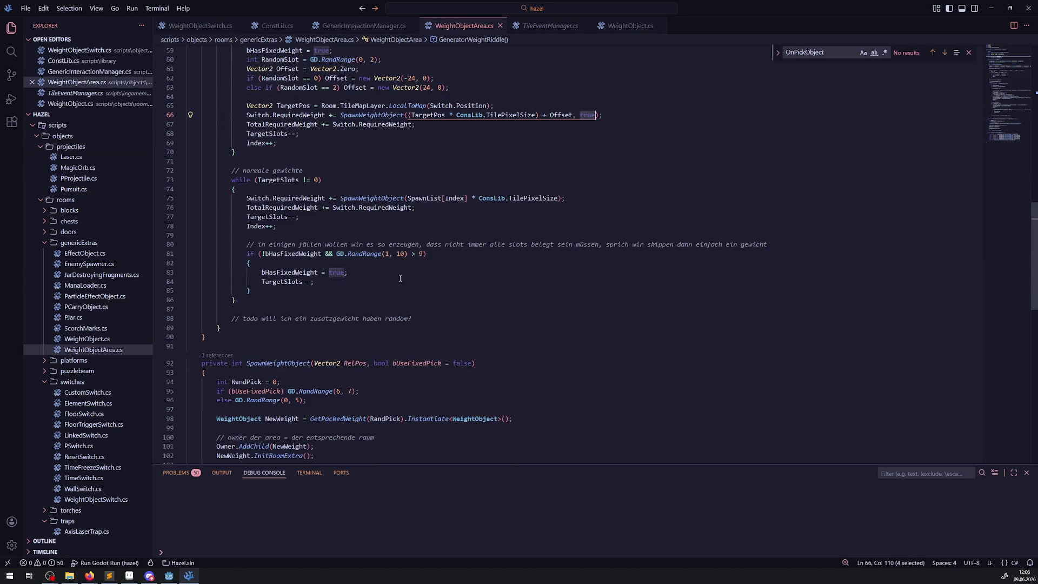
{"action": "scroll", "scroll_direction": "down", "scroll_amount": 3}
{"action": "double_click", "coordinate": [300, 300]}
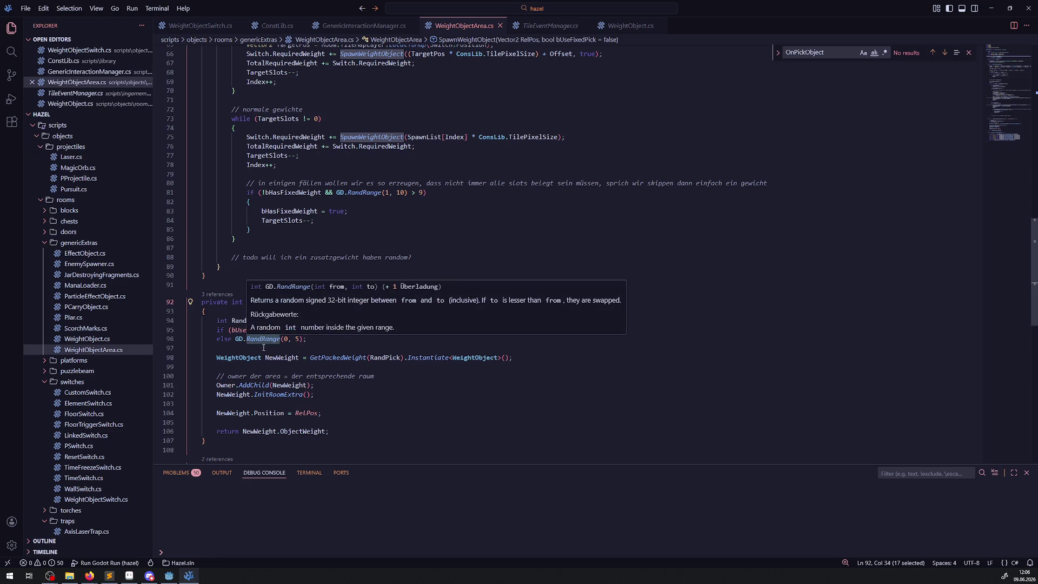
{"action": "left_click", "coordinate": [296, 357]}
{"action": "double_click", "coordinate": [322, 330]}
{"action": "scroll", "scroll_direction": "down", "scroll_amount": 3}
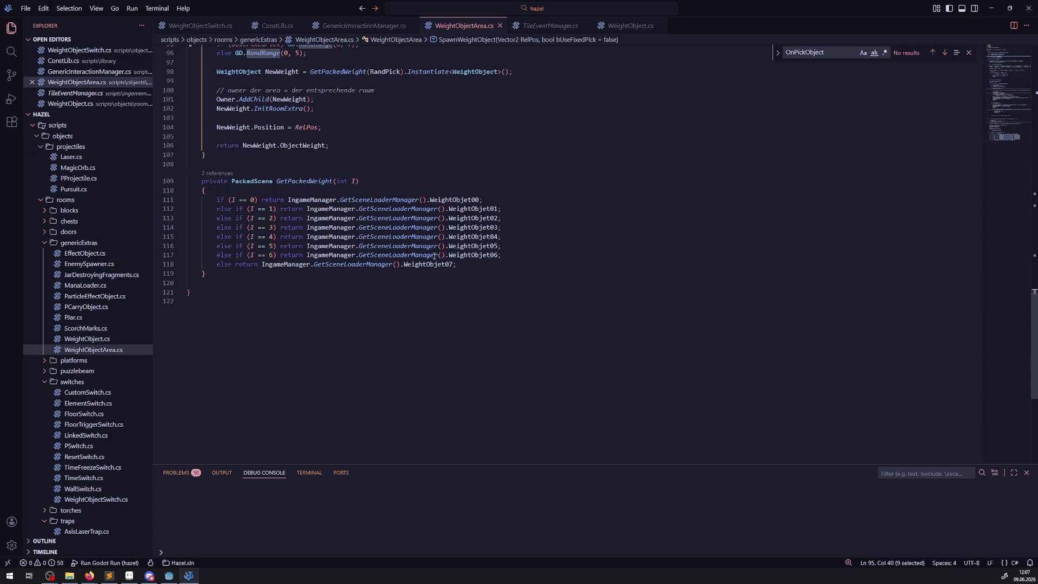
{"action": "left_click", "coordinate": [480, 255]}
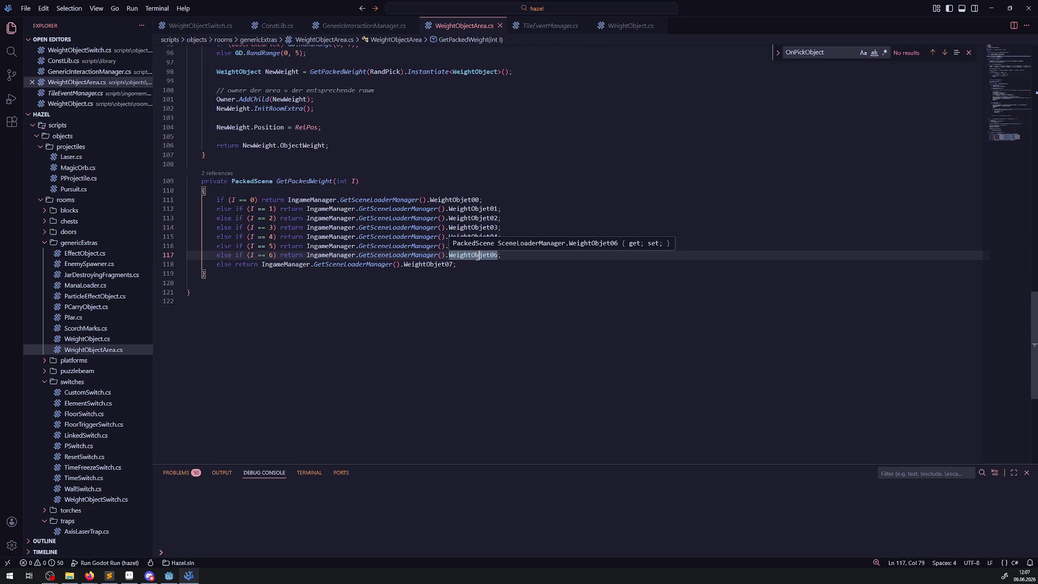
{"action": "double_click", "coordinate": [427, 265]}
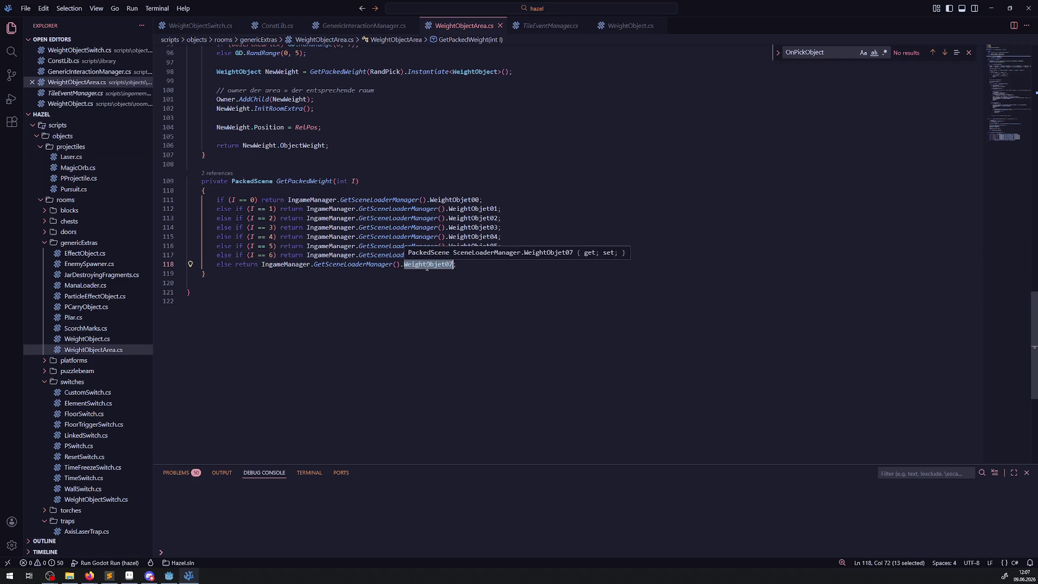
{"action": "left_click", "coordinate": [168, 576]}
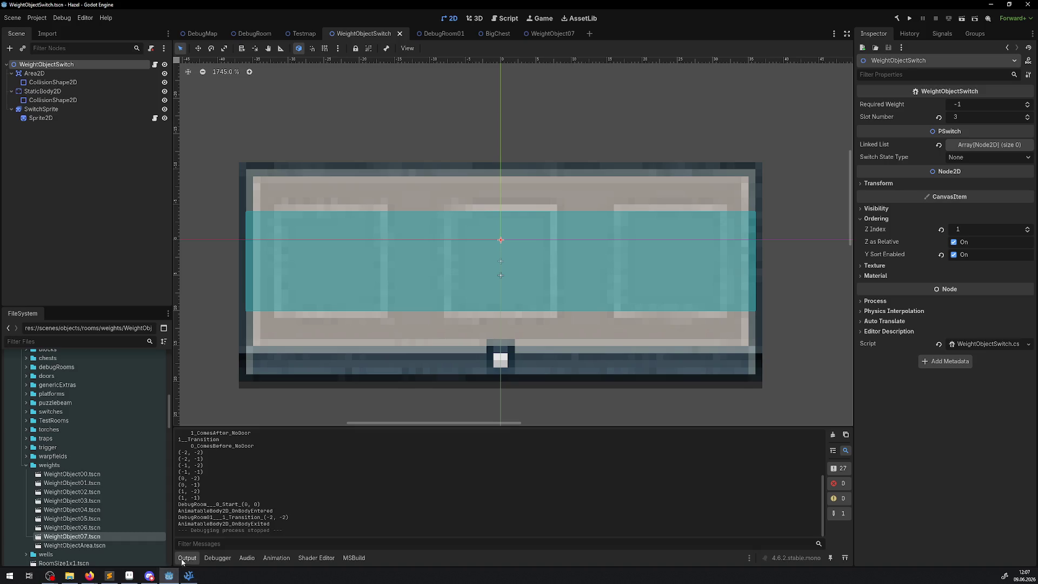
- Open GameManager.tscn and expand its Weight Objet 07 property in the Inspector
{"action": "scroll", "scroll_direction": "up", "scroll_amount": 3}
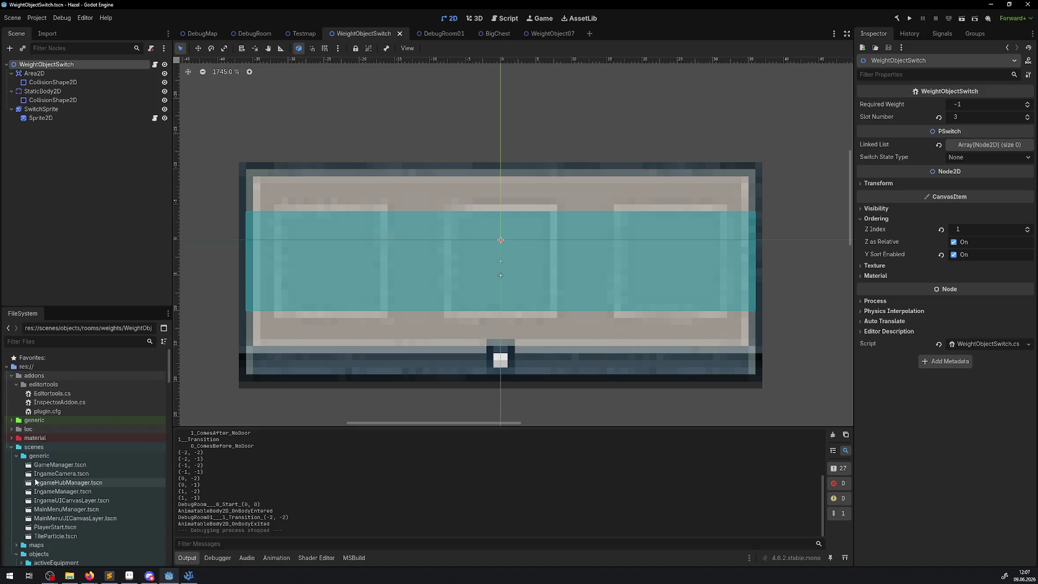
{"action": "double_click", "coordinate": [58, 464]}
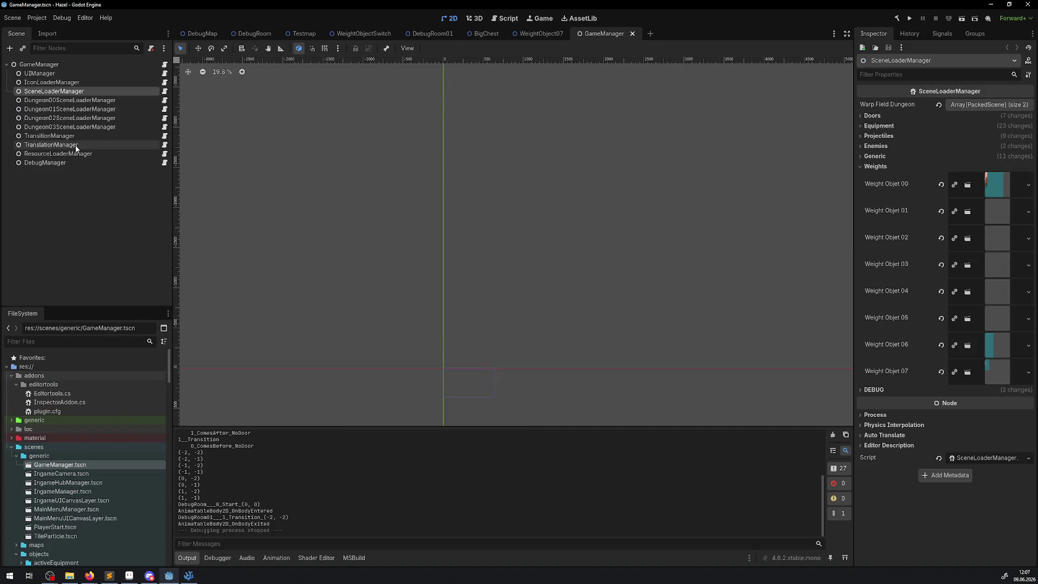
{"action": "left_click", "coordinate": [992, 369]}
{"action": "left_click", "coordinate": [992, 370]}
{"action": "right_click", "coordinate": [918, 372]}
{"action": "left_click", "coordinate": [897, 374]}
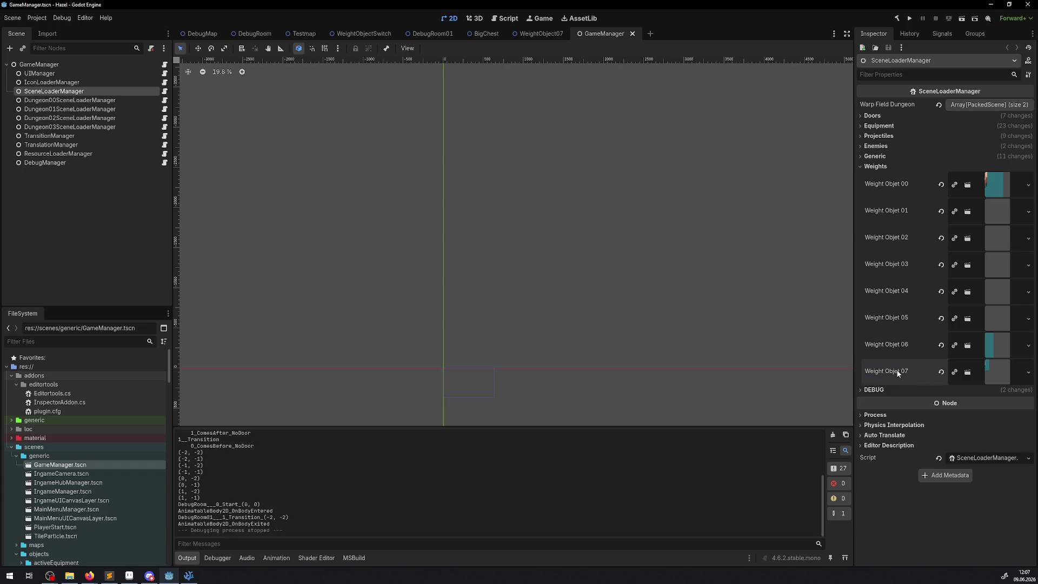
{"action": "left_click", "coordinate": [1001, 373]}
{"action": "left_click", "coordinate": [1001, 373]}
{"action": "left_click", "coordinate": [1000, 373]}
- Open the WeightObject07 scene, close it and the BigChest tab, then return to VS Code
{"action": "left_click", "coordinate": [952, 393]}
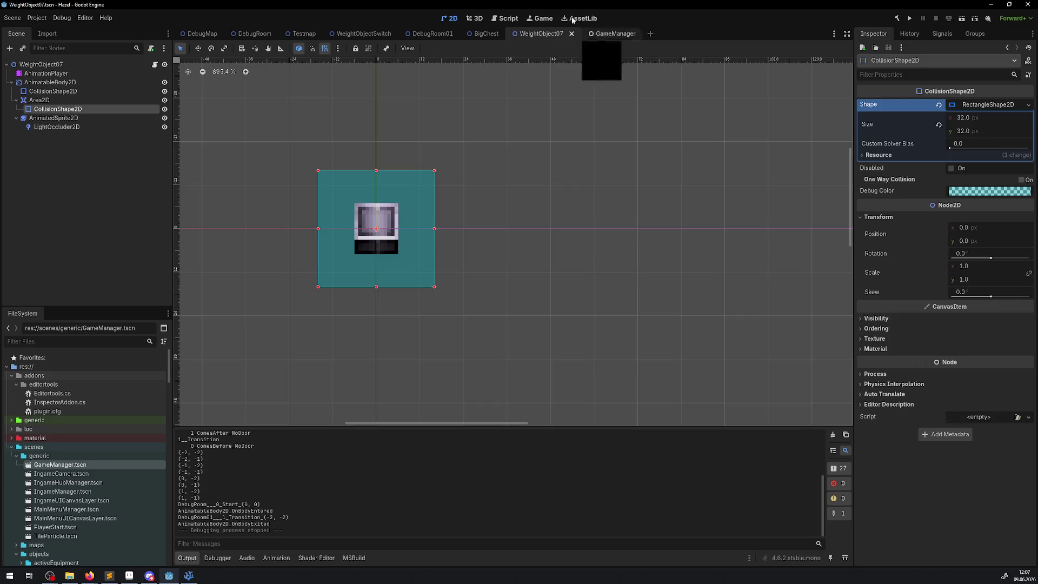
{"action": "left_click", "coordinate": [572, 34]}
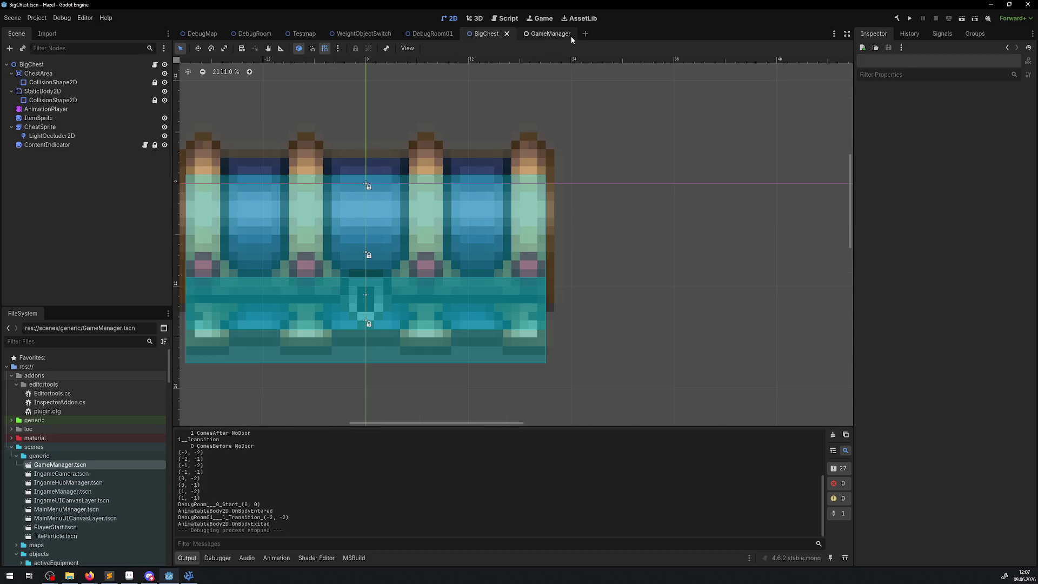
{"action": "left_click", "coordinate": [507, 34]}
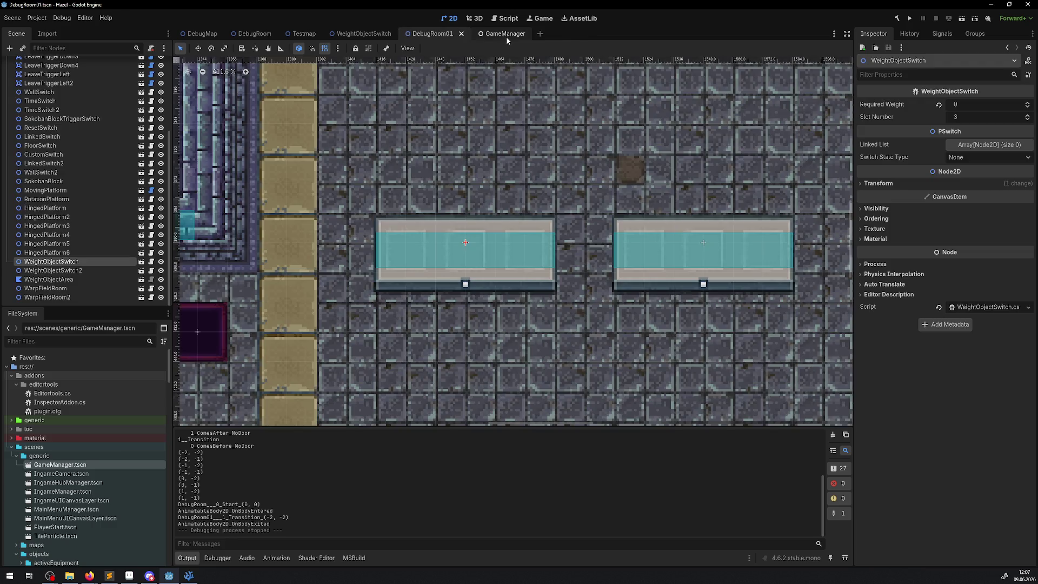
{"action": "left_click", "coordinate": [509, 36]}
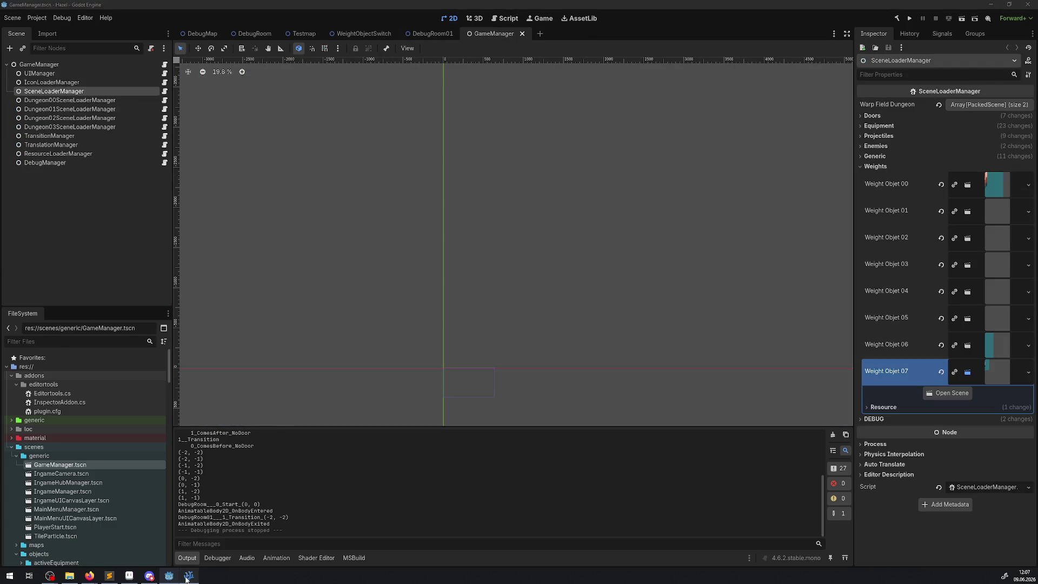
{"action": "left_click", "coordinate": [189, 576]}
{"action": "scroll", "scroll_direction": "up", "scroll_amount": 3}
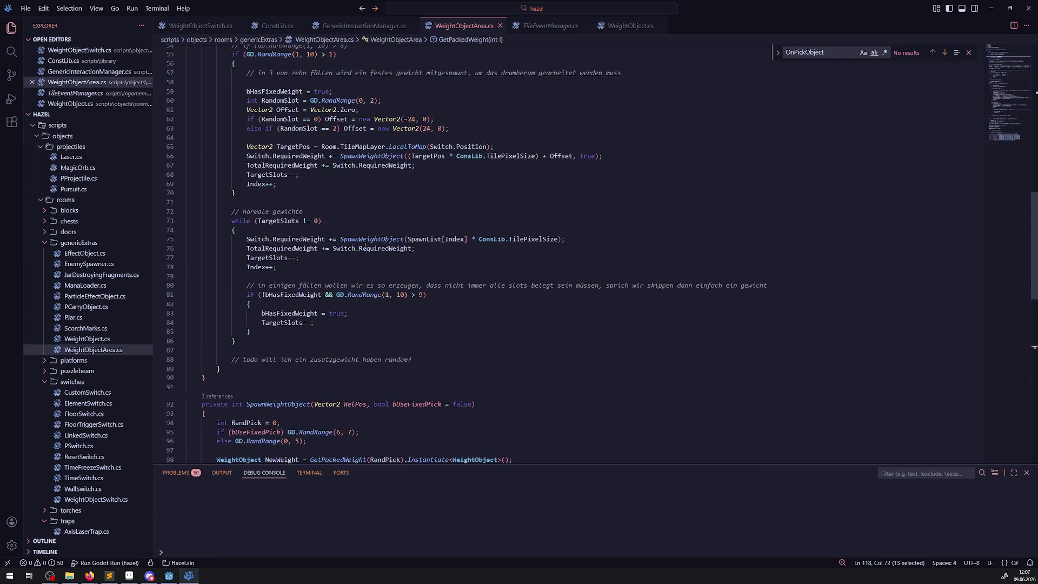
{"action": "scroll", "scroll_direction": "up", "scroll_amount": 3}
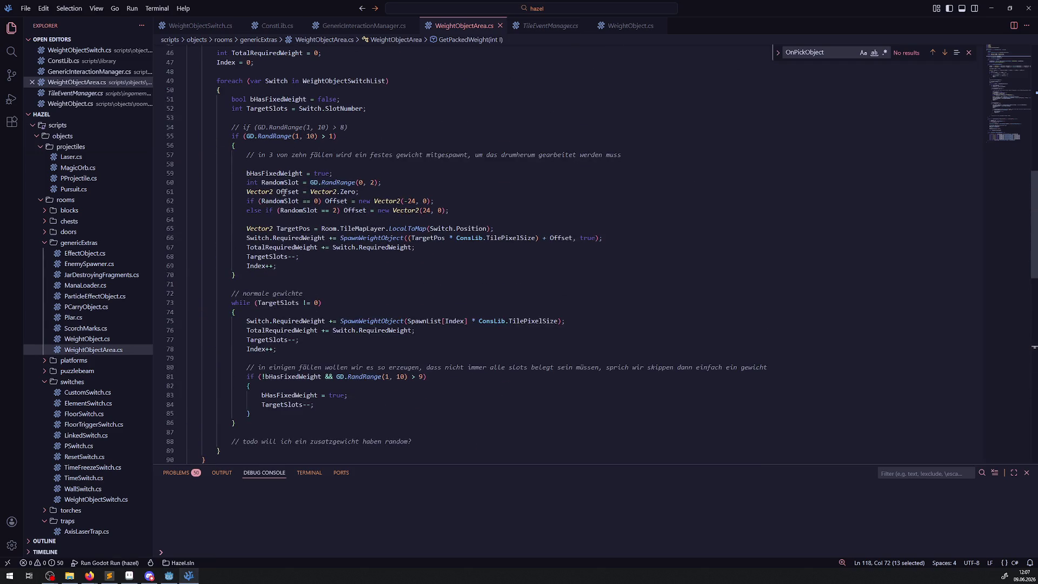
{"action": "left_click", "coordinate": [270, 247]}
{"action": "key", "text": "Down"}
{"action": "key", "text": "Down"}
{"action": "key", "text": "Down"}
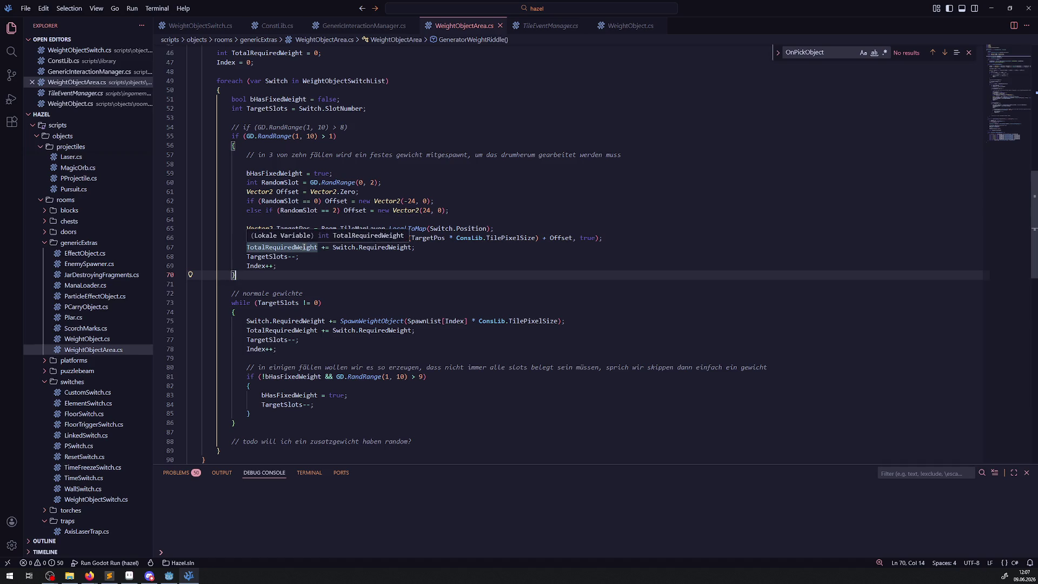
{"action": "scroll", "scroll_direction": "up", "scroll_amount": 3}
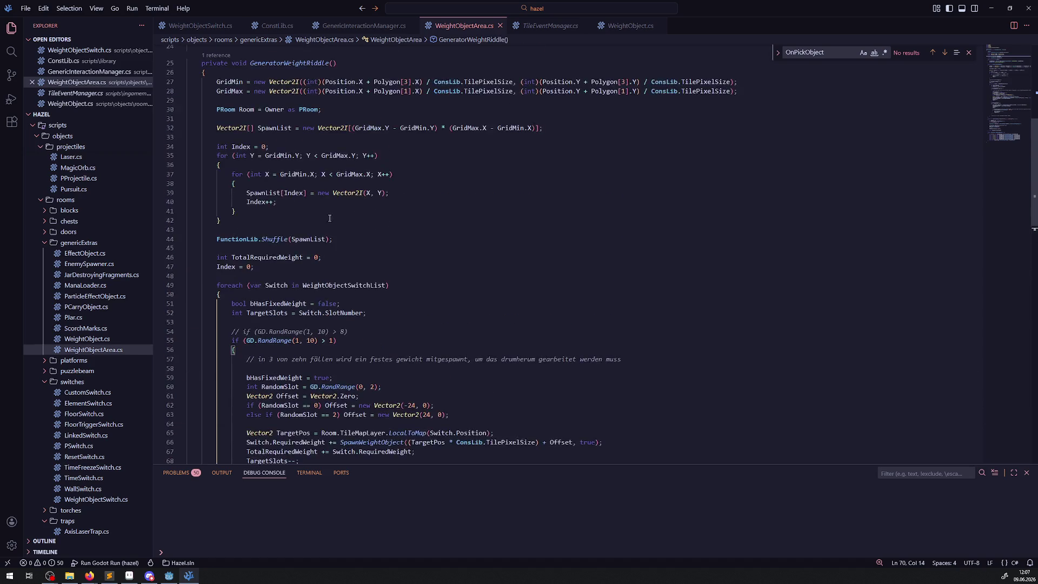
{"action": "scroll", "scroll_direction": "down", "scroll_amount": 3}
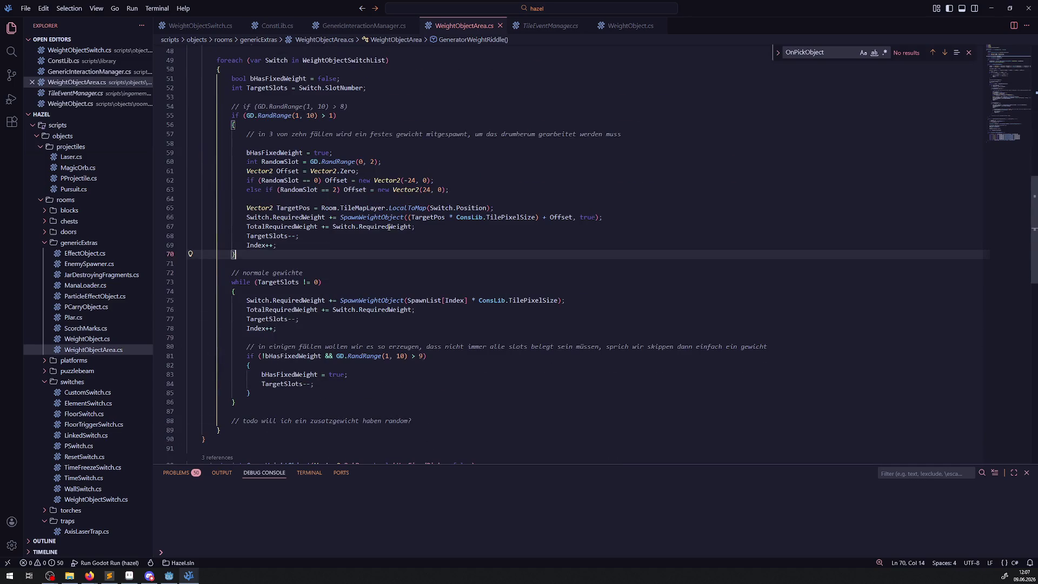
{"action": "double_click", "coordinate": [282, 227]}
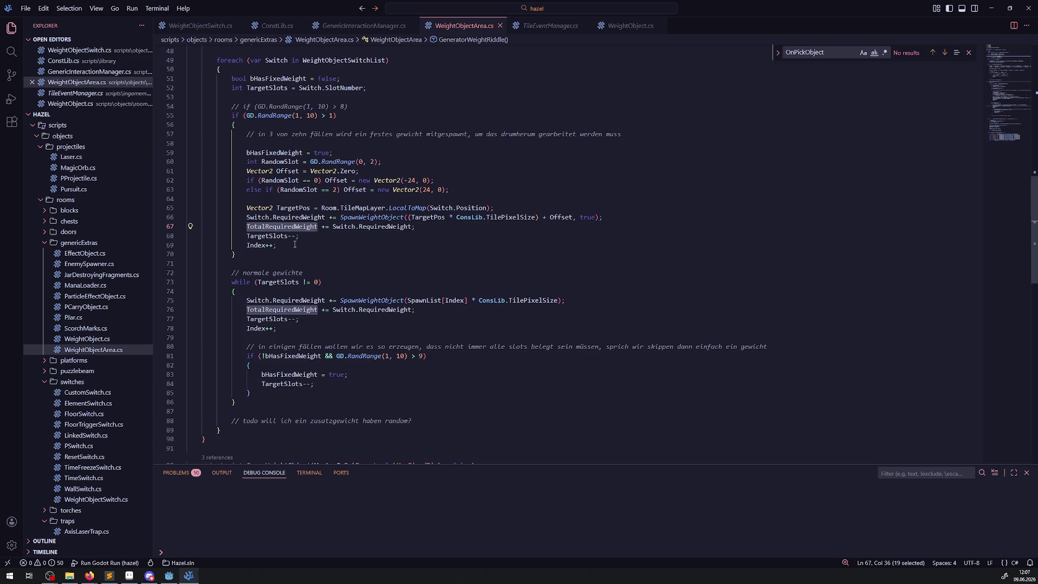
{"action": "double_click", "coordinate": [267, 236]}
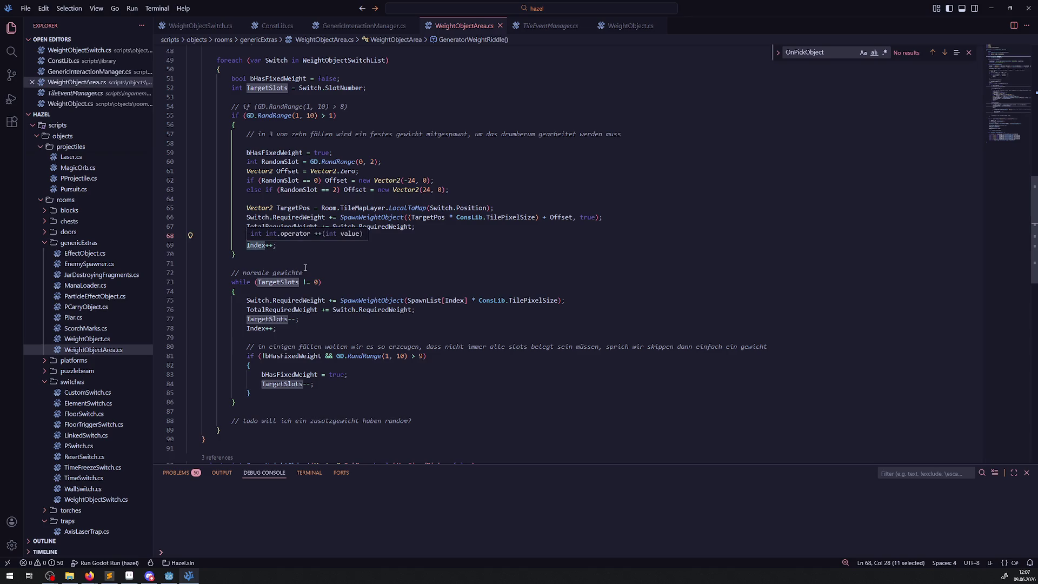
{"action": "left_click", "coordinate": [292, 263]}
{"action": "double_click", "coordinate": [273, 236]}
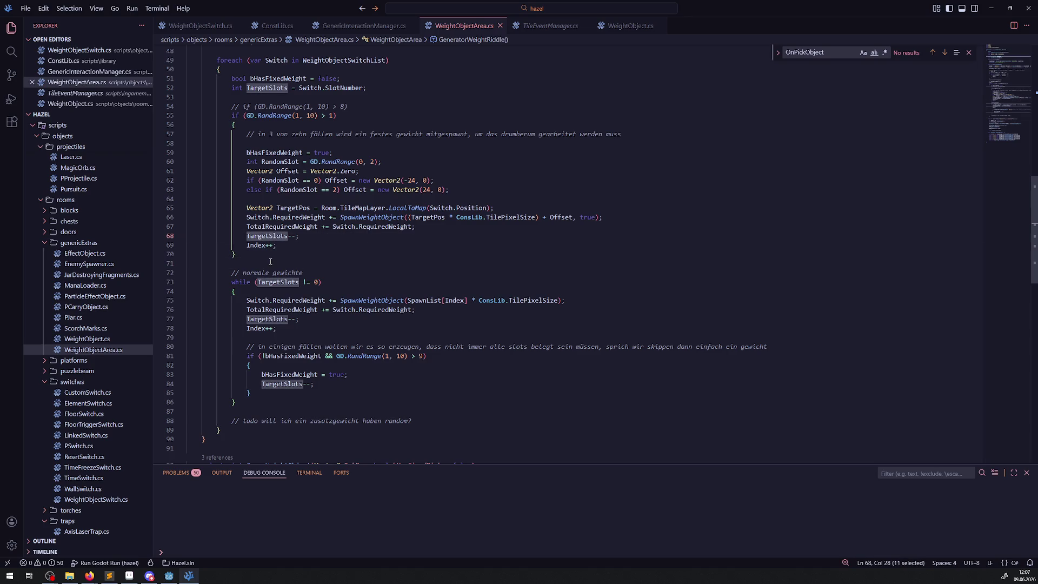
{"action": "double_click", "coordinate": [255, 245]}
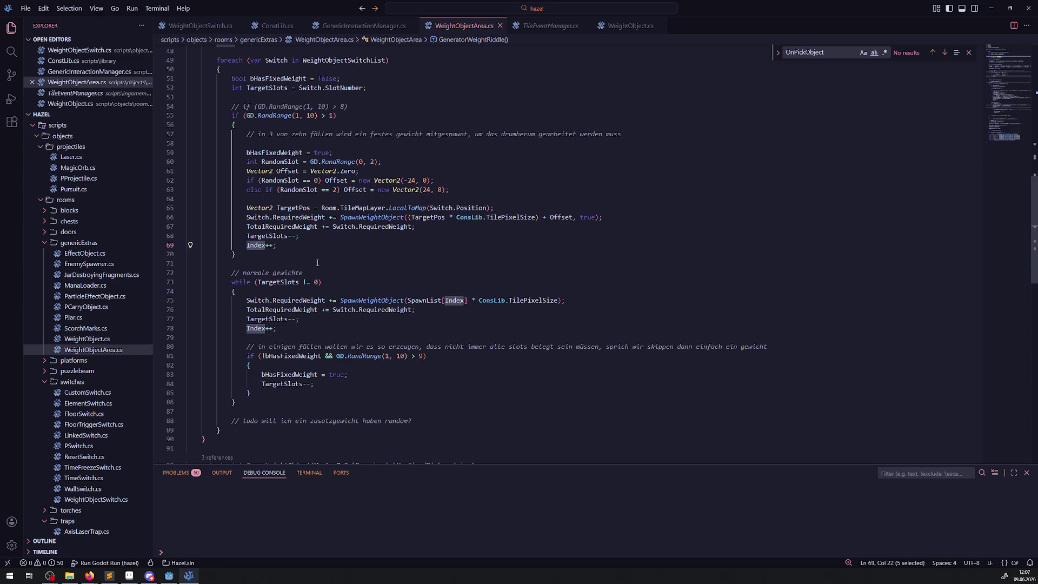
- Delete the Index++ line and its blank line from the fixed-weight branch, then save
{"action": "key", "text": "shift+End"}
{"action": "key", "text": "BackSpace"}
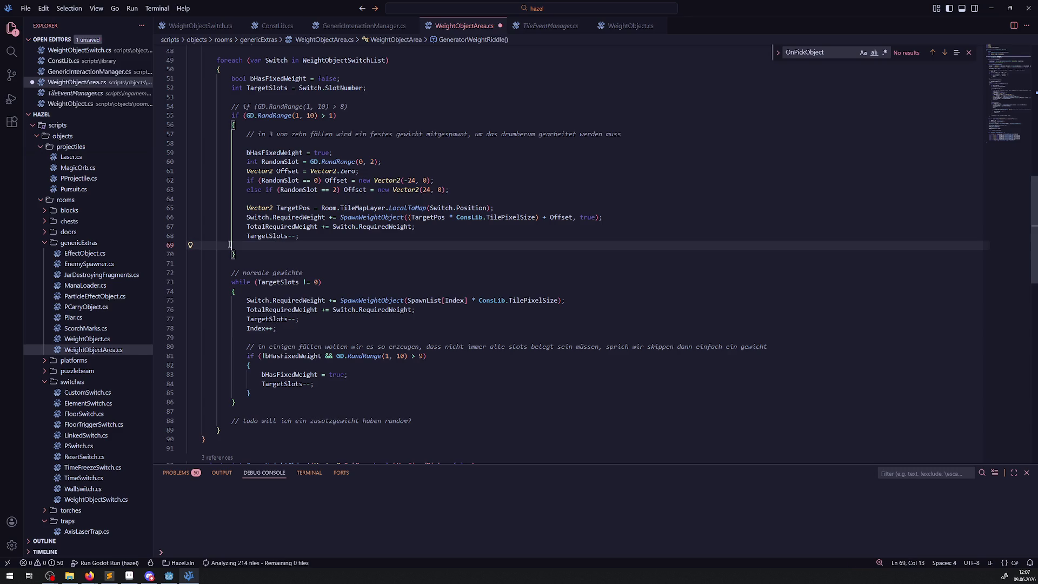
{"action": "key", "text": "ctrl+shift+k"}
{"action": "left_click", "coordinate": [363, 247]}
{"action": "key", "text": "ctrl+s"}
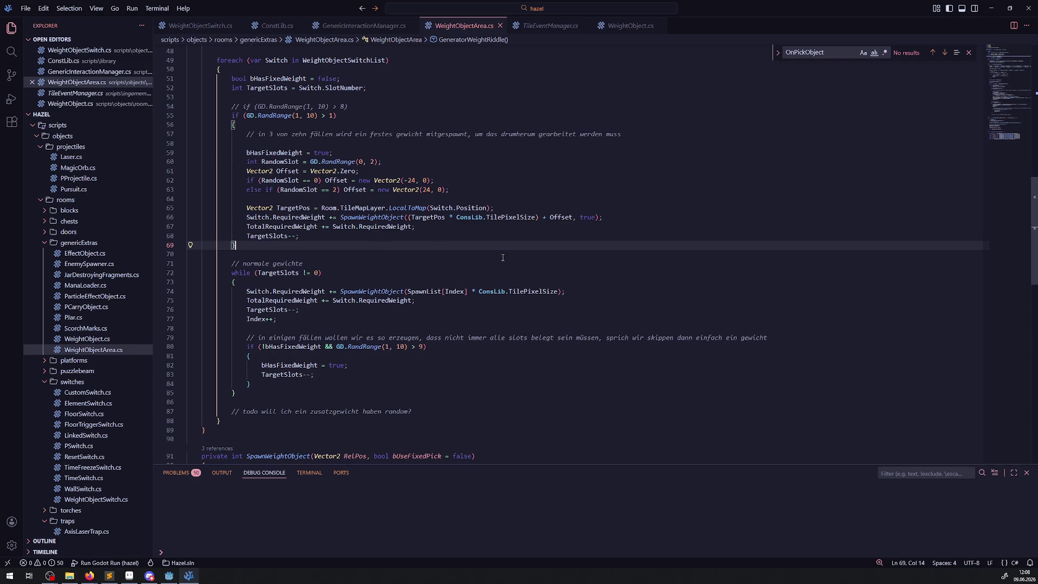
- Review the uses of Index, TargetPos, Switch, TilePixelSize and Offset, then rebuild in Godot
{"action": "double_click", "coordinate": [454, 292]}
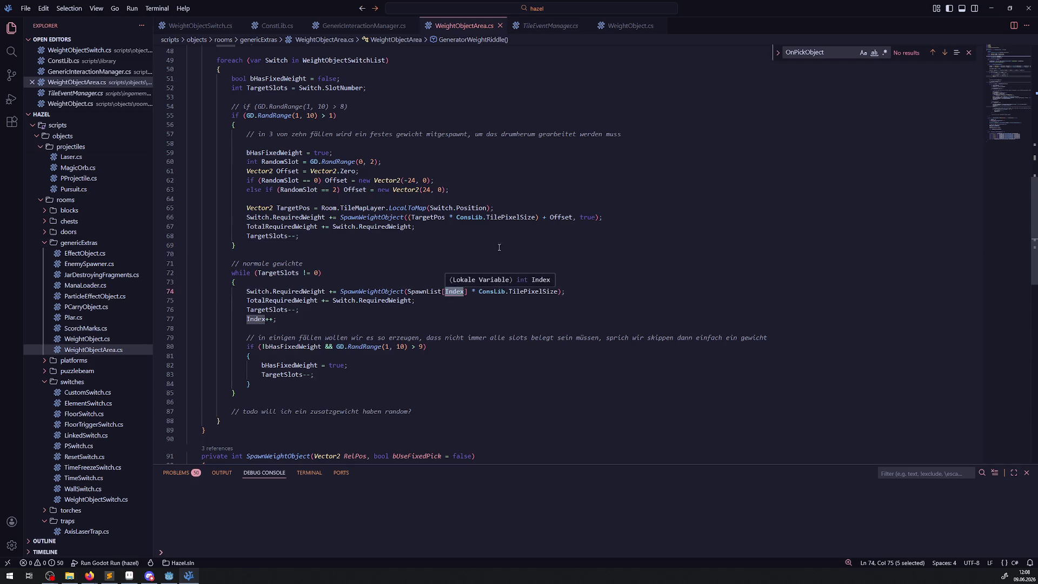
{"action": "double_click", "coordinate": [425, 218]}
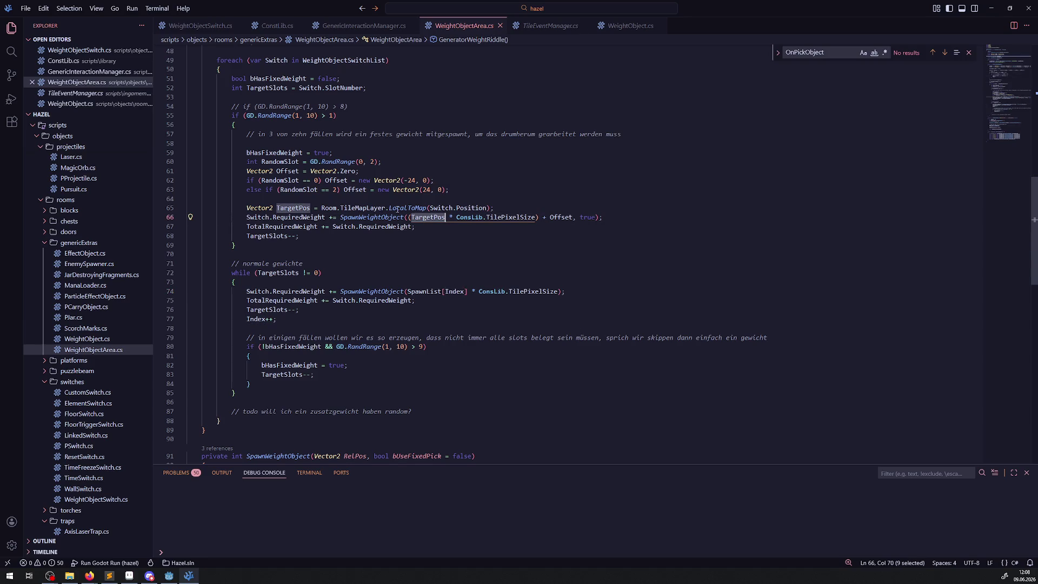
{"action": "double_click", "coordinate": [445, 209]}
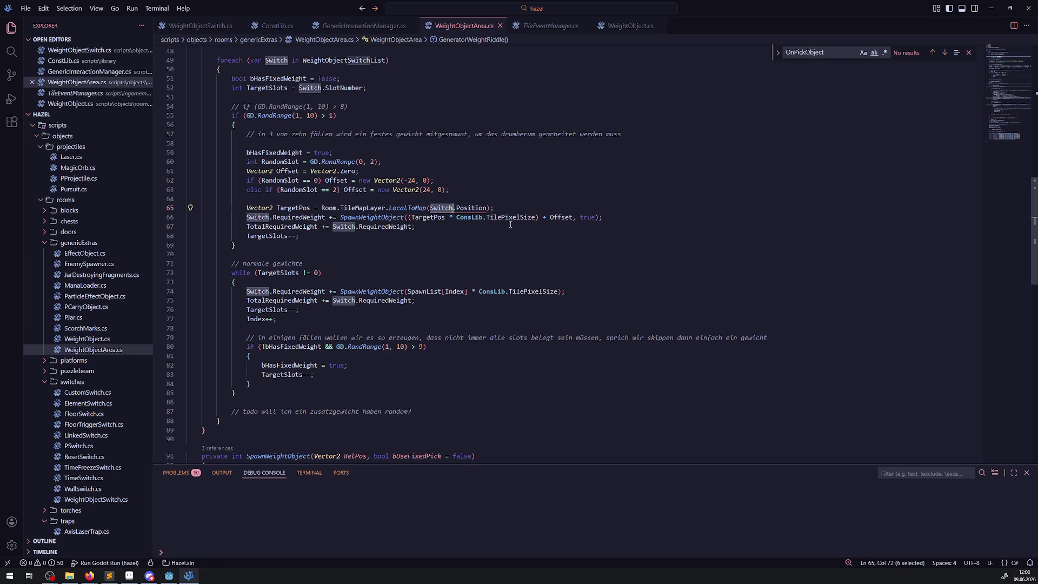
{"action": "double_click", "coordinate": [501, 217]}
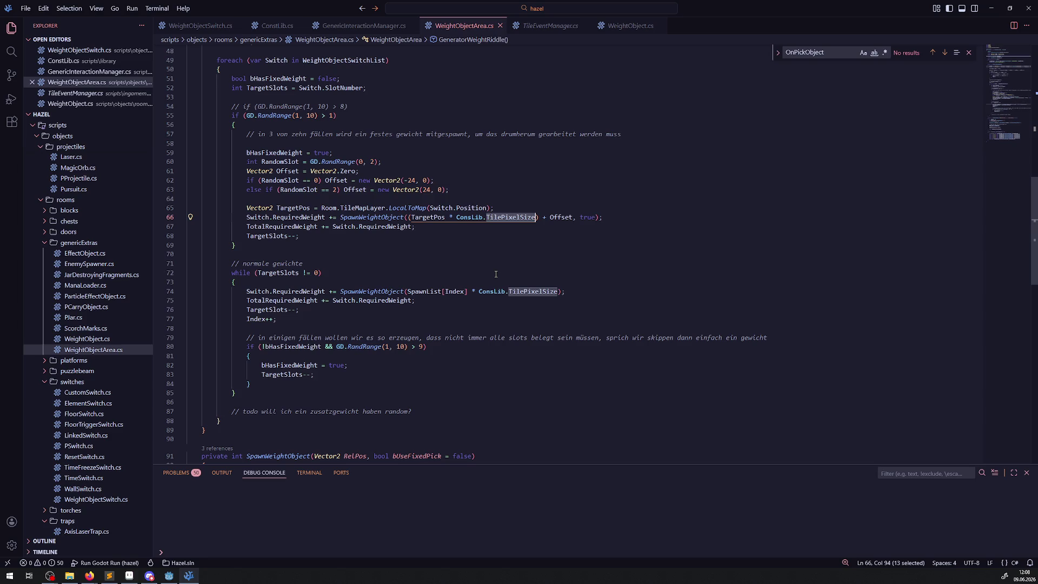
{"action": "double_click", "coordinate": [561, 217]}
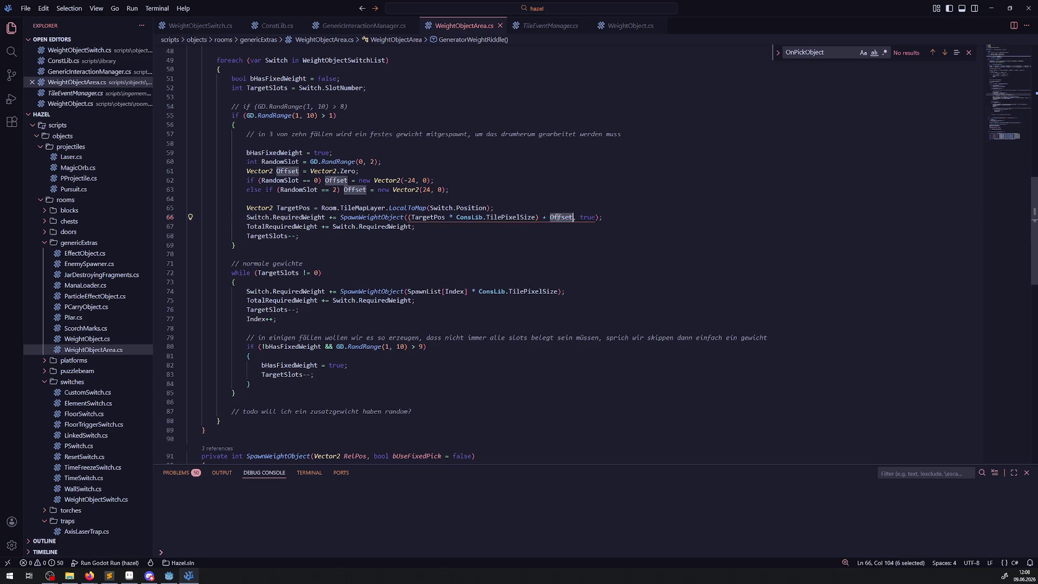
{"action": "mouse_move", "coordinate": [573, 217]}
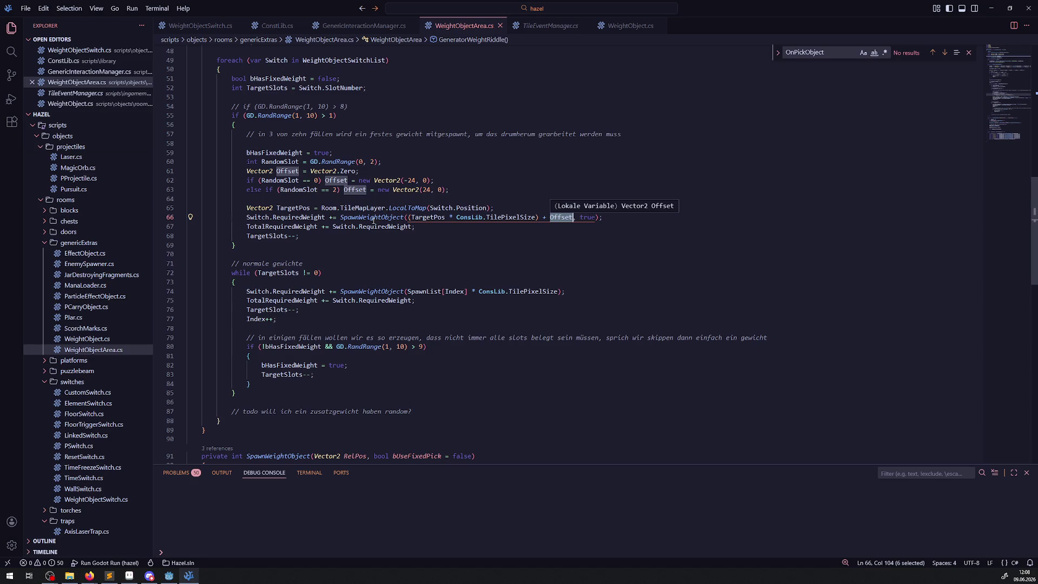
{"action": "left_click", "coordinate": [236, 244]}
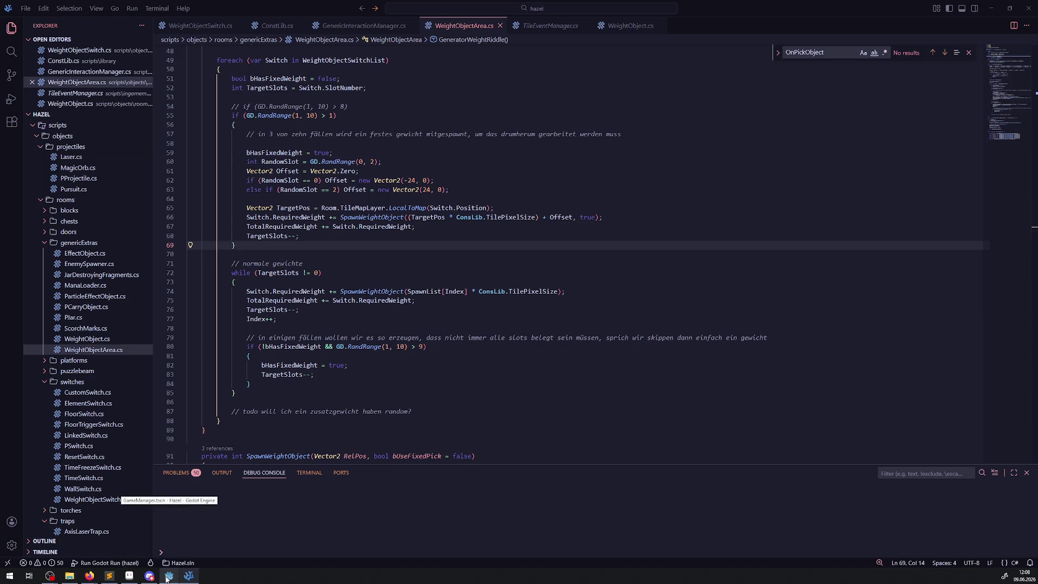
{"action": "left_click", "coordinate": [168, 577]}
{"action": "left_click", "coordinate": [895, 20]}
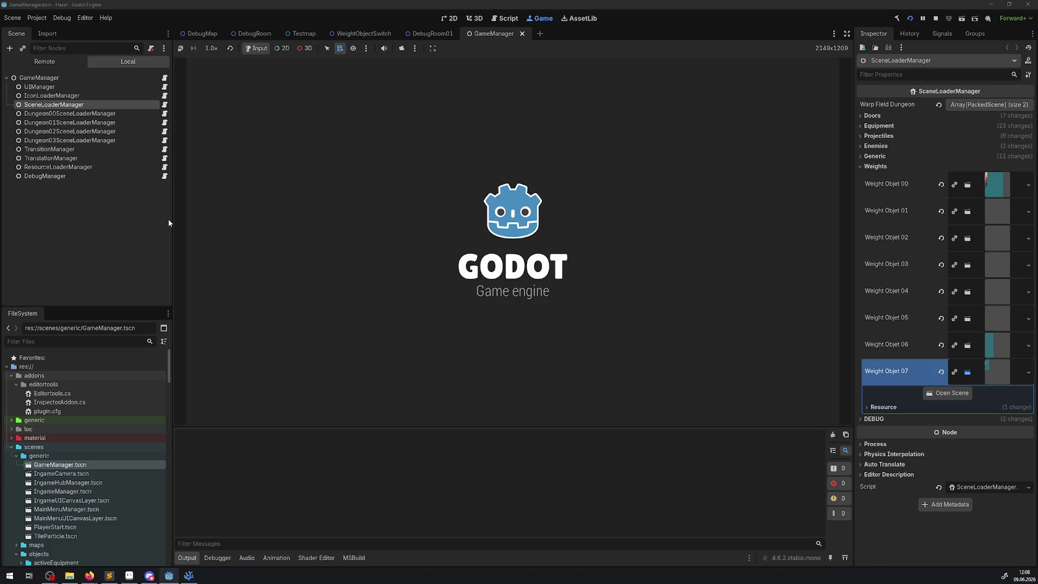
- Walk the player into DebugRoom01 between the benches, then stop the game
{"action": "key", "text": "Right"}
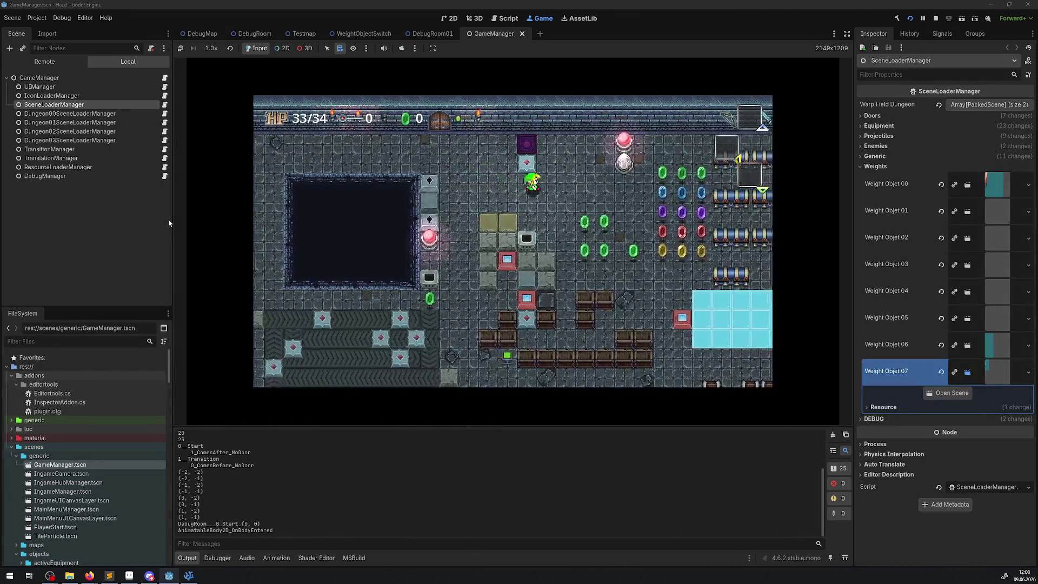
{"action": "key", "text": "Right"}
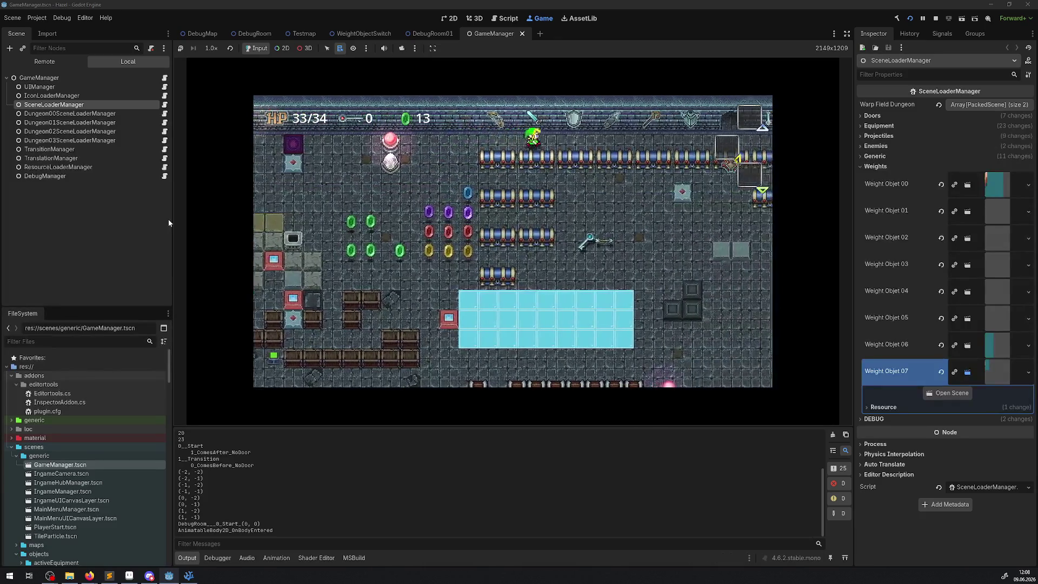
{"action": "key", "text": "Up"}
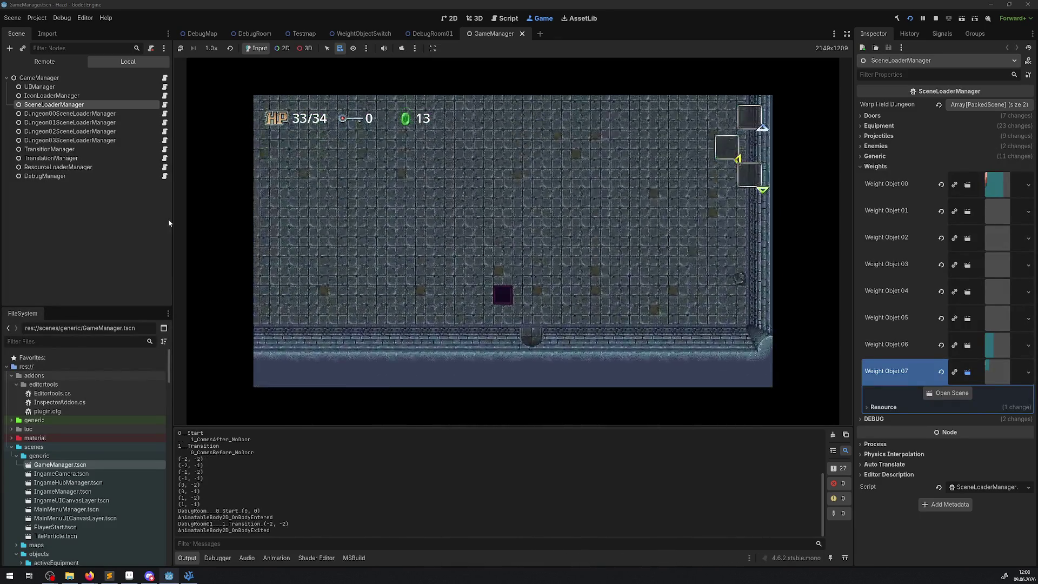
{"action": "key", "text": "Right"}
{"action": "key", "text": "Down"}
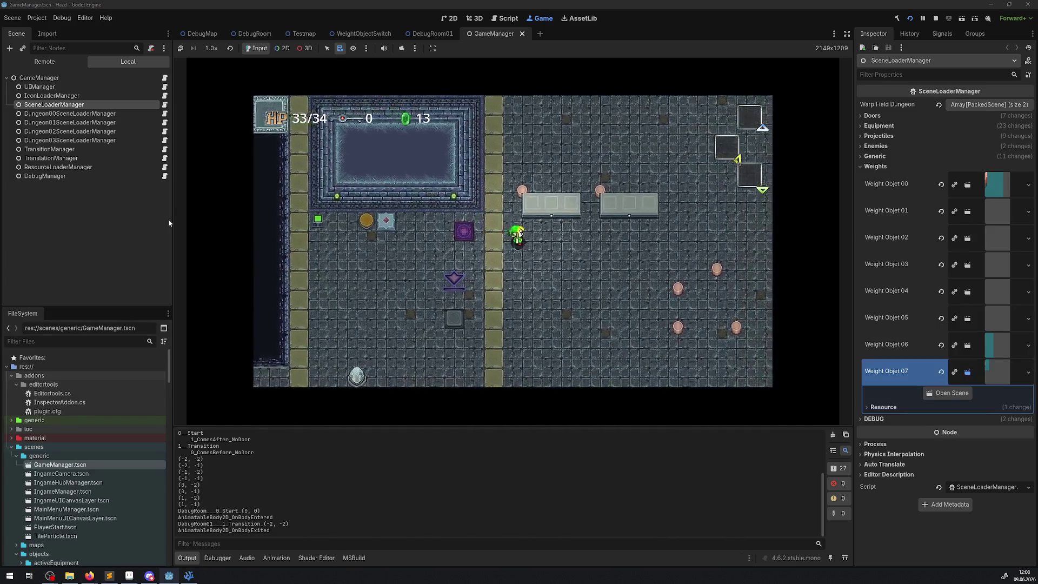
{"action": "key", "text": "Up"}
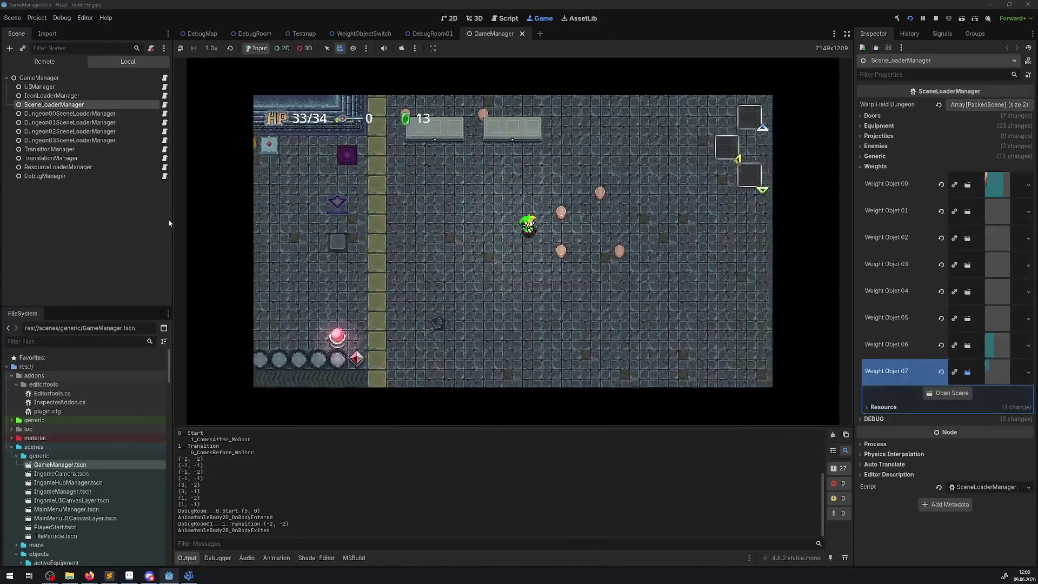
{"action": "key", "text": "Up"}
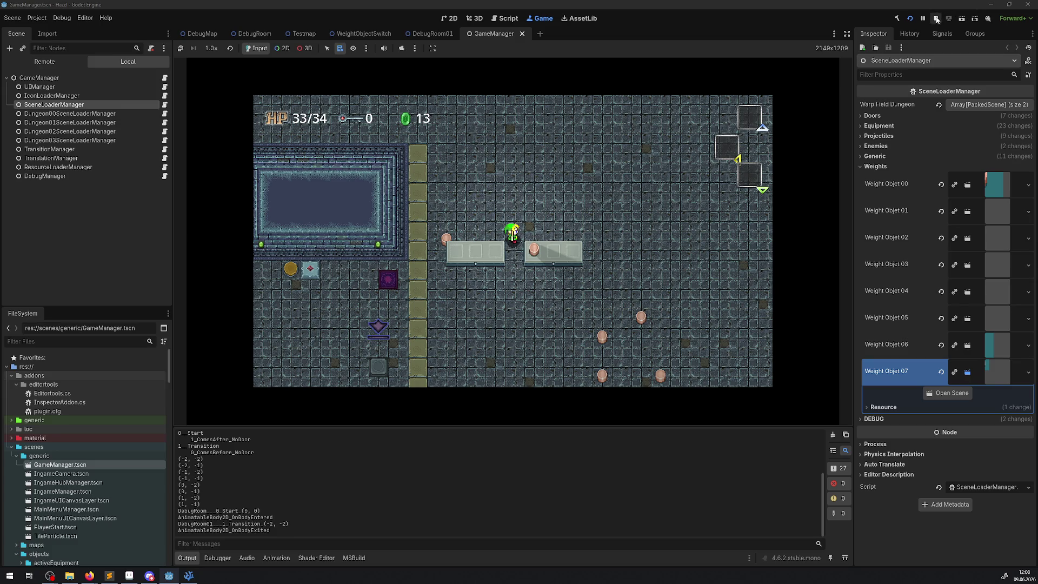
{"action": "left_click", "coordinate": [936, 18]}
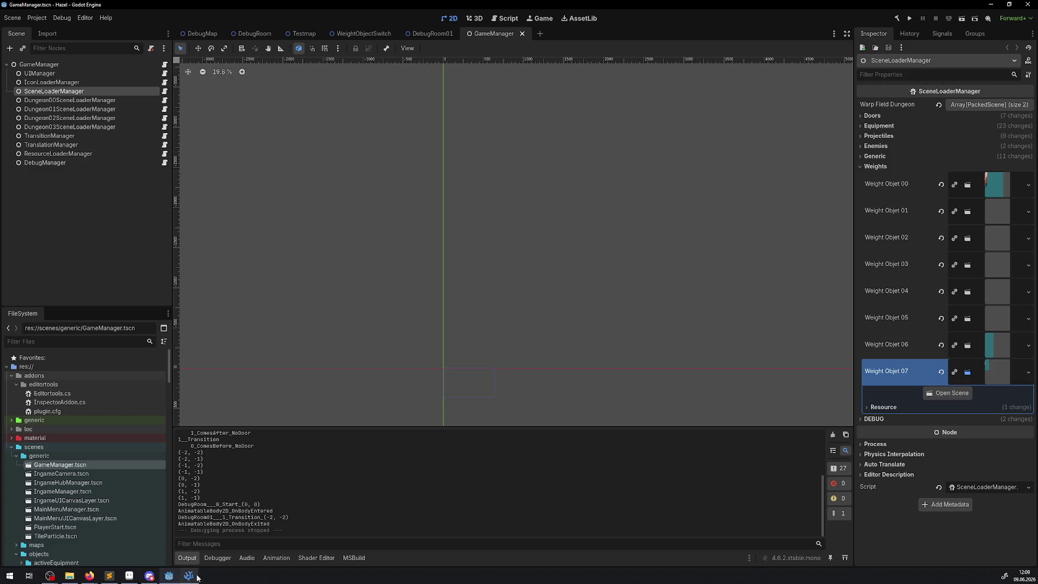
- Set a breakpoint on line 59, run a debug session of the game, then stop it
{"action": "left_click", "coordinate": [189, 575]}
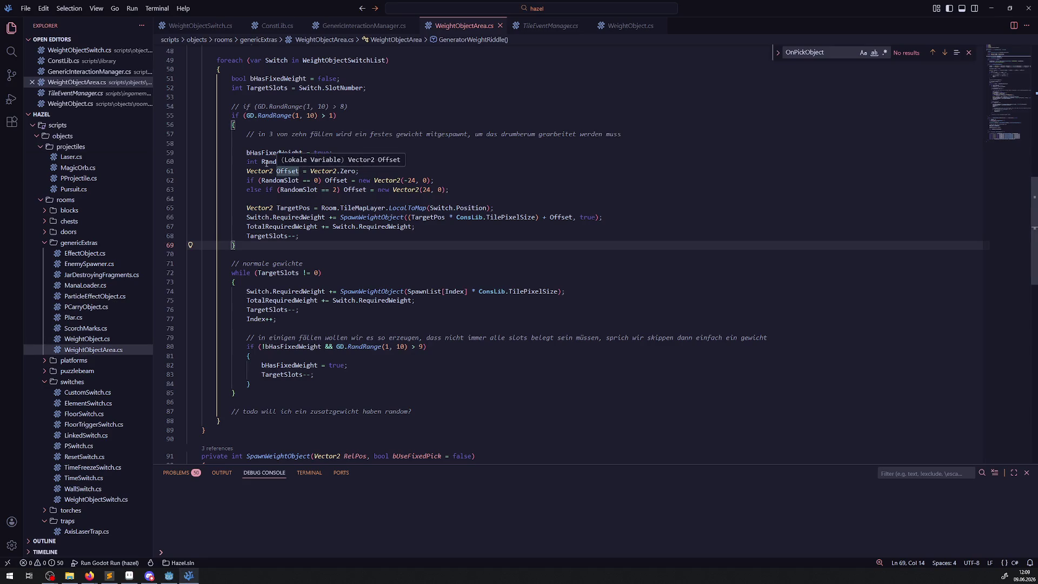
{"action": "left_click", "coordinate": [159, 153]}
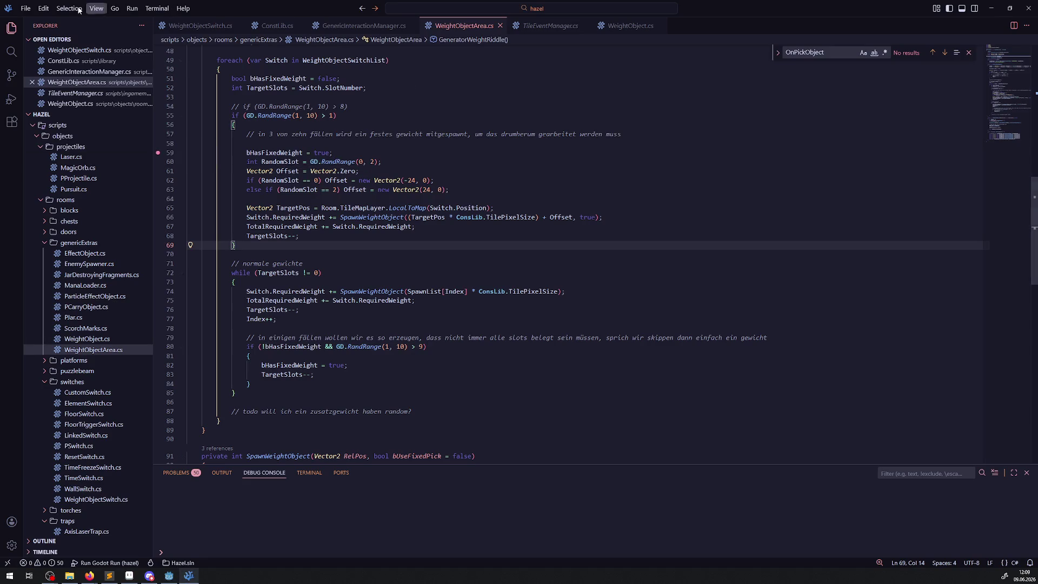
{"action": "left_click", "coordinate": [12, 99]}
{"action": "left_click", "coordinate": [72, 26]}
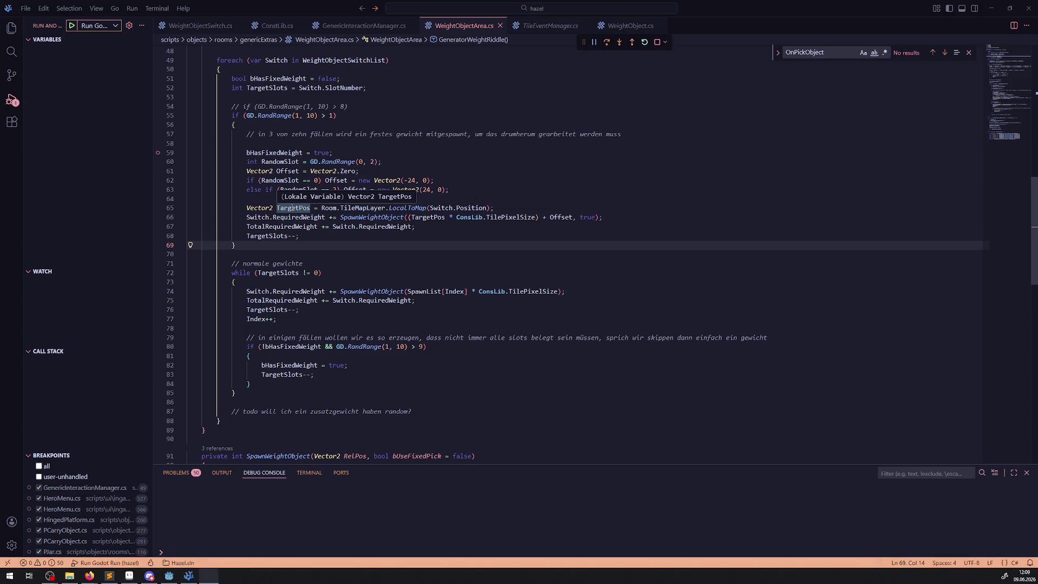
{"action": "scroll", "scroll_direction": "down", "scroll_amount": 3}
{"action": "scroll", "scroll_direction": "down", "scroll_amount": 3}
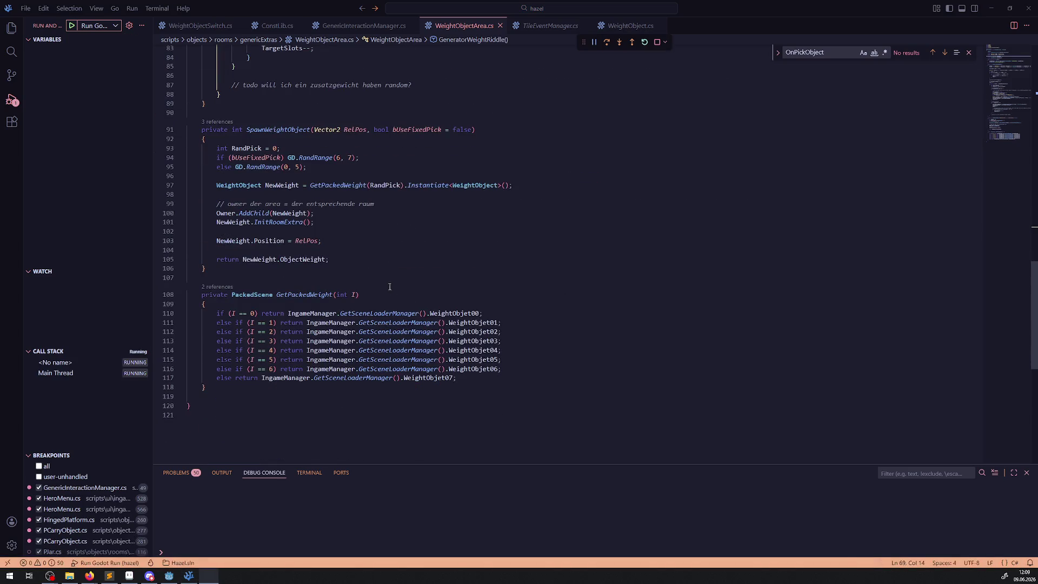
{"action": "scroll", "scroll_direction": "down", "scroll_amount": 3}
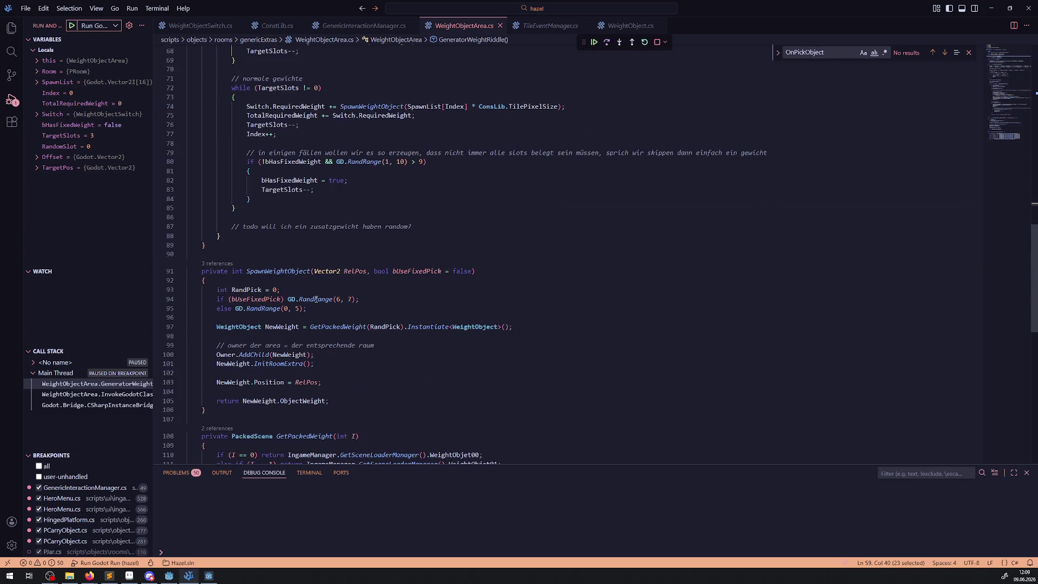
{"action": "left_click", "coordinate": [655, 43]}
- Assign the random picks on lines 94 and 95 to RandPick by copying the 'RandPick =' text
{"action": "left_click_drag", "start_coordinate": [231, 290], "coordinate": [273, 290]}
{"action": "key", "text": "ctrl+c"}
{"action": "left_click", "coordinate": [288, 299]}
{"action": "key", "text": "ctrl+v"}
{"action": "left_click", "coordinate": [231, 309]}
{"action": "key", "text": "ctrl+v"}
{"action": "left_click", "coordinate": [231, 308]}
{"action": "left_click", "coordinate": [513, 271]}
- Review the two slot offset assignments on lines 62–63, then return to the Godot editor
{"action": "scroll", "scroll_direction": "up", "scroll_amount": 3}
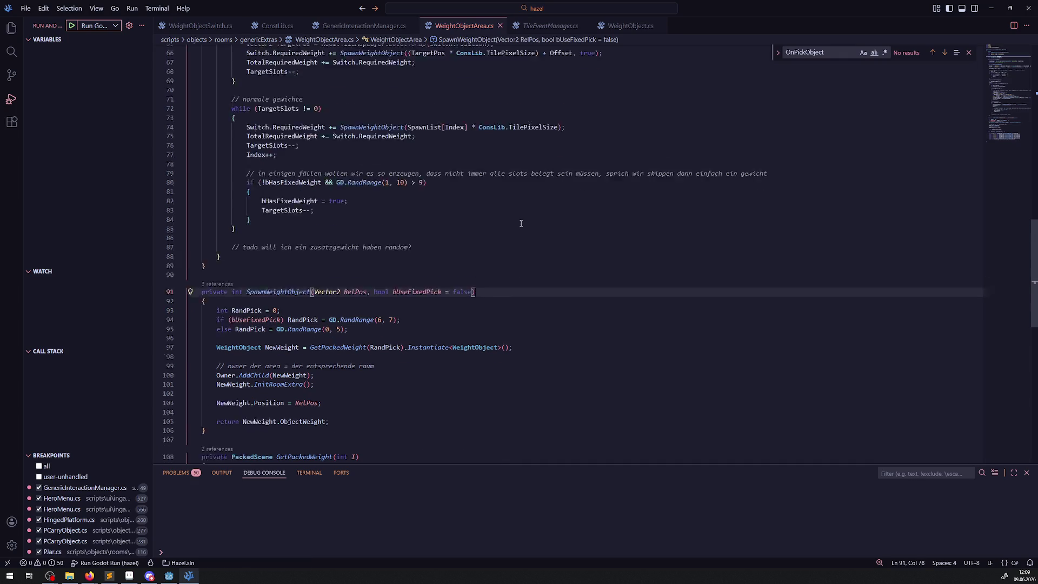
{"action": "scroll", "scroll_direction": "down", "scroll_amount": 3}
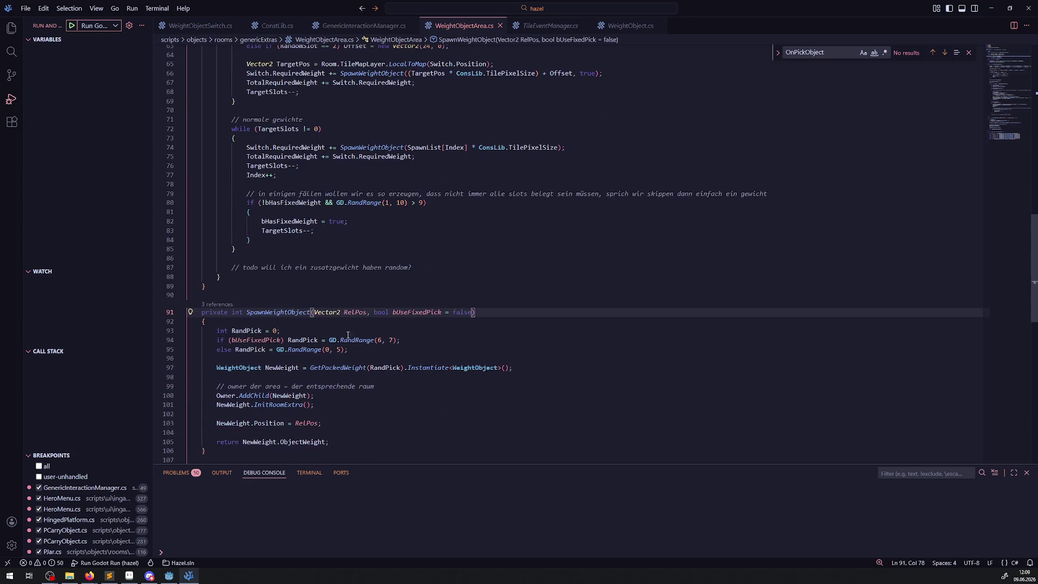
{"action": "scroll", "scroll_direction": "up", "scroll_amount": 3}
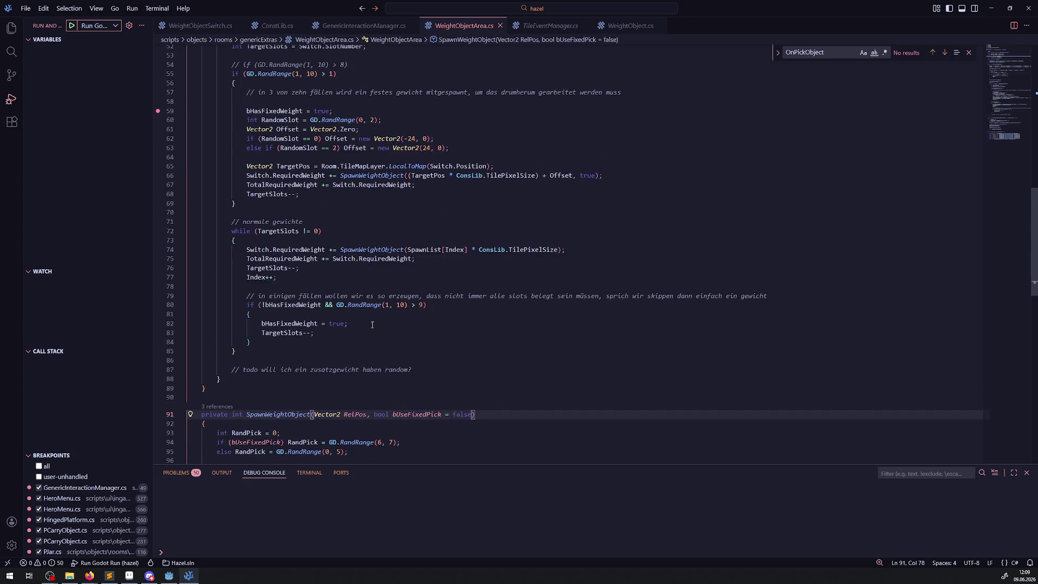
{"action": "scroll", "scroll_direction": "up", "scroll_amount": 3}
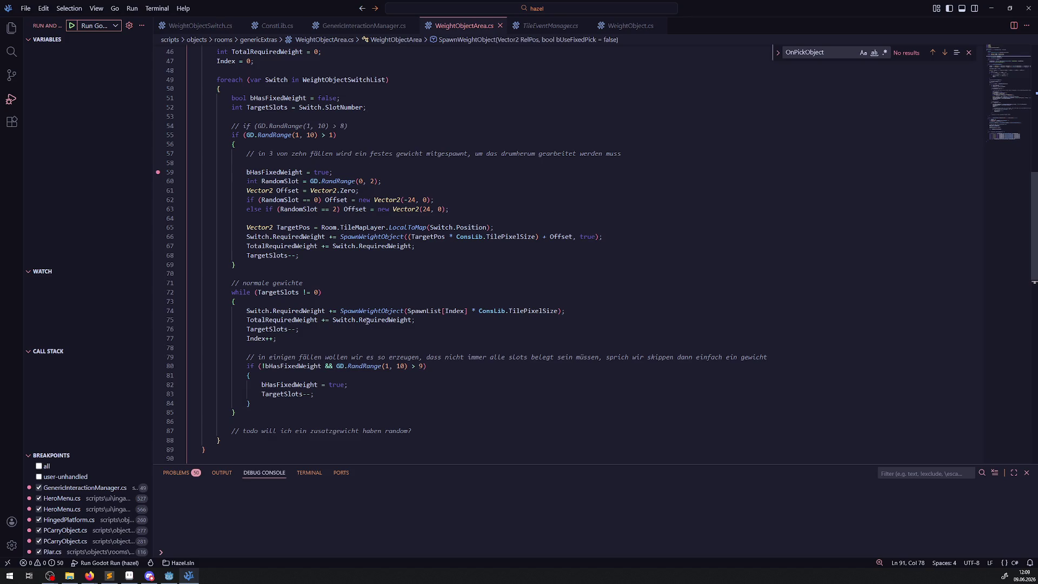
{"action": "left_click_drag", "start_coordinate": [462, 220], "coordinate": [358, 201]}
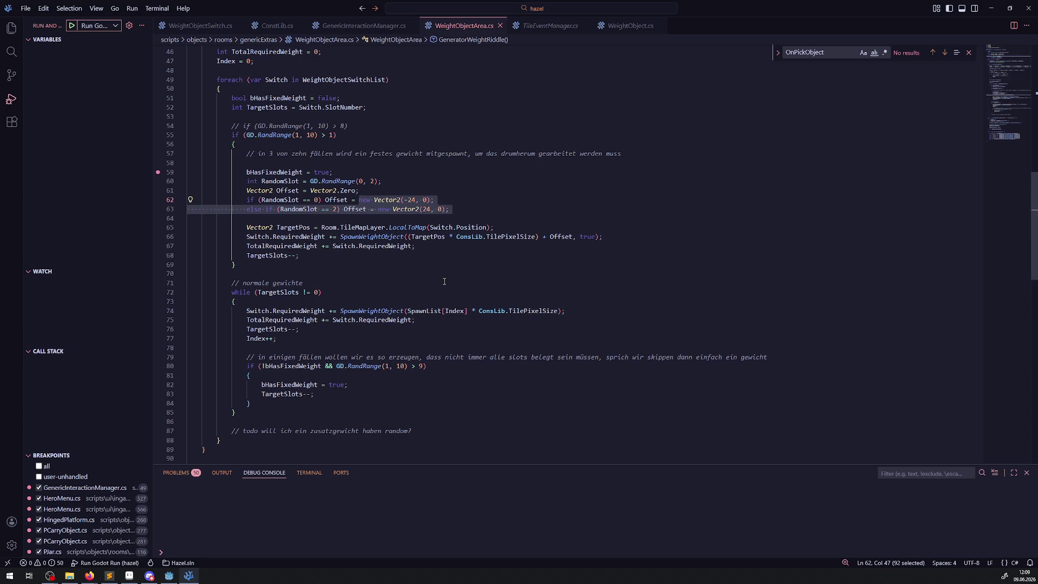
{"action": "left_click", "coordinate": [444, 281]}
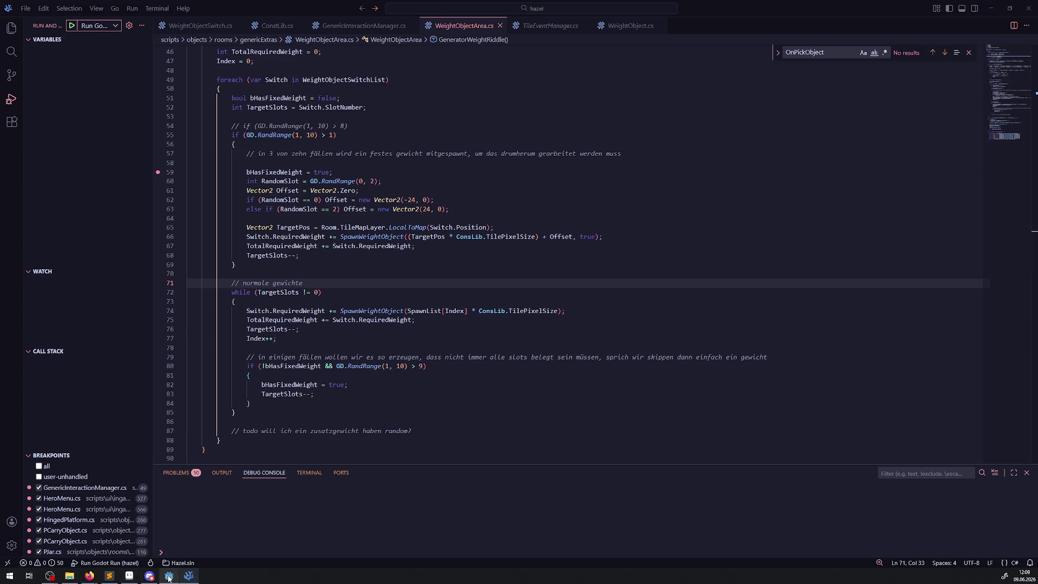
{"action": "left_click", "coordinate": [169, 577]}
{"action": "left_click", "coordinate": [364, 35]}
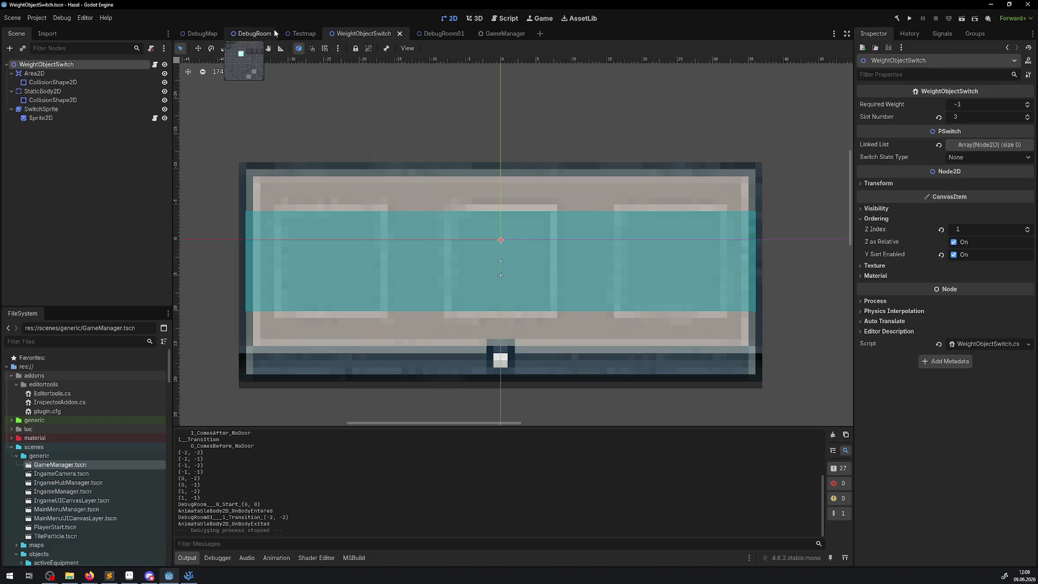
- Open DebugRoom01 and show the weight switch's Transform position values
{"action": "left_click", "coordinate": [247, 35]}
{"action": "left_click", "coordinate": [433, 33]}
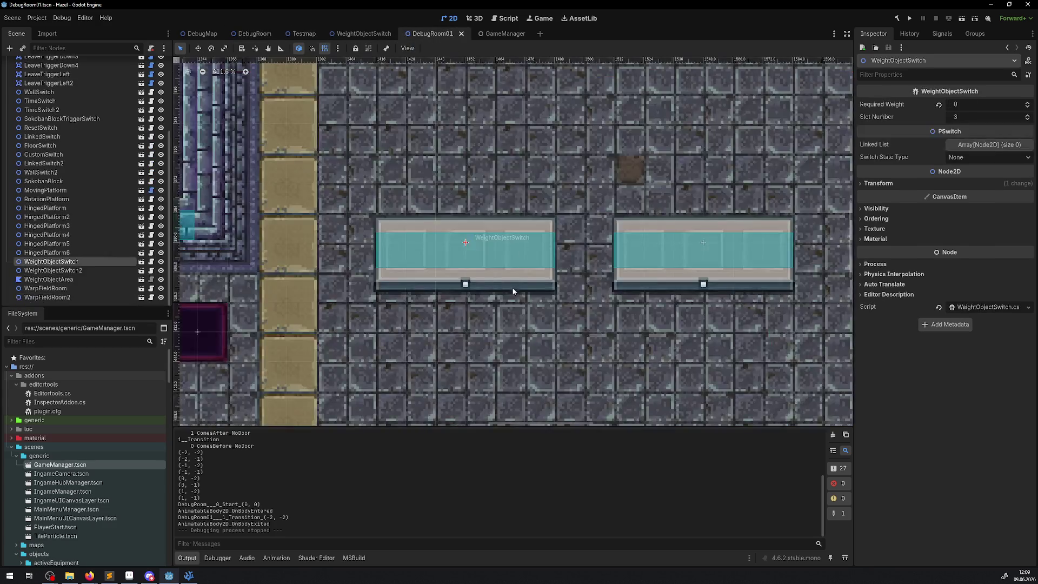
{"action": "left_click", "coordinate": [877, 184]}
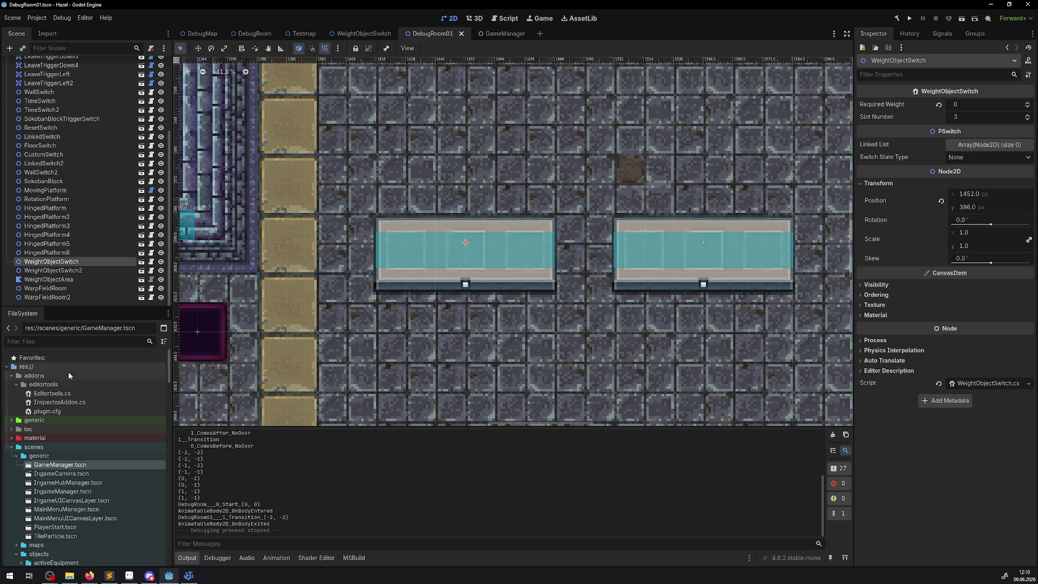
{"action": "scroll", "scroll_direction": "down", "scroll_amount": 3}
{"action": "scroll", "scroll_direction": "down", "scroll_amount": 3}
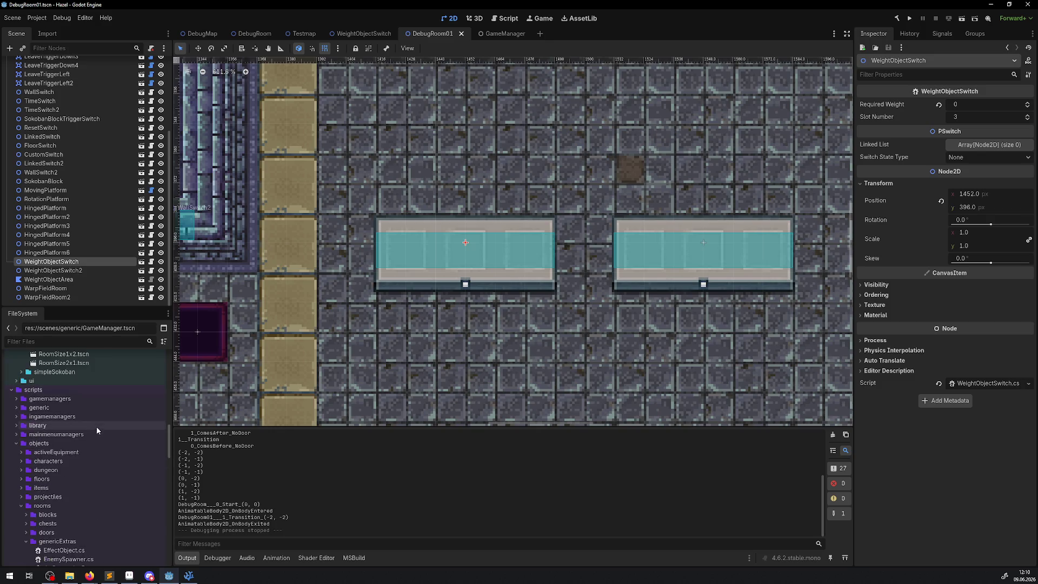
- Drop a WeightObject01 test weight onto the left switch, then delete it
{"action": "left_click_drag", "start_coordinate": [82, 422], "coordinate": [384, 210]}
{"action": "key", "text": "Escape"}
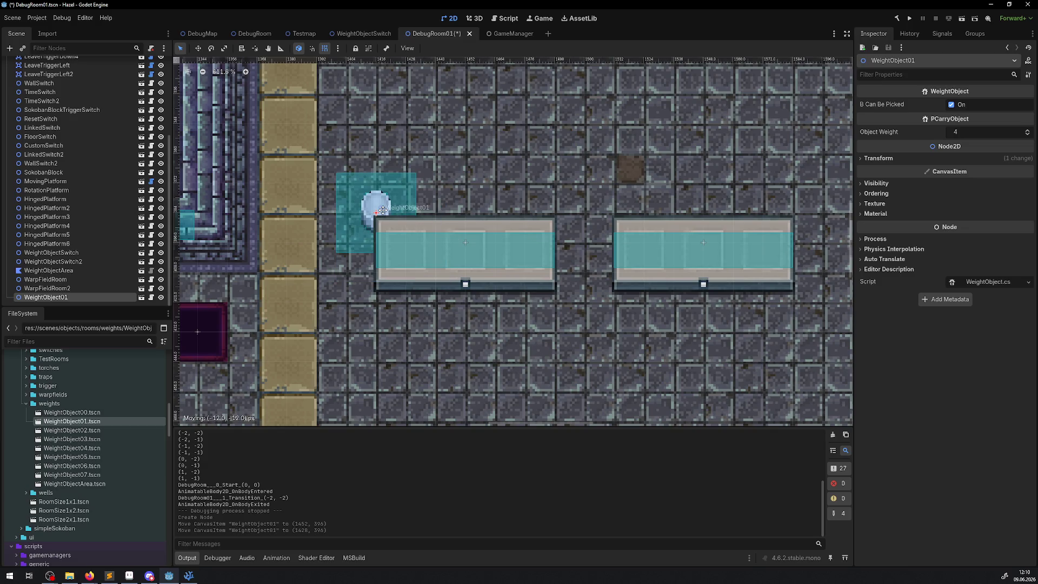
{"action": "left_click_drag", "start_coordinate": [383, 210], "coordinate": [463, 248]}
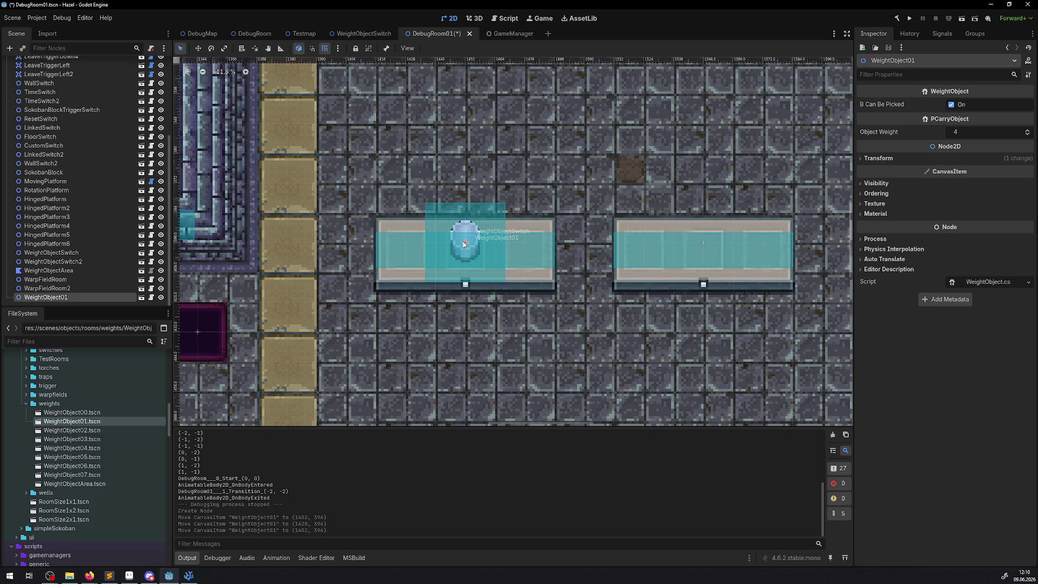
{"action": "key", "text": "Delete"}
{"action": "left_click", "coordinate": [487, 299]}
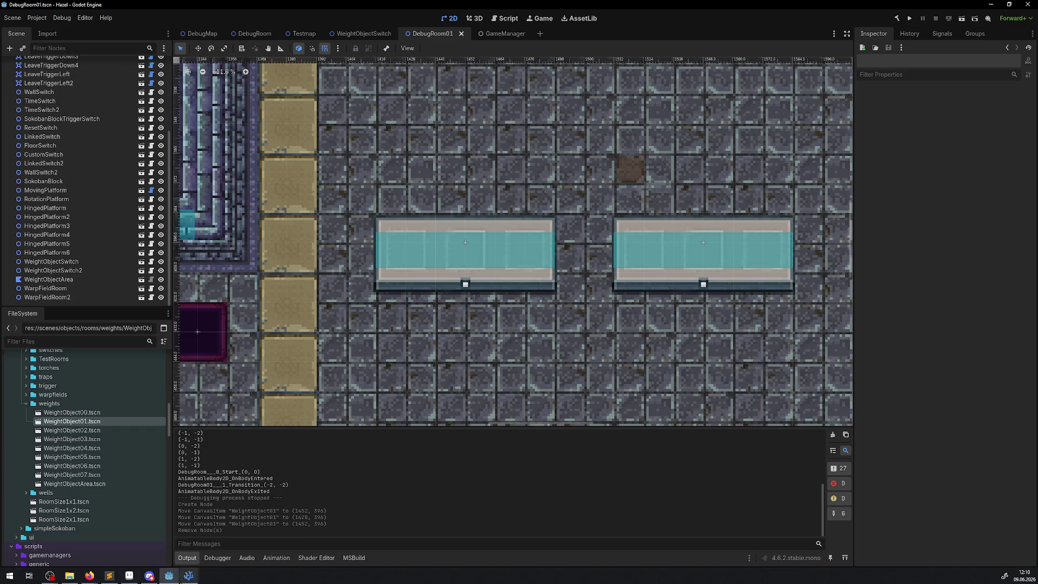
{"action": "left_click", "coordinate": [189, 576]}
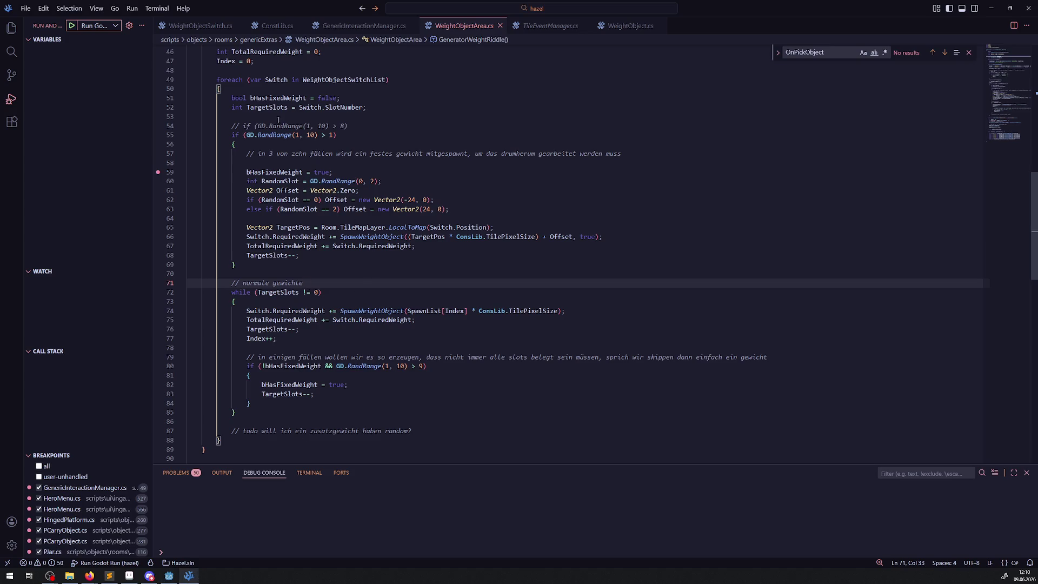
- Remove the line 59 breakpoint and add a blank line after the Offset declaration
{"action": "double_click", "coordinate": [283, 80]}
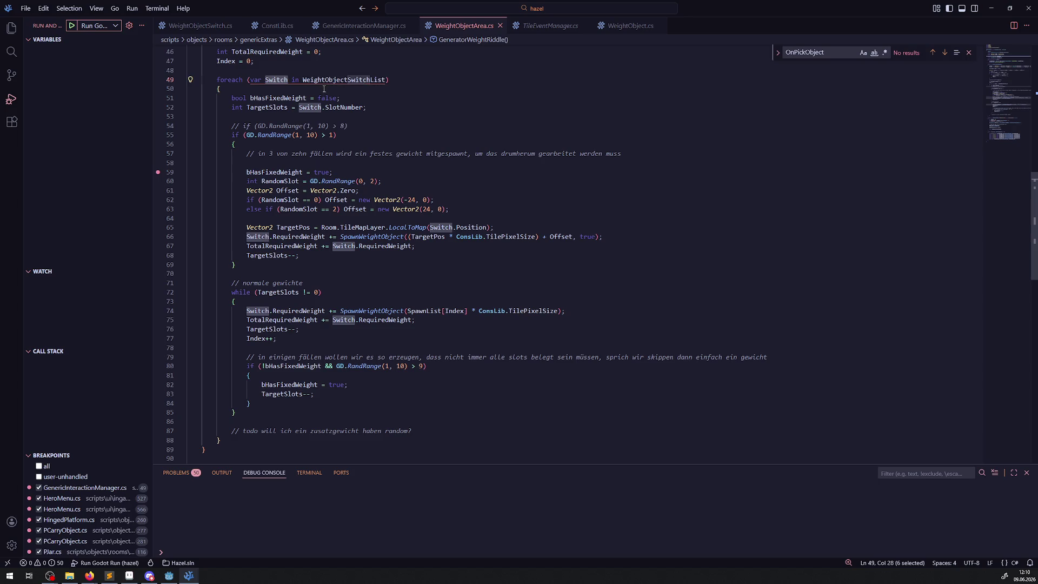
{"action": "left_click", "coordinate": [158, 173]}
{"action": "left_click", "coordinate": [416, 191]}
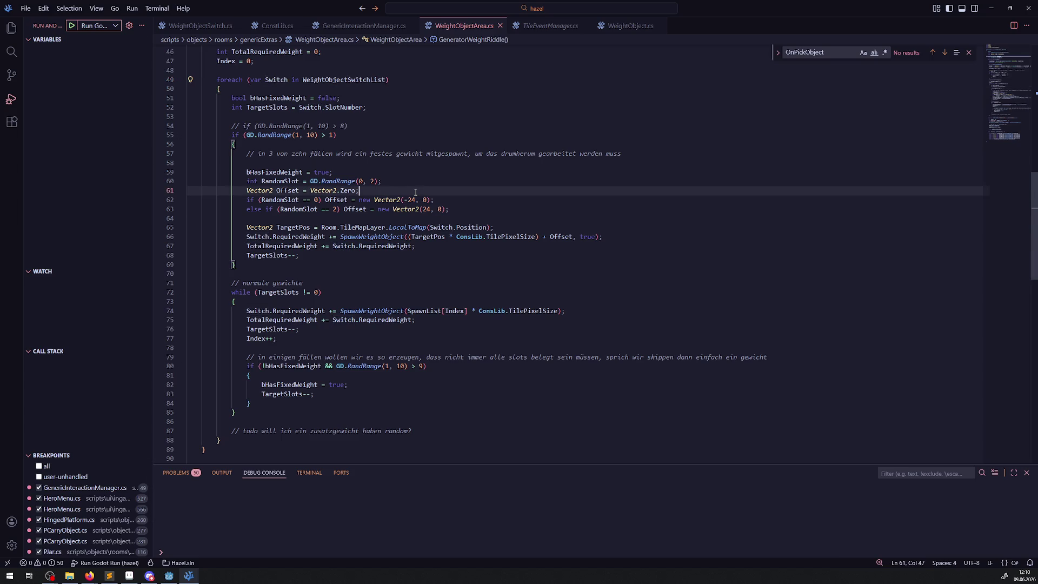
{"action": "key", "text": "Return"}
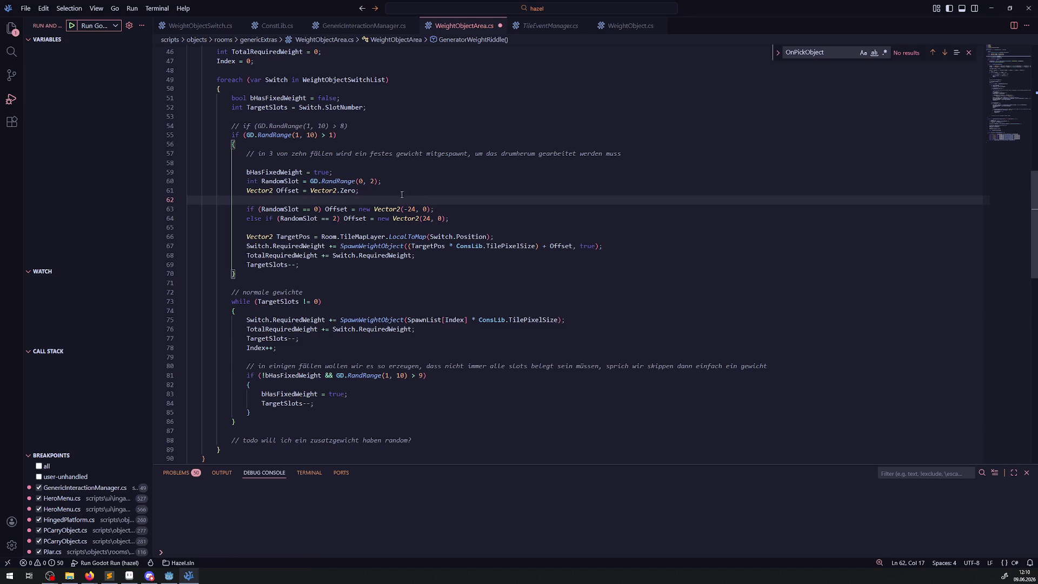
- Inspect RandomSlot, TileMapLayer, LocalToMap, TargetPos, TilePixelSize and Offset usages by highlighting them
{"action": "double_click", "coordinate": [282, 180]}
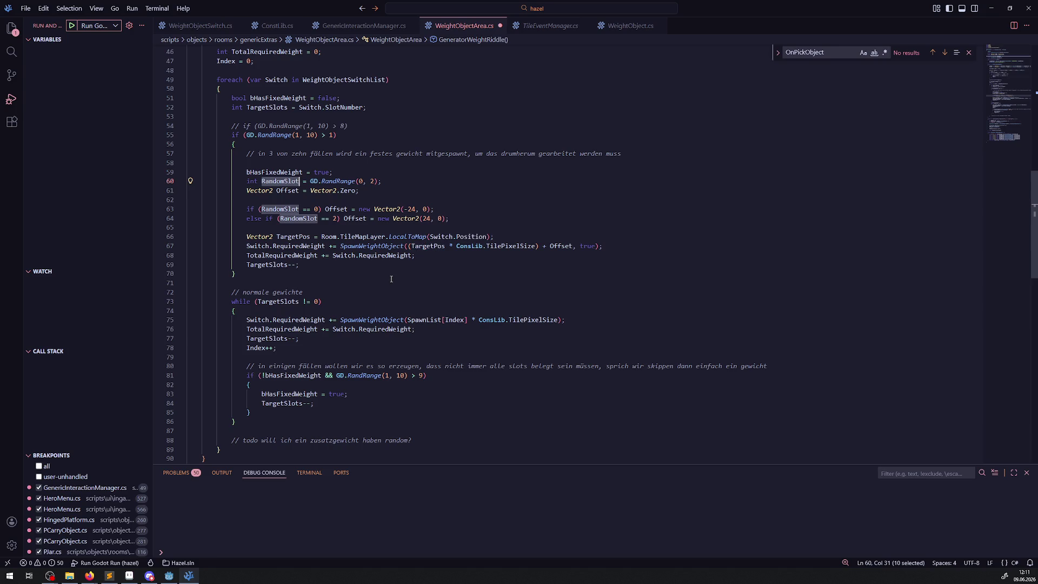
{"action": "left_click", "coordinate": [391, 277]}
{"action": "double_click", "coordinate": [365, 237]}
{"action": "scroll", "scroll_direction": "up", "scroll_amount": 3}
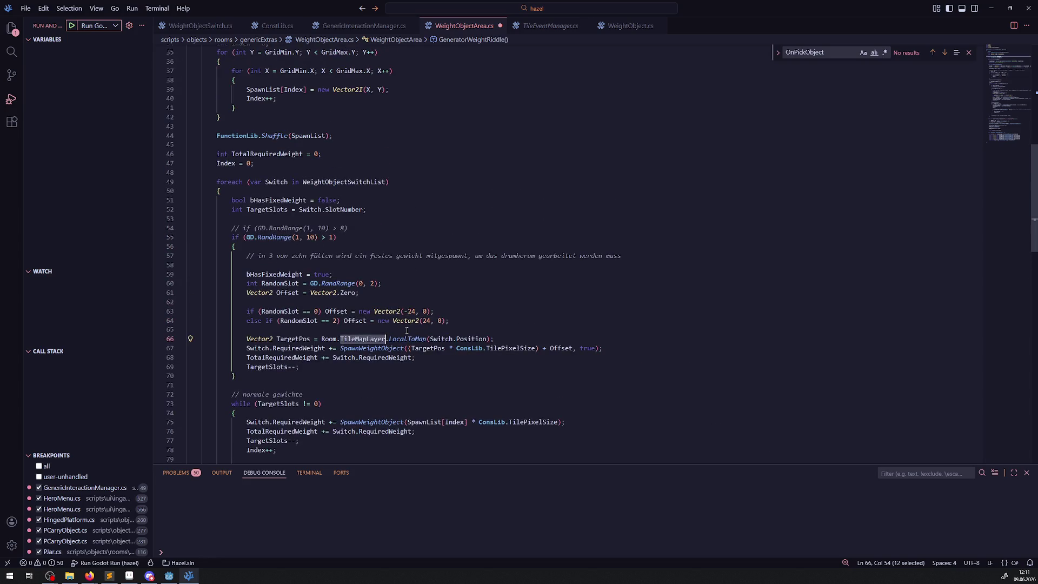
{"action": "scroll", "scroll_direction": "up", "scroll_amount": 3}
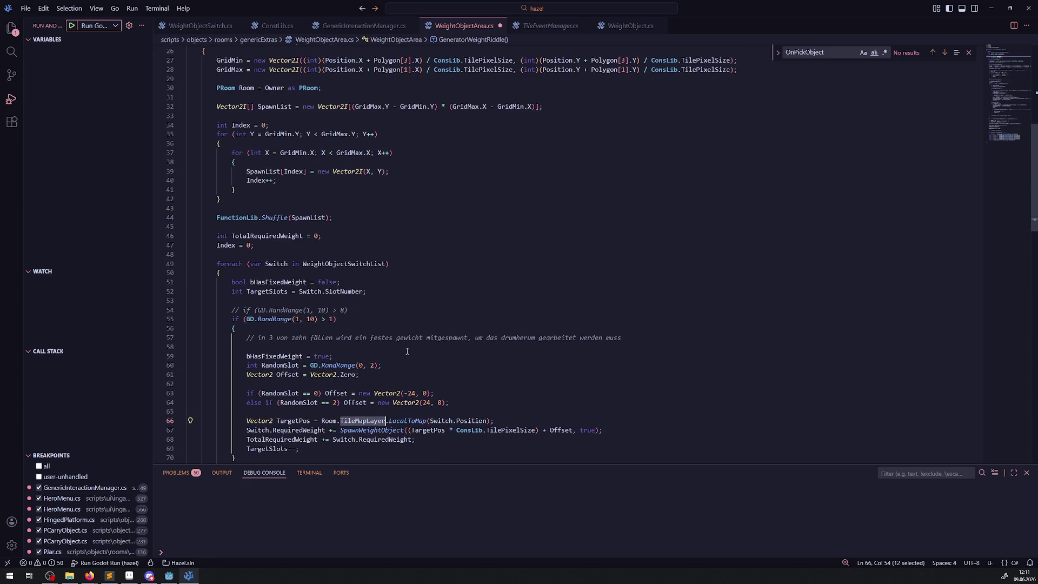
{"action": "scroll", "scroll_direction": "down", "scroll_amount": 3}
{"action": "double_click", "coordinate": [424, 298]}
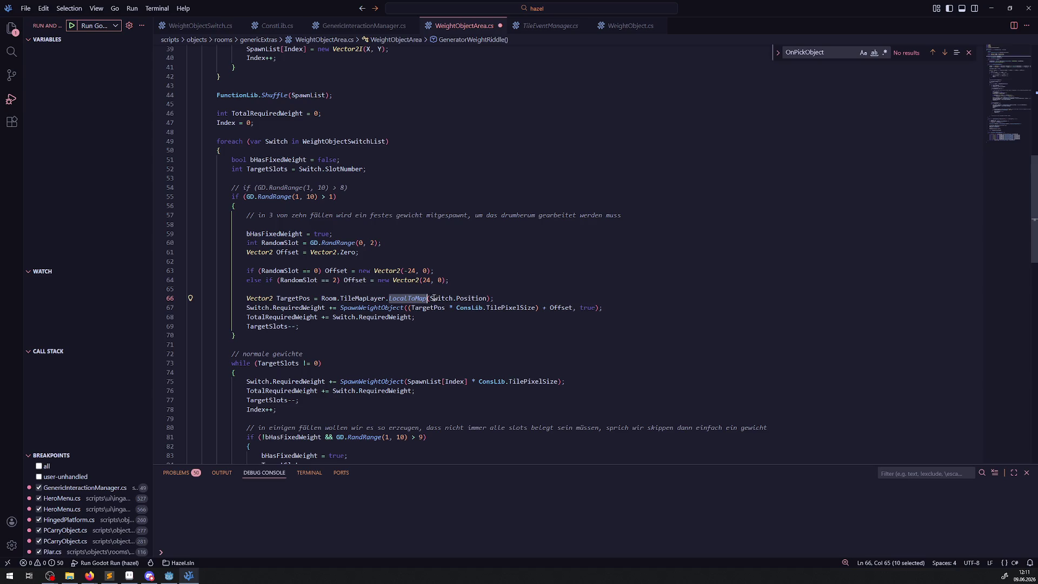
{"action": "double_click", "coordinate": [429, 307]}
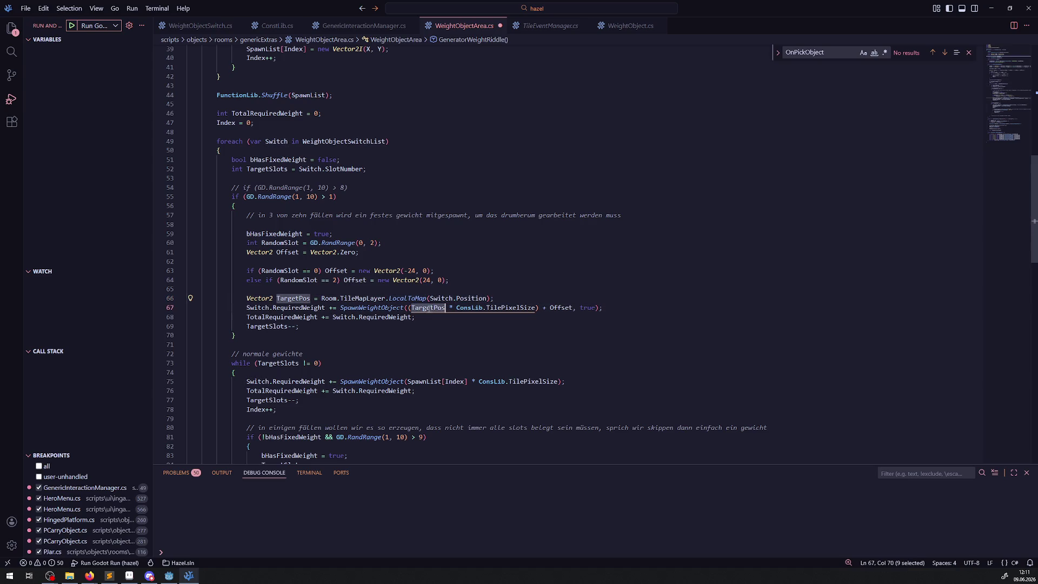
{"action": "double_click", "coordinate": [510, 307]}
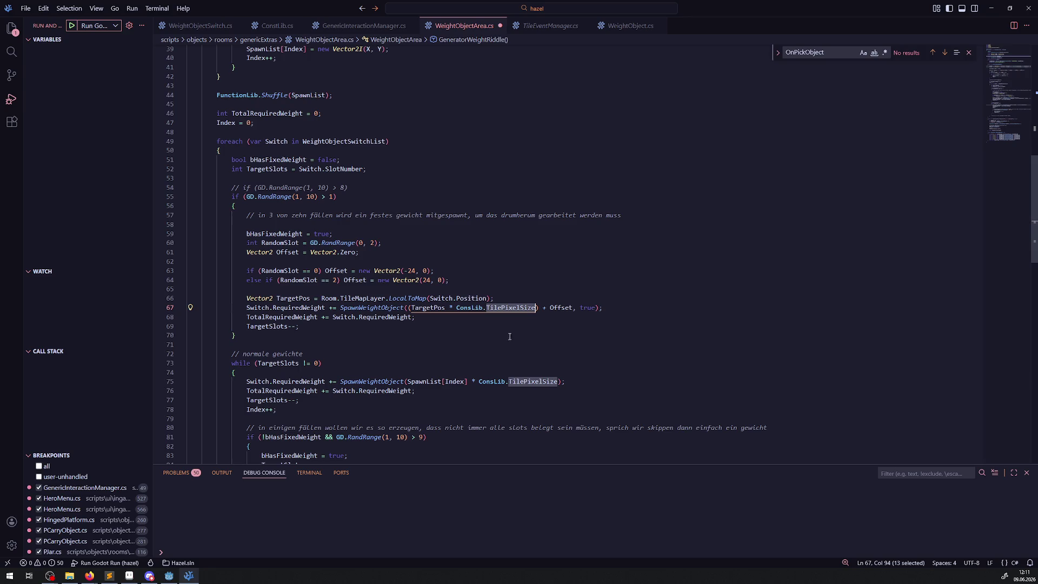
{"action": "double_click", "coordinate": [560, 307]}
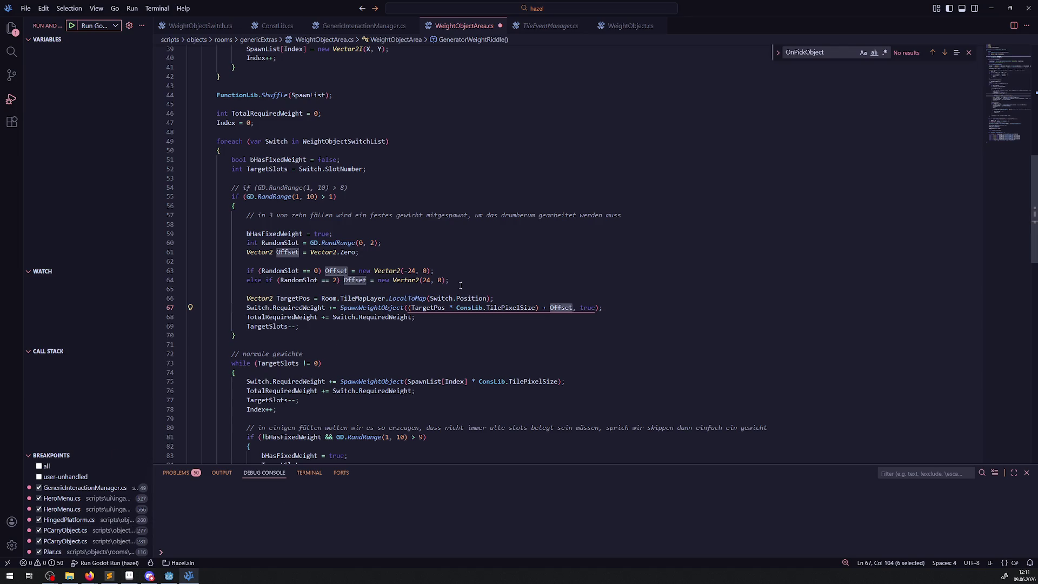
- Open new lines after the Offset declaration for a debug print
{"action": "left_click", "coordinate": [471, 285]}
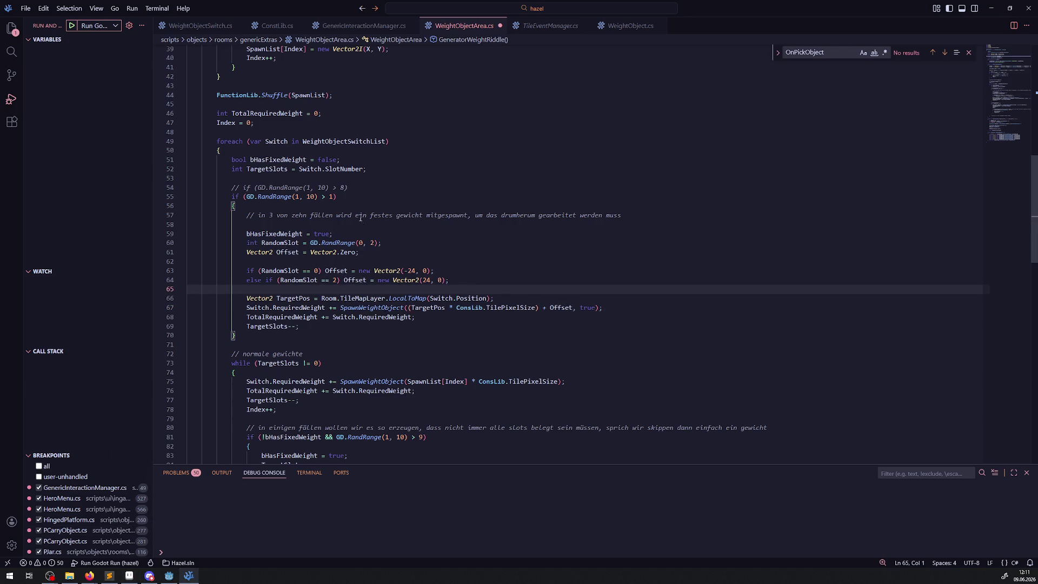
{"action": "left_click", "coordinate": [408, 252]}
{"action": "key", "text": "Return"}
{"action": "key", "text": "Return"}
- Add a GD.Print debug line printing "A_" plus Switch.Position after the Offset declaration
{"action": "type", "text": "GD.Print();"}
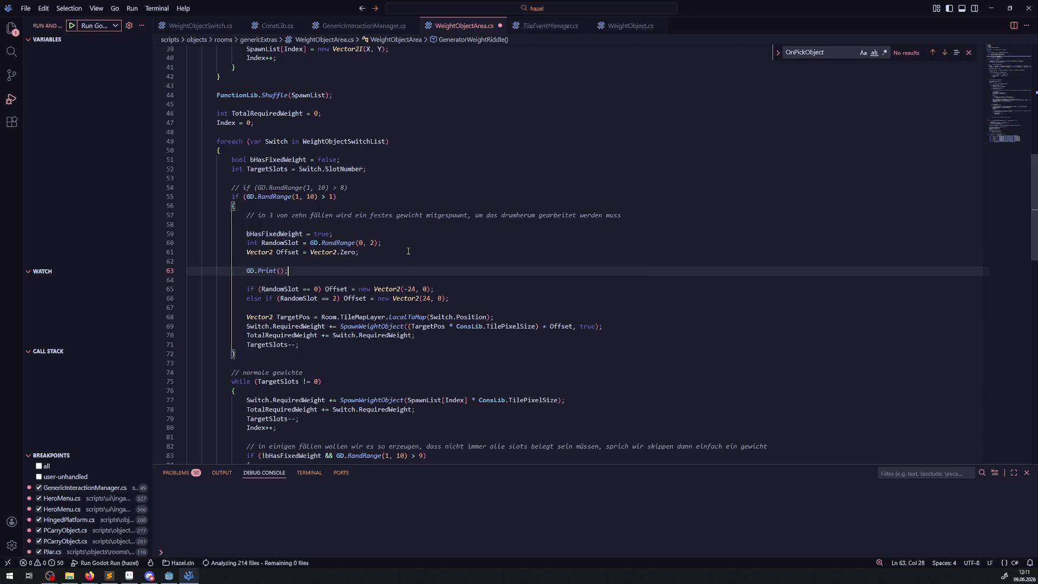
{"action": "key", "text": "ctrl+s"}
{"action": "left_click_drag", "start_coordinate": [430, 317], "coordinate": [486, 317]}
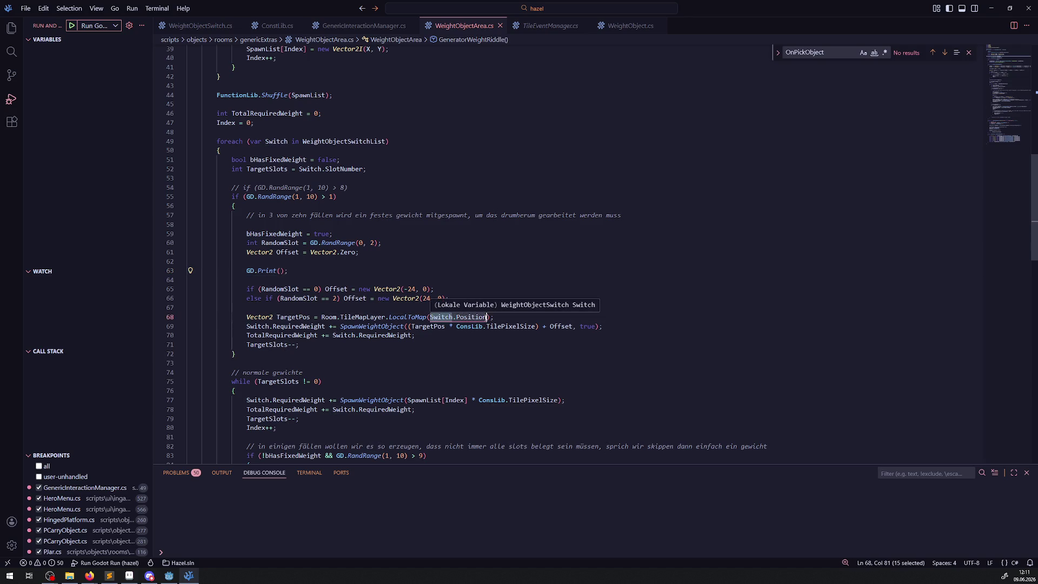
{"action": "left_click", "coordinate": [284, 273]}
{"action": "type", "text": "\"A"}
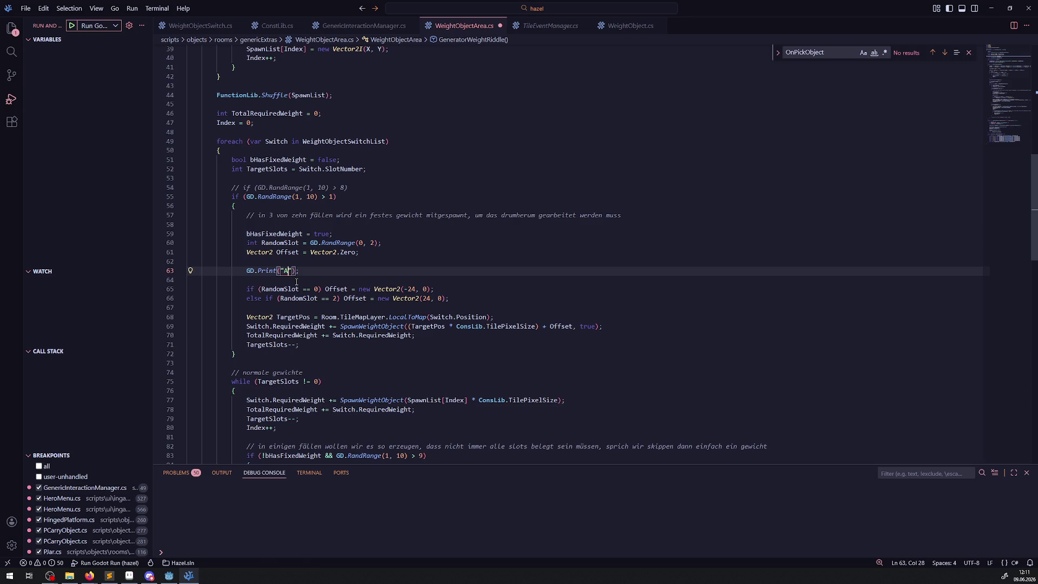
{"action": "type", "text": "  + Switch.Position"}
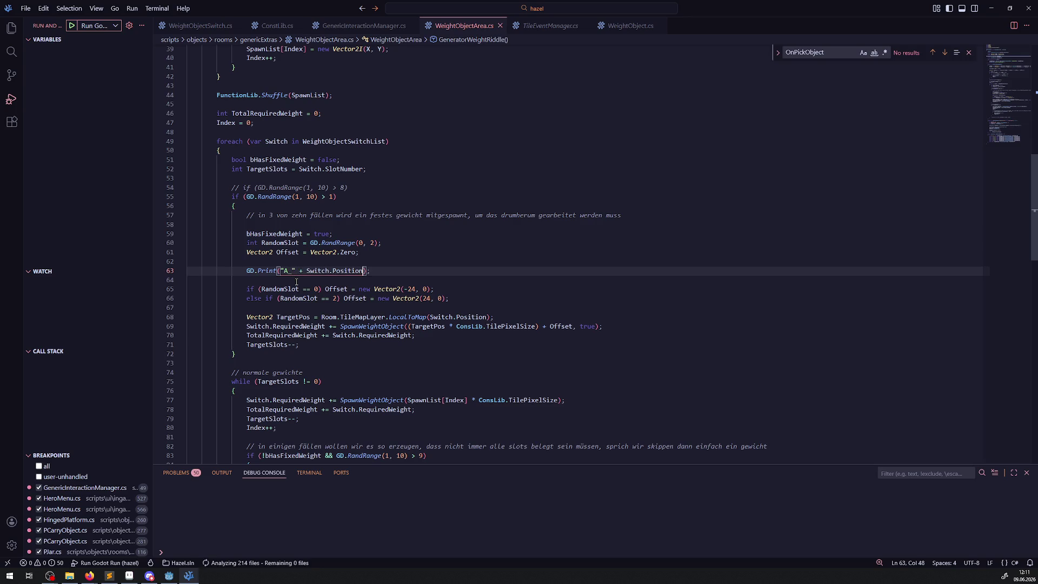
- Duplicate the print and move both lines to the block's end after TargetSlots--
{"action": "key", "text": "shift+alt+Down"}
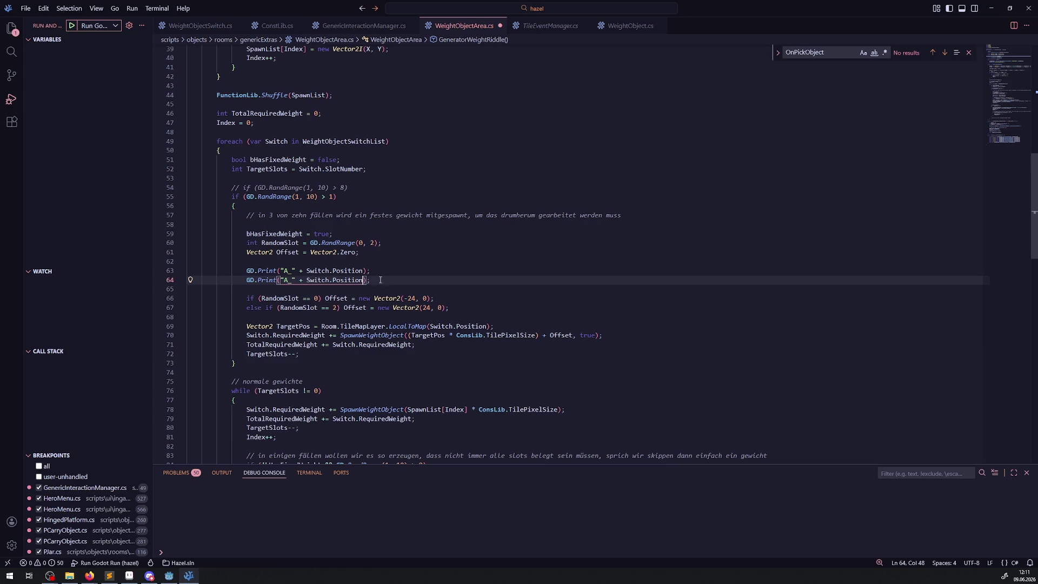
{"action": "key", "text": "shift+Up"}
{"action": "key", "text": "shift+Home"}
{"action": "key", "text": "BackSpace"}
{"action": "key", "text": "BackSpace"}
{"action": "key", "text": "BackSpace"}
{"action": "key", "text": "BackSpace"}
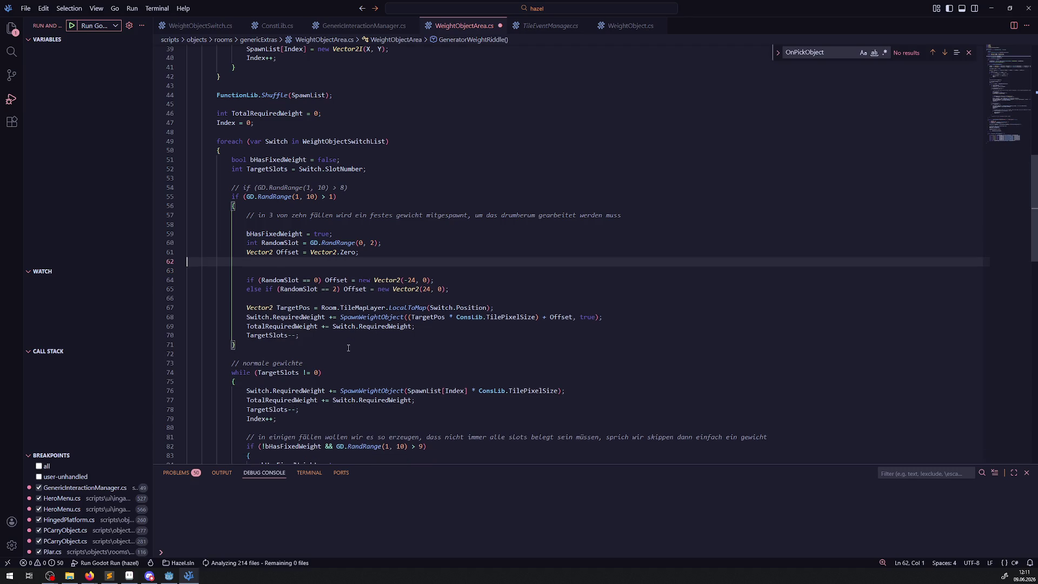
{"action": "left_click", "coordinate": [323, 335]}
{"action": "key", "text": "Return"}
{"action": "key", "text": "Return"}
{"action": "key", "text": "ctrl+v"}
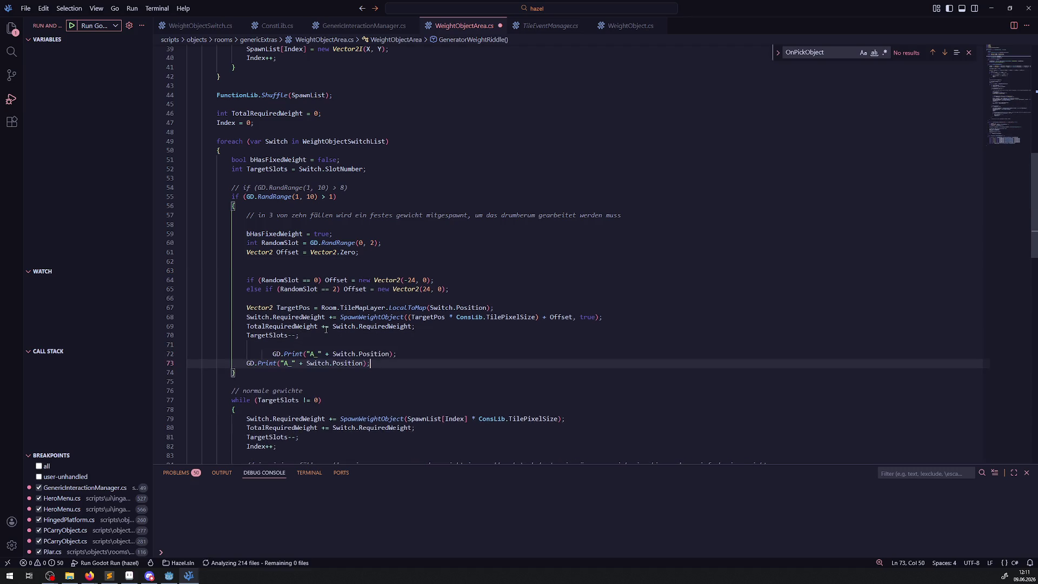
- Relabel the second print B_ to output TargetPos, and duplicate that line
{"action": "double_click", "coordinate": [293, 308]}
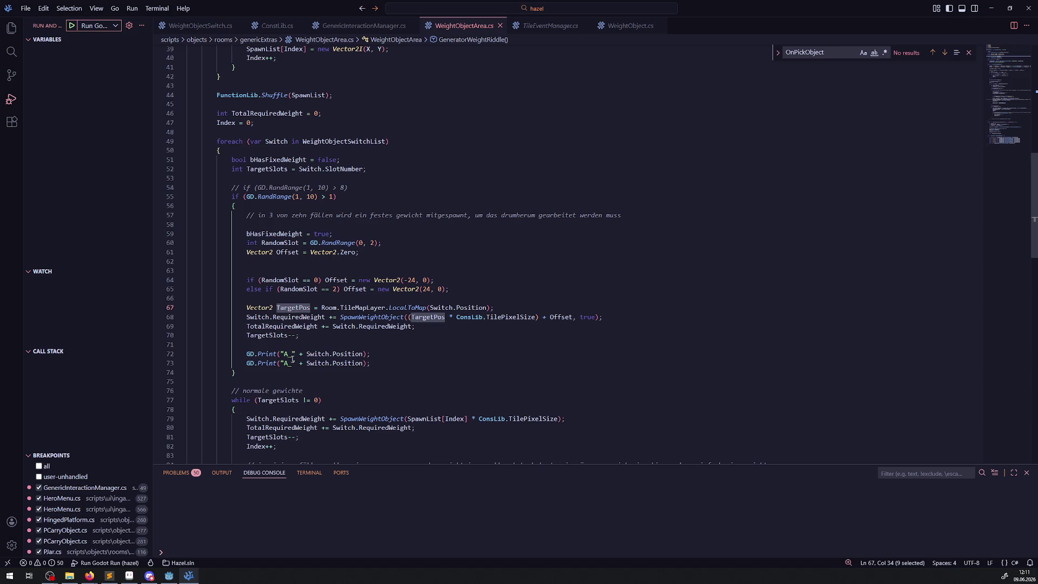
{"action": "double_click", "coordinate": [285, 362]}
{"action": "type", "text": "B_"}
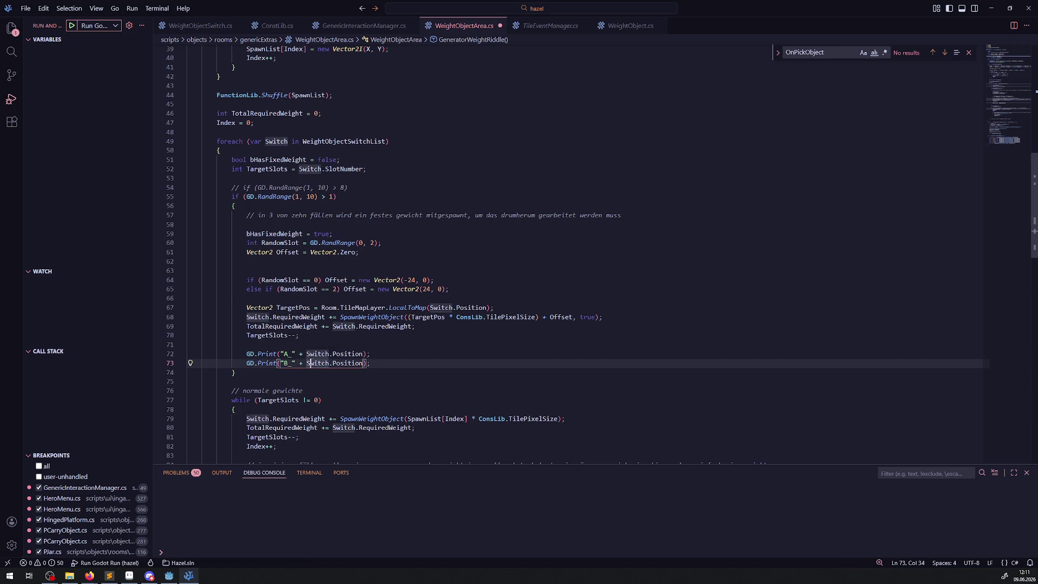
{"action": "left_click_drag", "start_coordinate": [306, 362], "coordinate": [364, 363]}
{"action": "key", "text": "ctrl+v"}
{"action": "key", "text": "End"}
{"action": "key", "text": "ctrl+c"}
{"action": "key", "text": "ctrl+v"}
- Make the copy a C_ print of the line 68 spawn position expression
{"action": "double_click", "coordinate": [285, 373]}
{"action": "type", "text": "C_"}
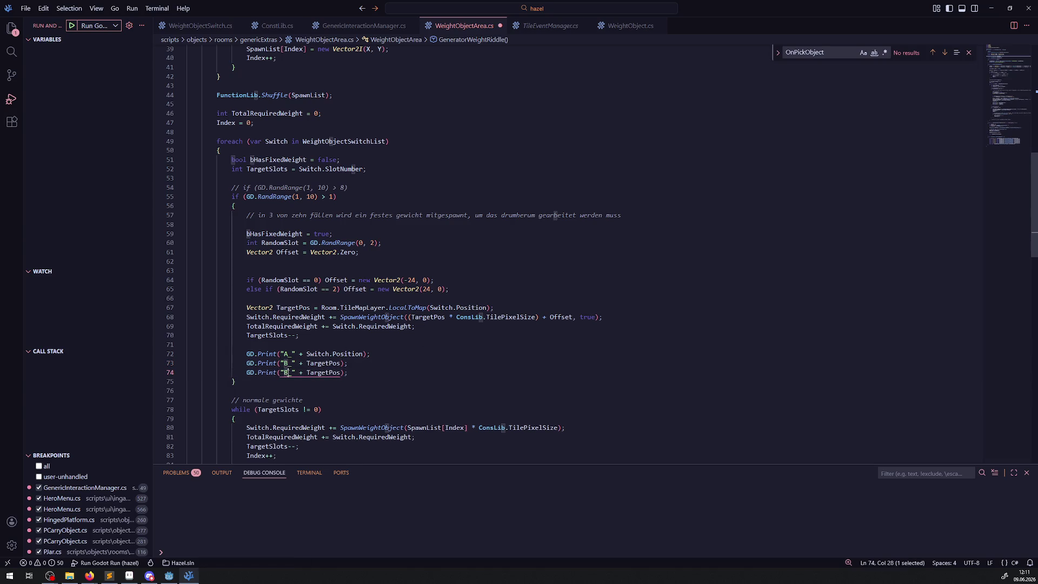
{"action": "left_click_drag", "start_coordinate": [406, 317], "coordinate": [573, 318]}
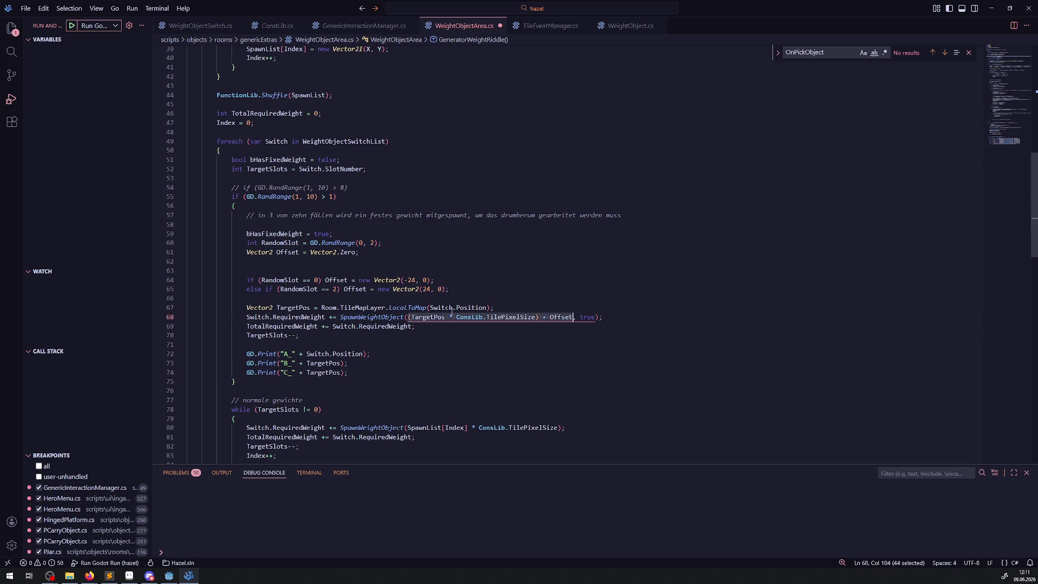
{"action": "key", "text": "ctrl+c"}
{"action": "double_click", "coordinate": [308, 372]}
{"action": "key", "text": "ctrl+v"}
{"action": "left_click", "coordinate": [453, 365]}
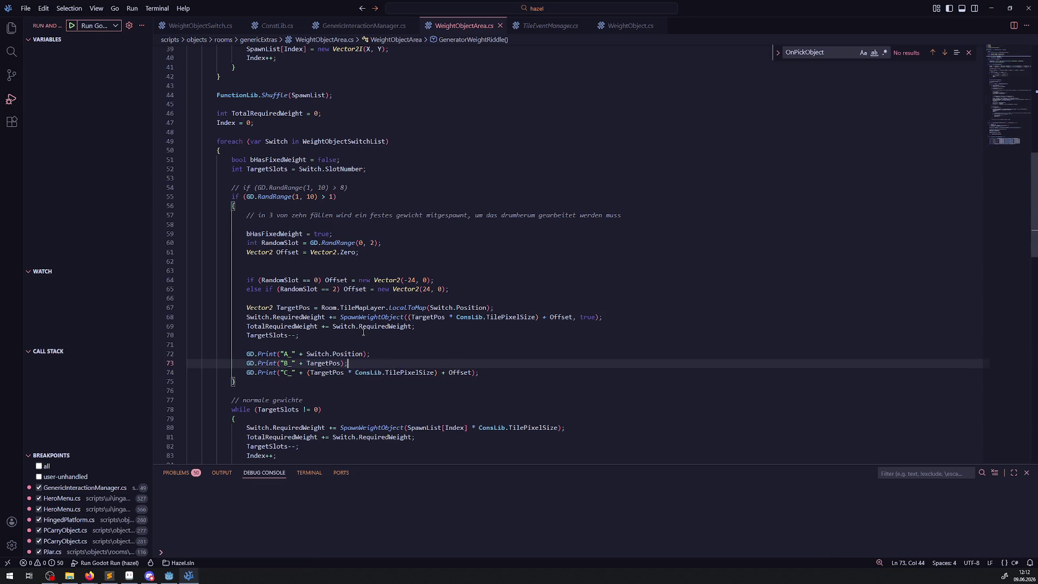
- Wrap the C_ print's spawn expression in parentheses and save the script
{"action": "left_click", "coordinate": [169, 575]}
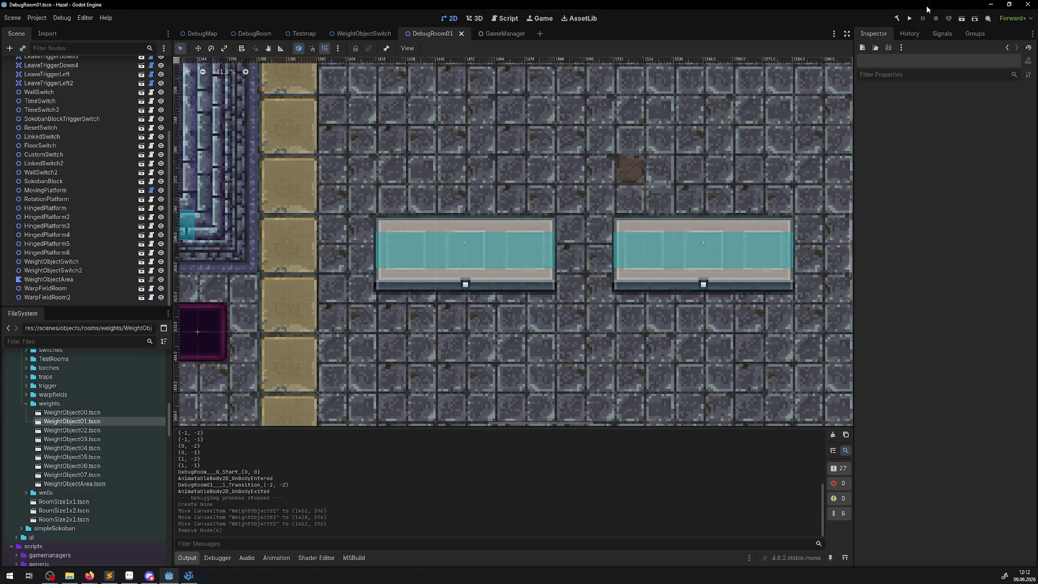
{"action": "key", "text": "alt+Tab"}
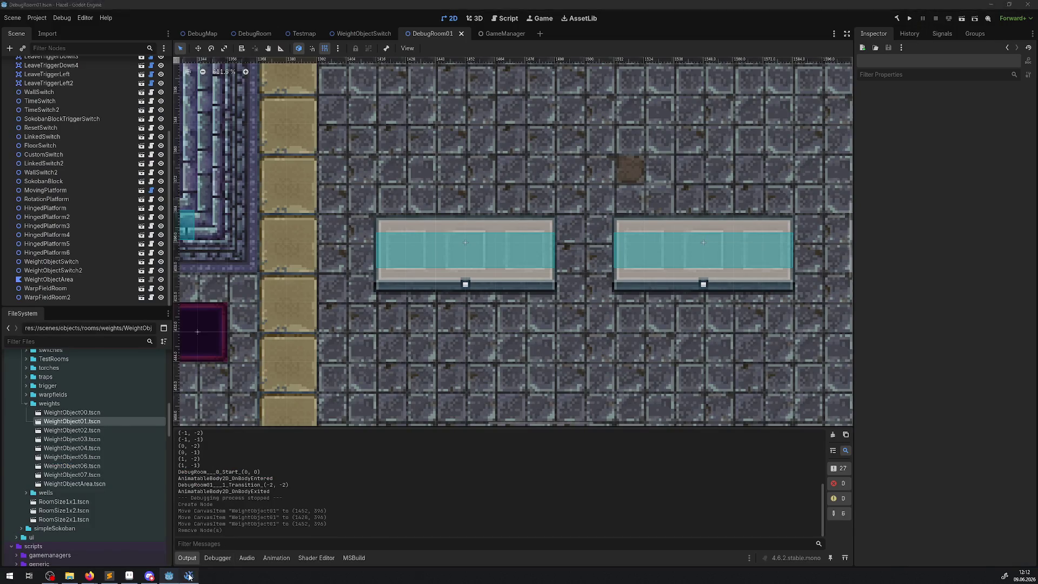
{"action": "left_click", "coordinate": [306, 373]}
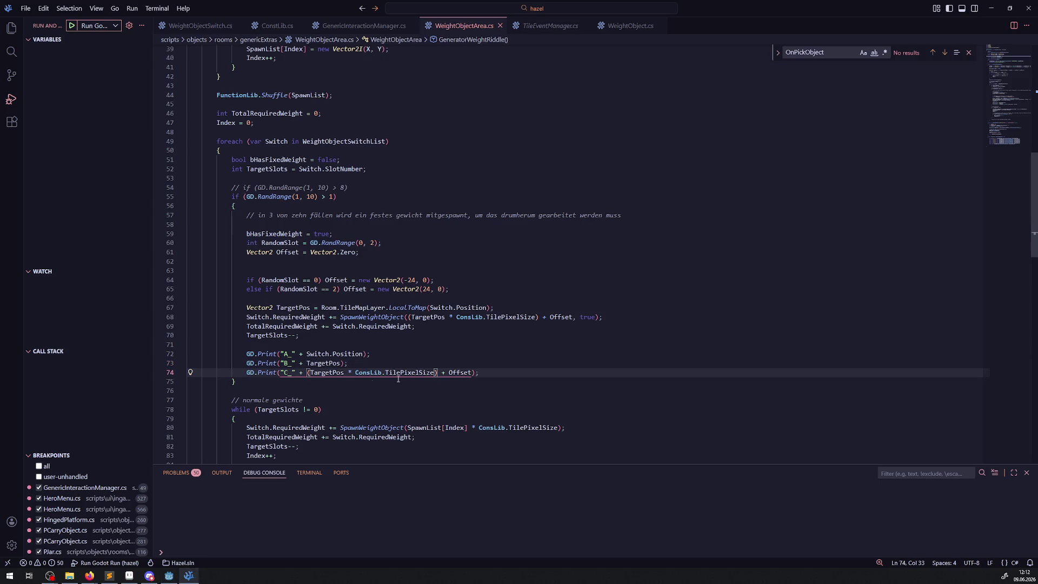
{"action": "type", "text": "("}
{"action": "left_click", "coordinate": [476, 373]}
{"action": "type", "text": ")"}
{"action": "key", "text": "ctrl+s"}
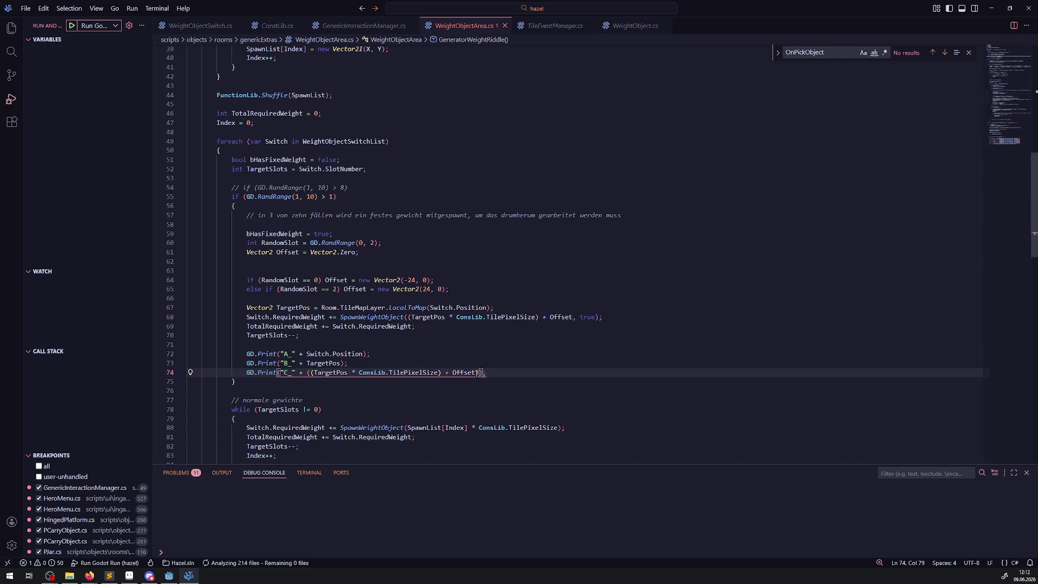
- Rebuild the .NET project in Godot
{"action": "left_click", "coordinate": [550, 352]}
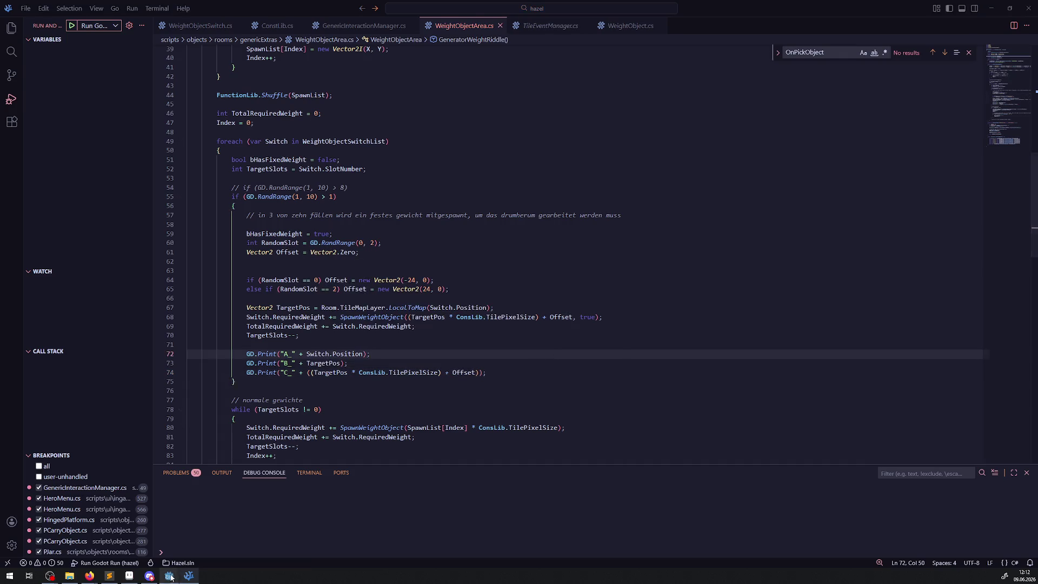
{"action": "left_click", "coordinate": [168, 575]}
{"action": "left_click", "coordinate": [895, 18]}
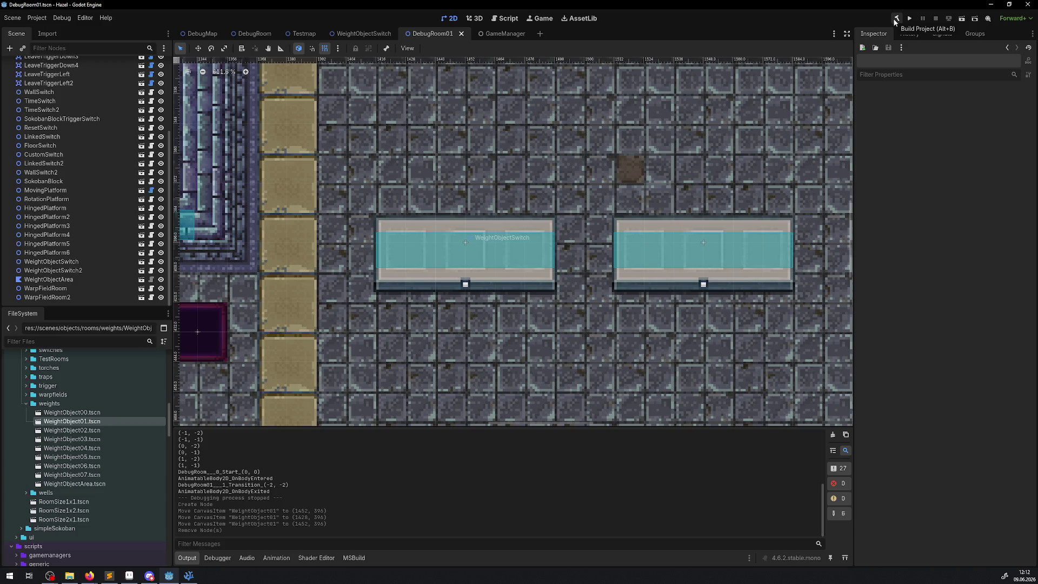
- Run the game, walk the player right and down past the spawned weights, then stop it
{"action": "left_click", "coordinate": [910, 19]}
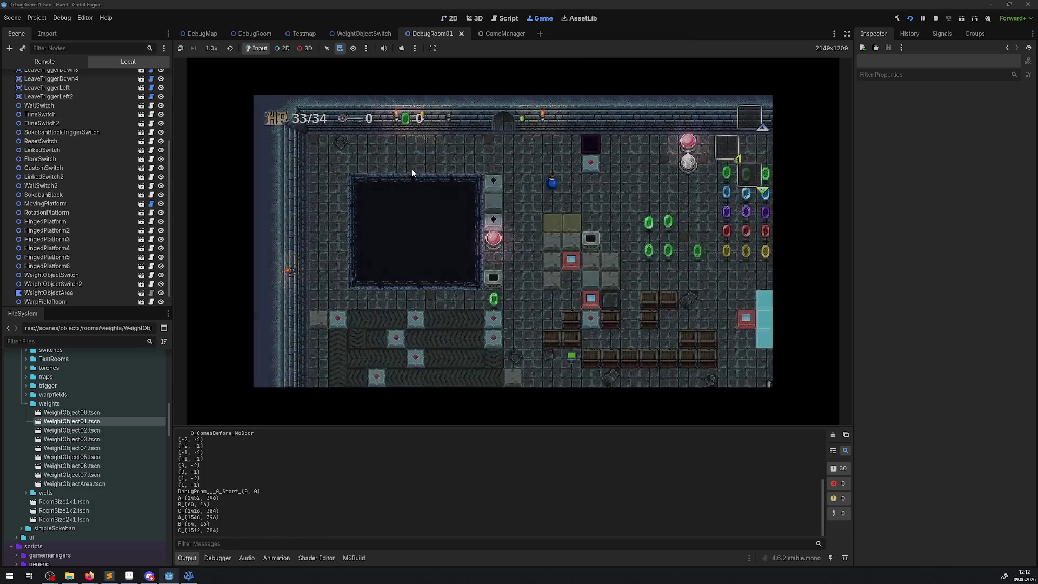
{"action": "key", "text": "Right"}
{"action": "key", "text": "Down"}
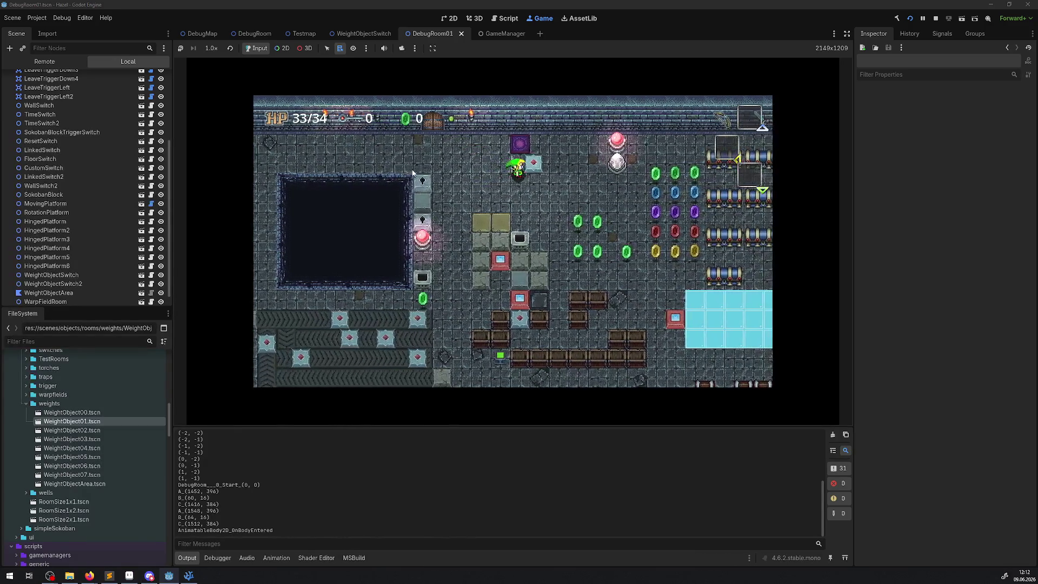
{"action": "key", "text": "Right"}
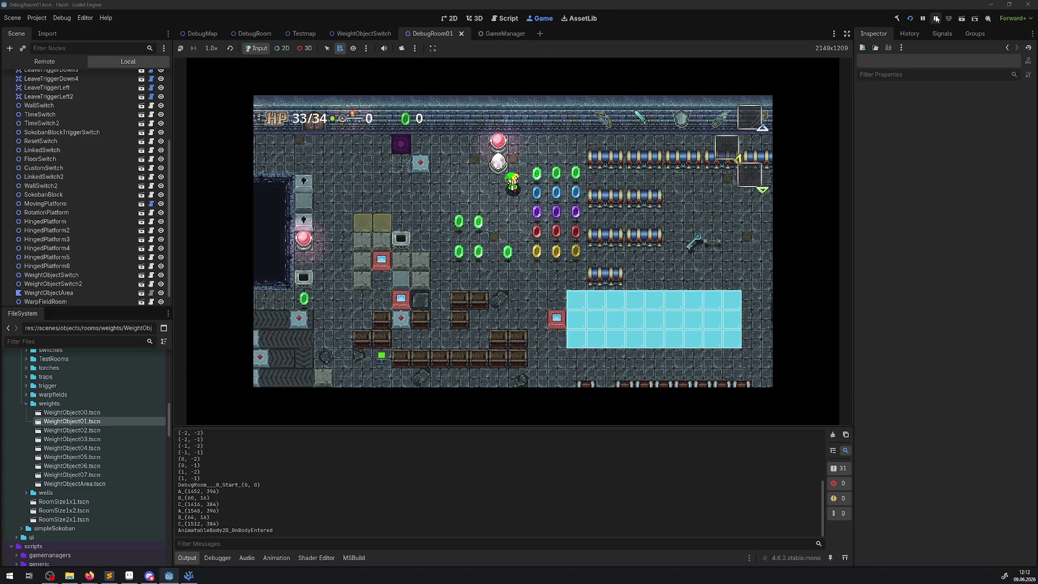
{"action": "left_click", "coordinate": [936, 18]}
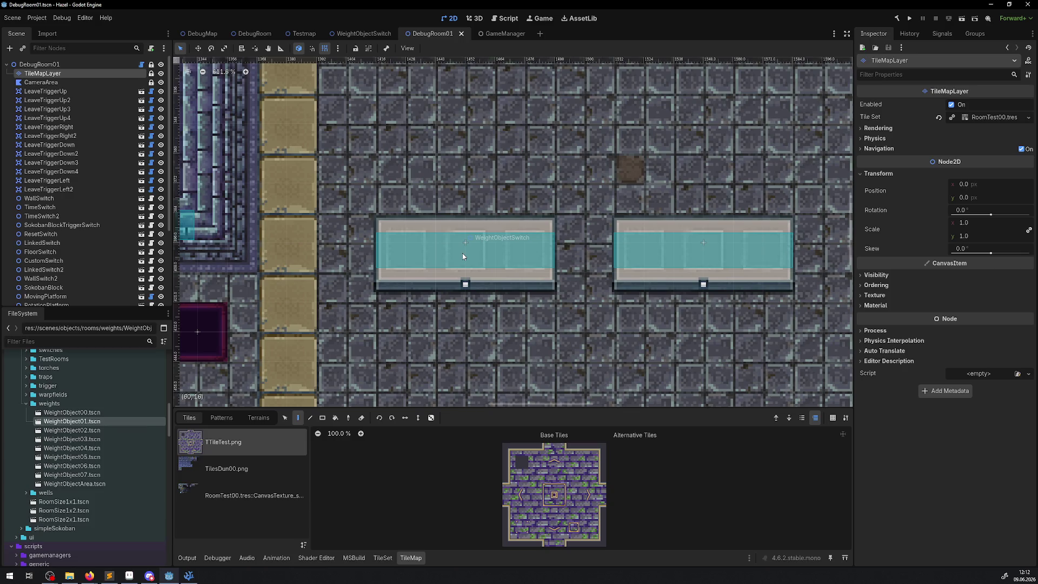
- Select the logged A_, B_, C_ positions in Output, then inspect the left weight switch's position and 3 slots
{"action": "left_click", "coordinate": [187, 558]}
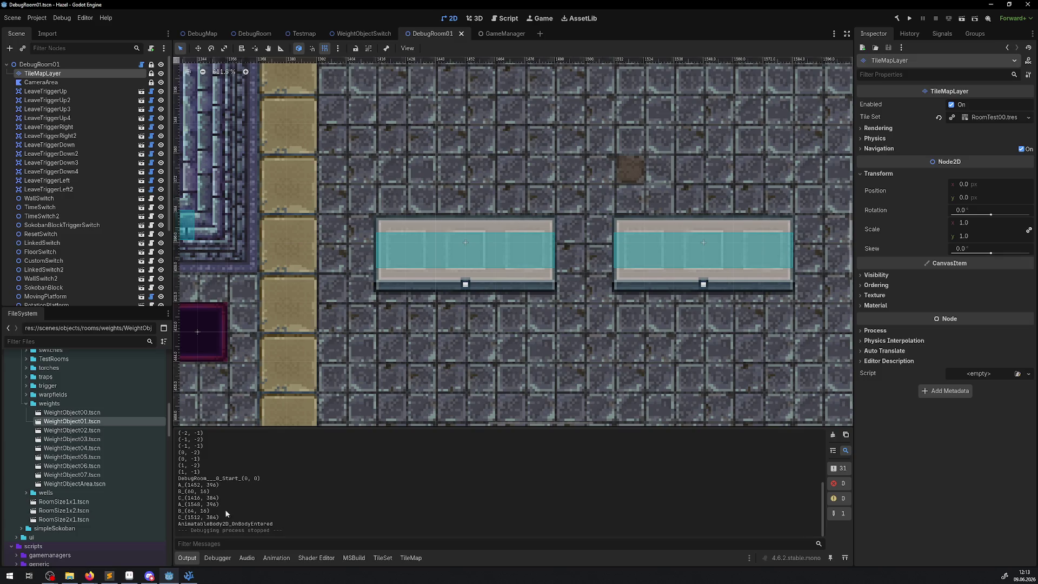
{"action": "left_click_drag", "start_coordinate": [224, 516], "coordinate": [178, 483]}
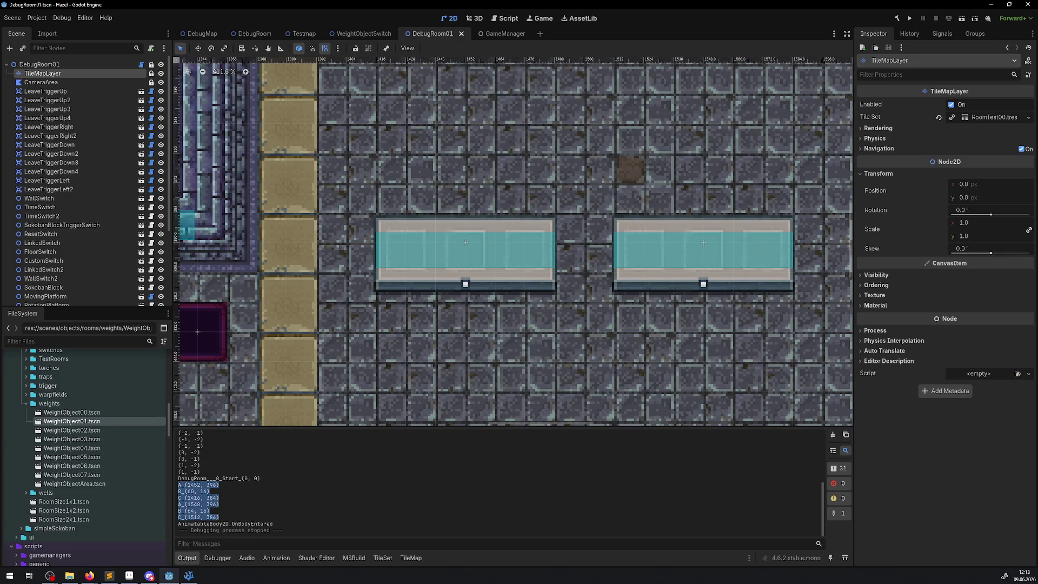
{"action": "key", "text": "alt+Tab"}
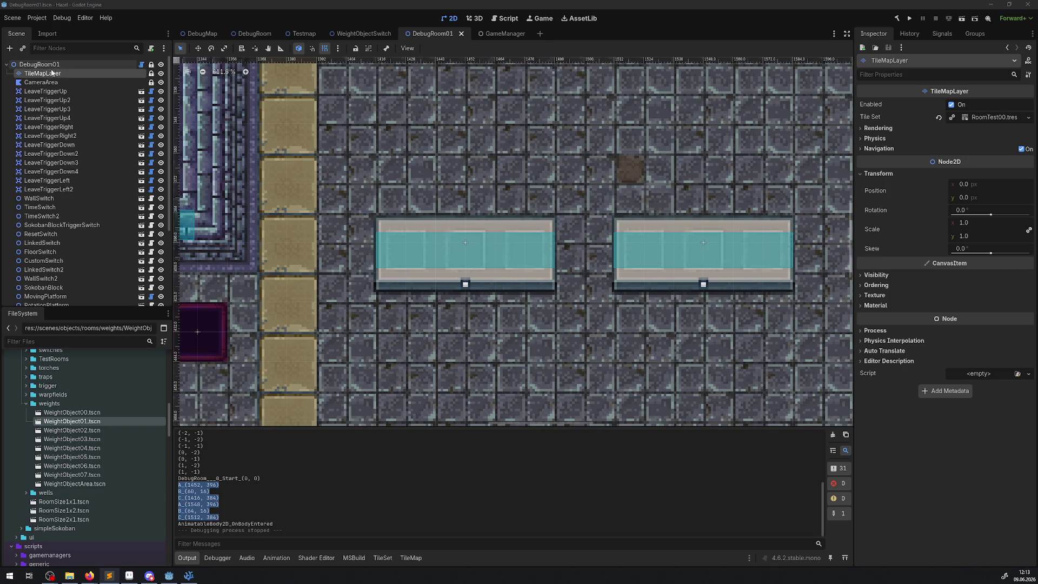
{"action": "left_click", "coordinate": [37, 82]}
{"action": "left_click", "coordinate": [41, 73]}
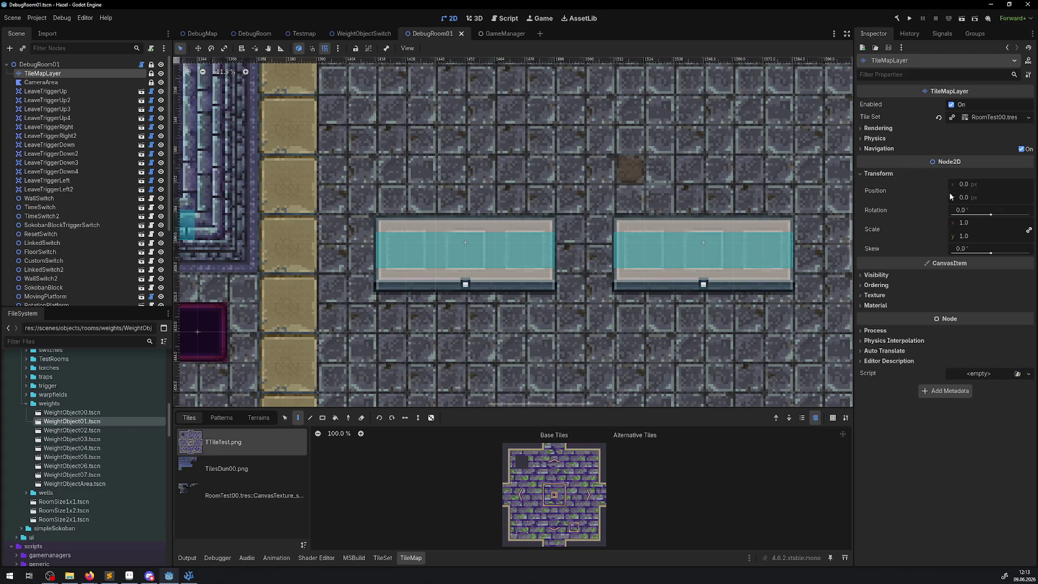
{"action": "left_click", "coordinate": [514, 238]}
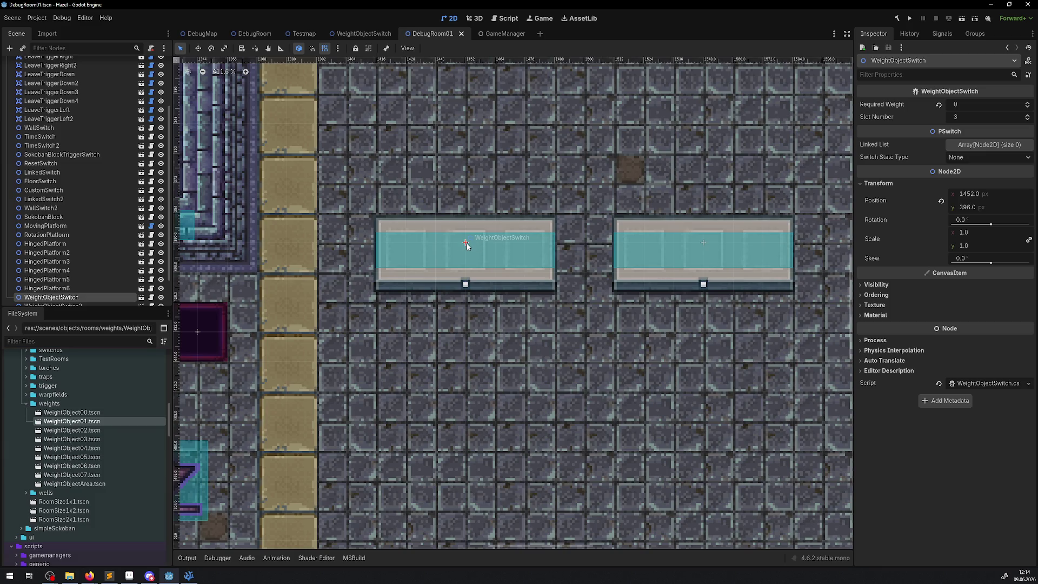
- Add a WeightObject01 test weight and move it across both switch platforms, watching its Position
{"action": "left_click_drag", "start_coordinate": [72, 421], "coordinate": [376, 223]}
{"action": "left_click", "coordinate": [892, 158]}
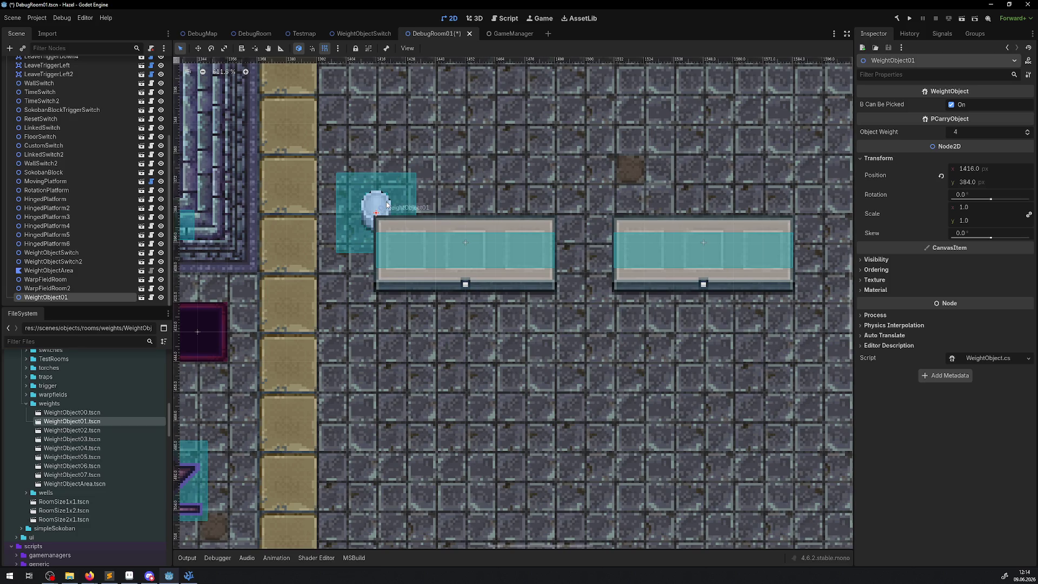
{"action": "left_click_drag", "start_coordinate": [387, 205], "coordinate": [478, 231]}
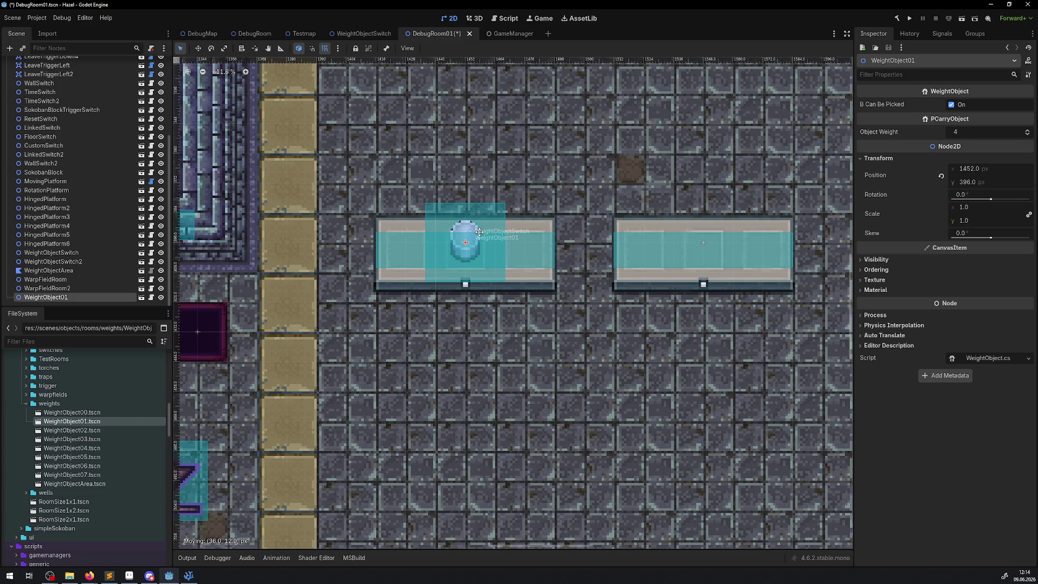
{"action": "left_click_drag", "start_coordinate": [479, 231], "coordinate": [636, 240]}
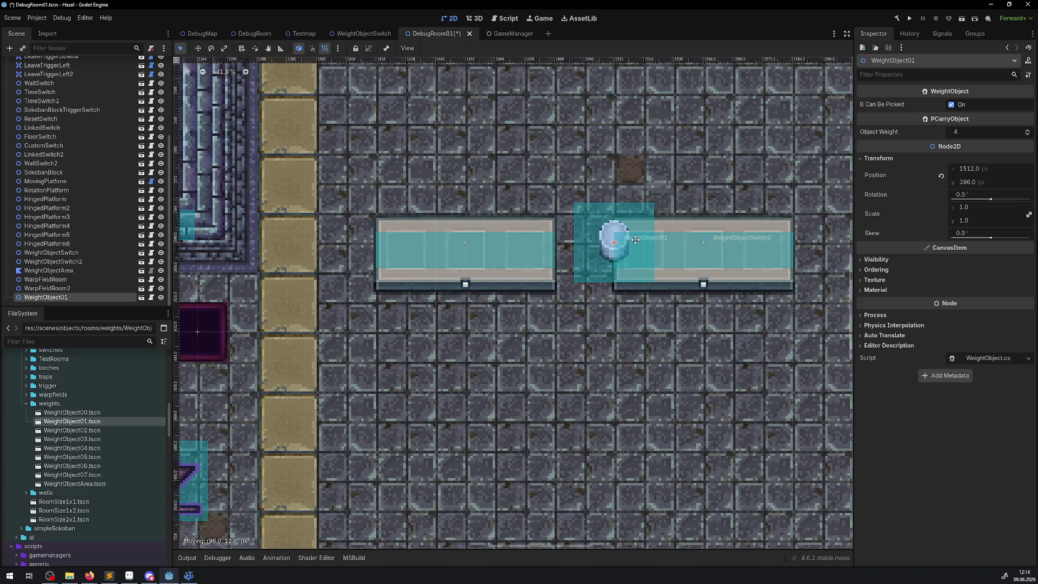
{"action": "left_click_drag", "start_coordinate": [636, 239], "coordinate": [715, 242]}
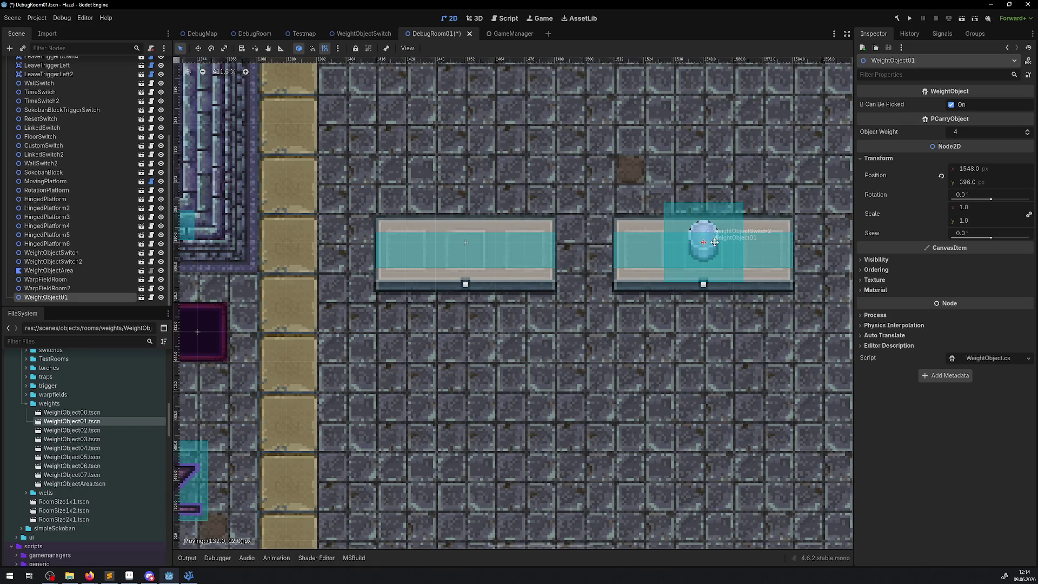
{"action": "left_click_drag", "start_coordinate": [715, 243], "coordinate": [706, 244]}
{"action": "left_click_drag", "start_coordinate": [706, 245], "coordinate": [707, 231]}
- Delete the test weight, then save and run the game again
{"action": "left_click_drag", "start_coordinate": [707, 231], "coordinate": [588, 350]}
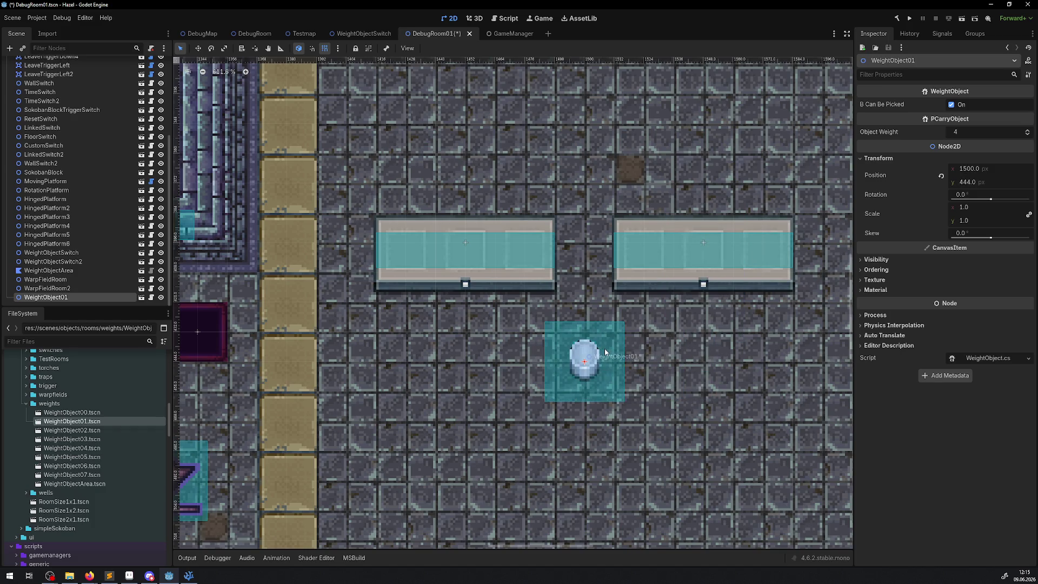
{"action": "key", "text": "Delete"}
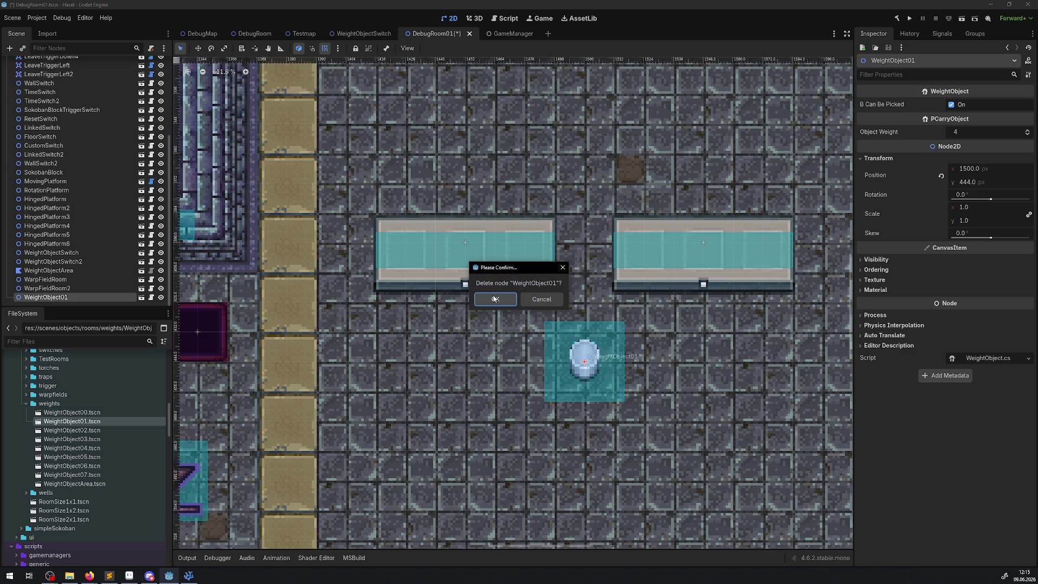
{"action": "left_click", "coordinate": [495, 299]}
{"action": "left_click", "coordinate": [909, 17]}
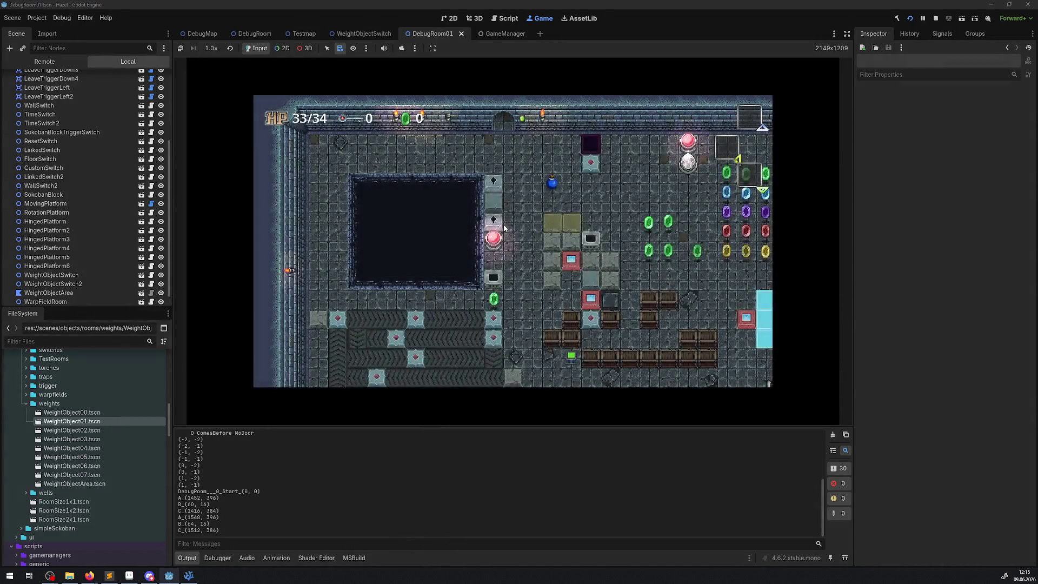
- Walk the player right and up into the next room toward the switch platforms
{"action": "key", "text": "Right"}
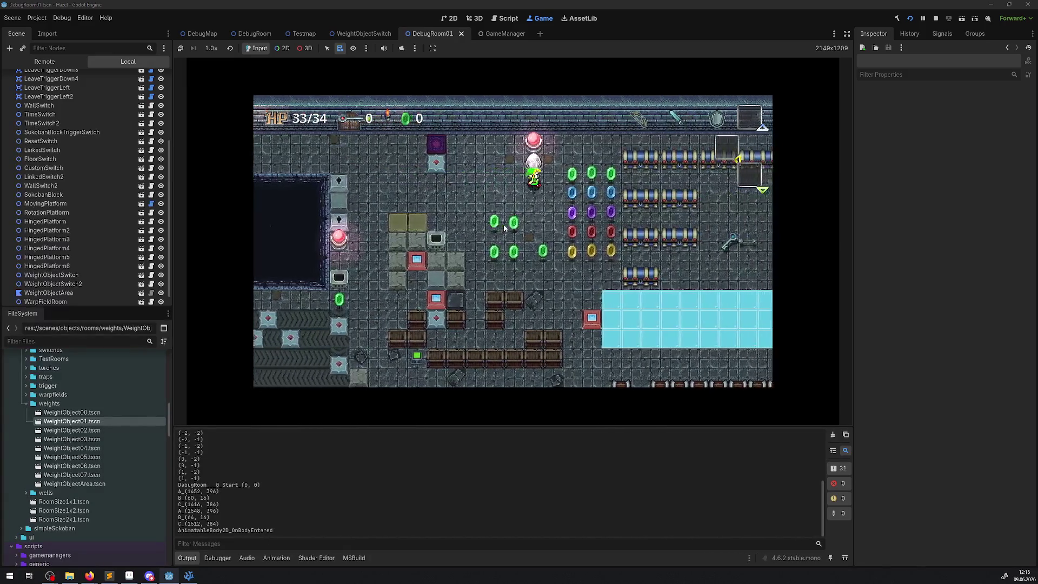
{"action": "key", "text": "Right"}
{"action": "key", "text": "Up"}
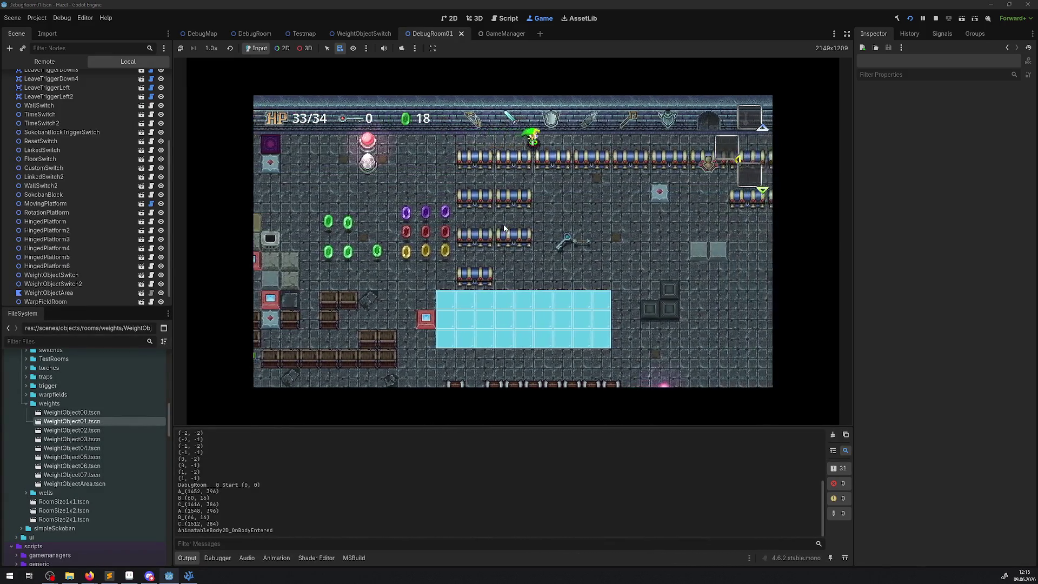
{"action": "key", "text": "Up"}
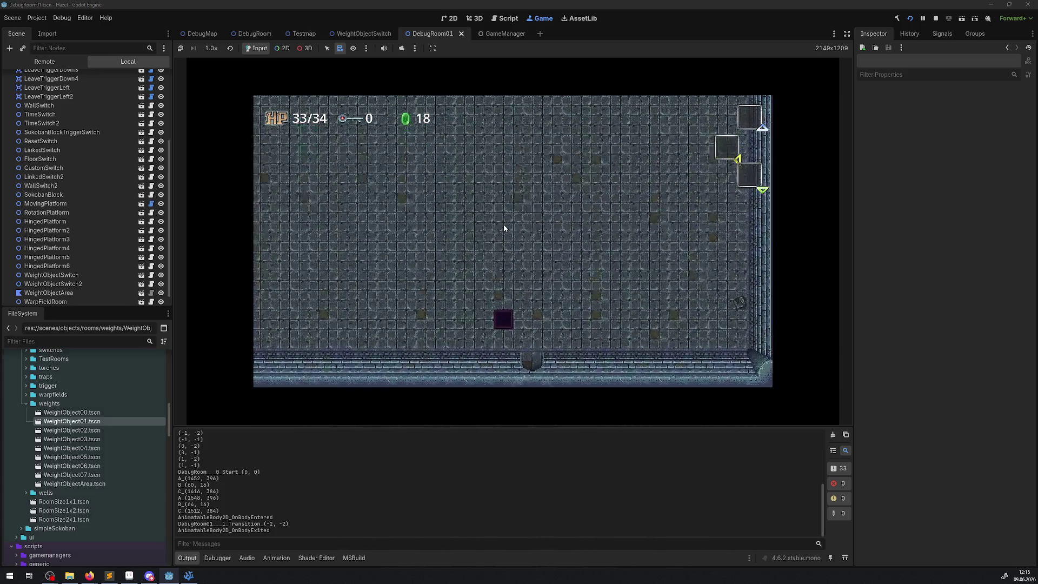
{"action": "key", "text": "Right"}
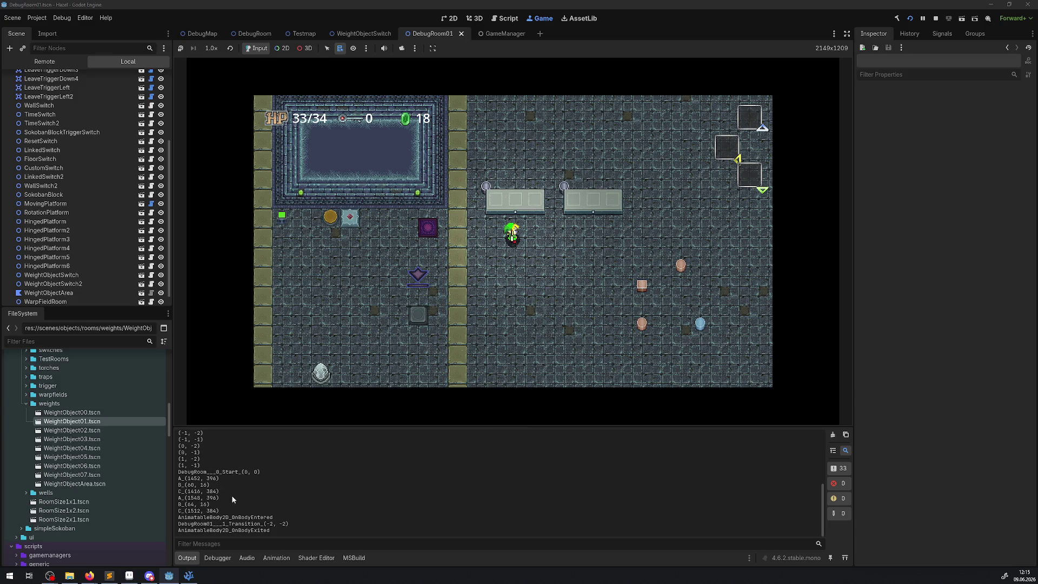
- Inspect WeightObject06's live position in the Remote tree, stop the game, and place a WeightObject01 by the switch
{"action": "left_click", "coordinate": [282, 49]}
{"action": "right_click", "coordinate": [485, 187]}
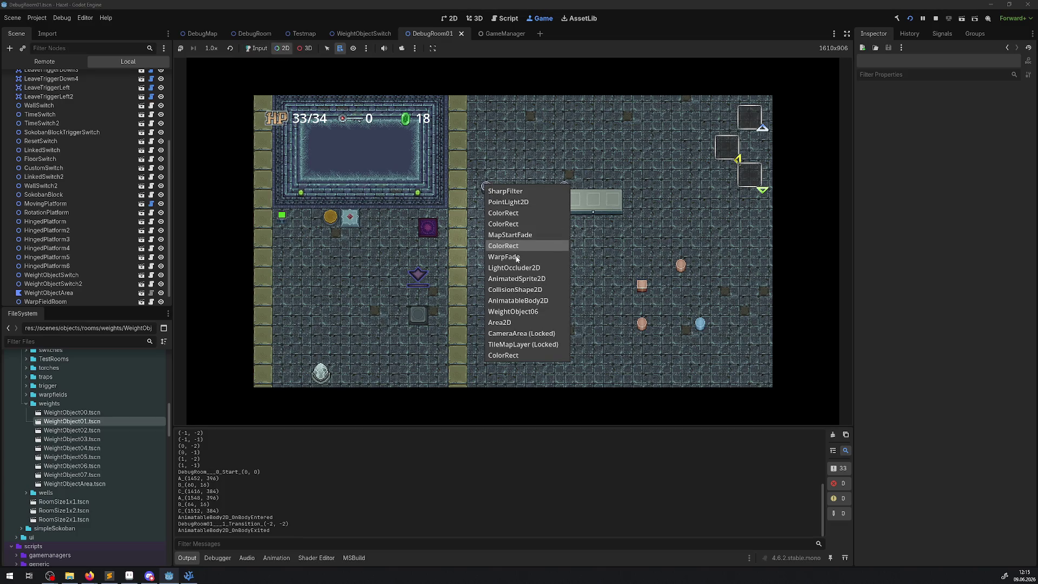
{"action": "left_click", "coordinate": [527, 279]}
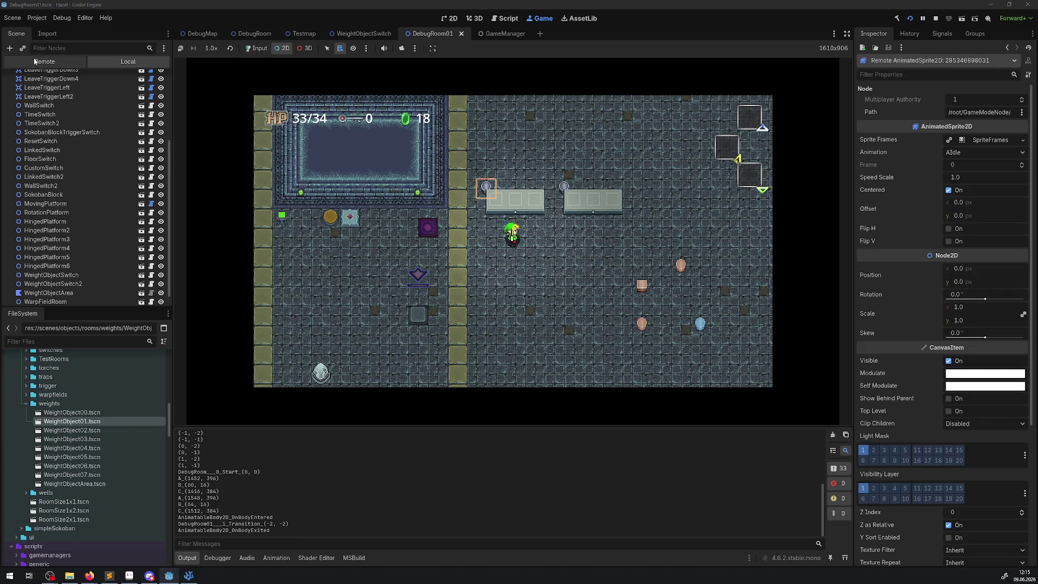
{"action": "left_click", "coordinate": [44, 61]}
{"action": "left_click", "coordinate": [70, 230]}
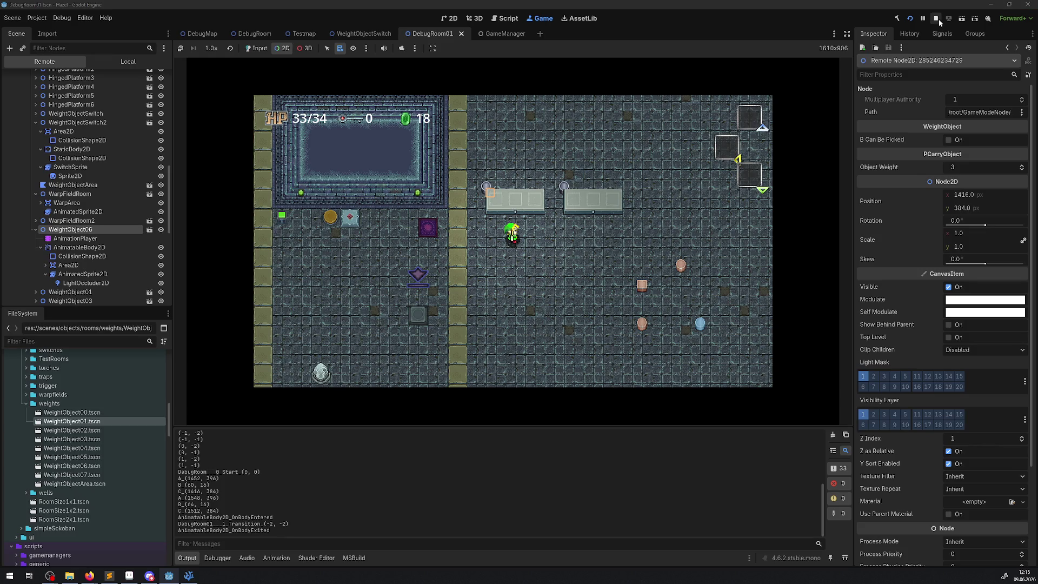
{"action": "left_click", "coordinate": [938, 18]}
{"action": "left_click_drag", "start_coordinate": [86, 424], "coordinate": [378, 222]}
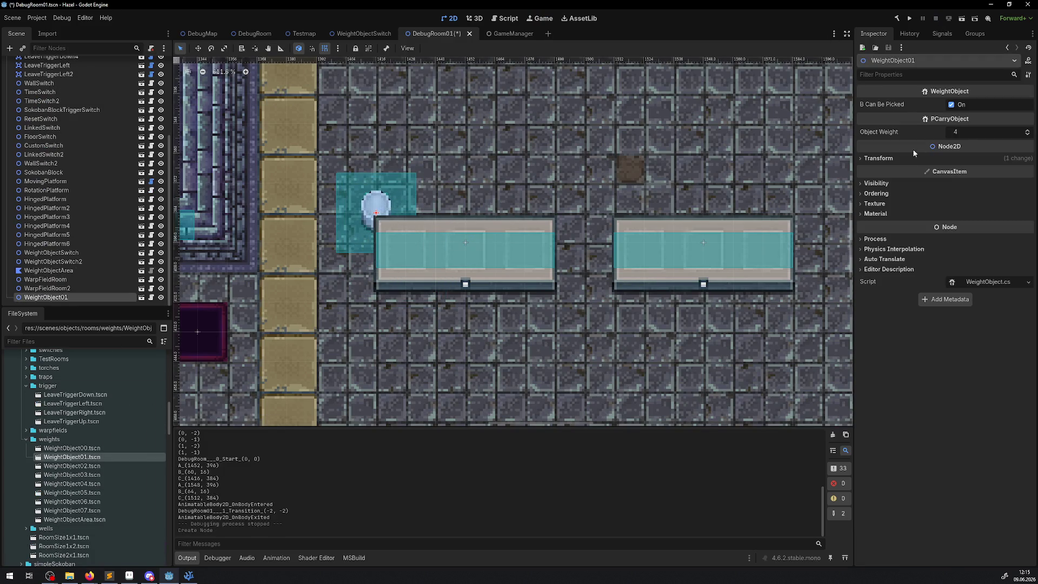
- Move the test weight 36 px right to measure slot spacing, delete it, and return to VS Code
{"action": "left_click", "coordinate": [887, 159]}
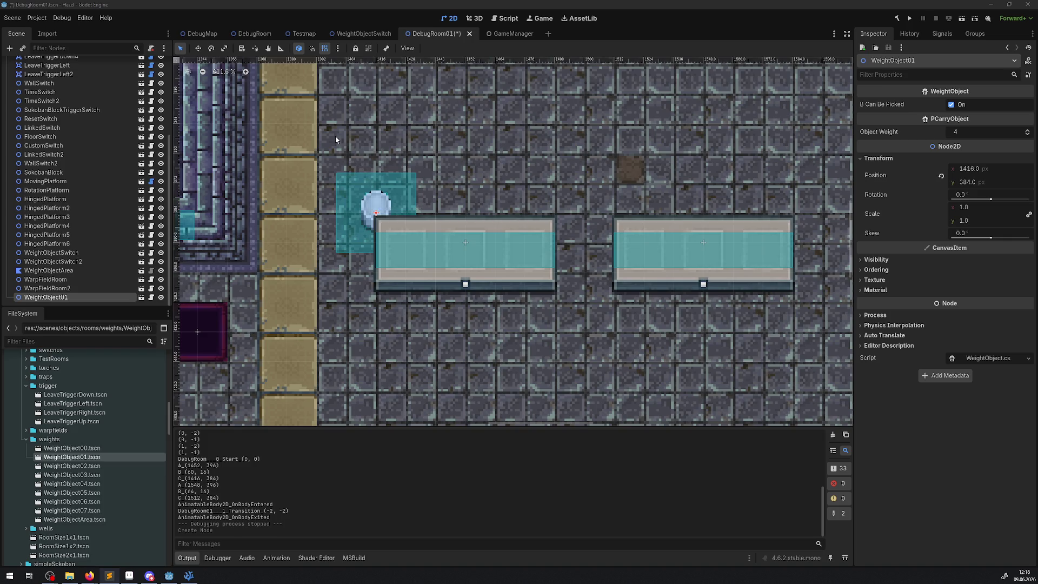
{"action": "left_click_drag", "start_coordinate": [383, 201], "coordinate": [502, 354]}
{"action": "key", "text": "Delete"}
{"action": "key", "text": "Return"}
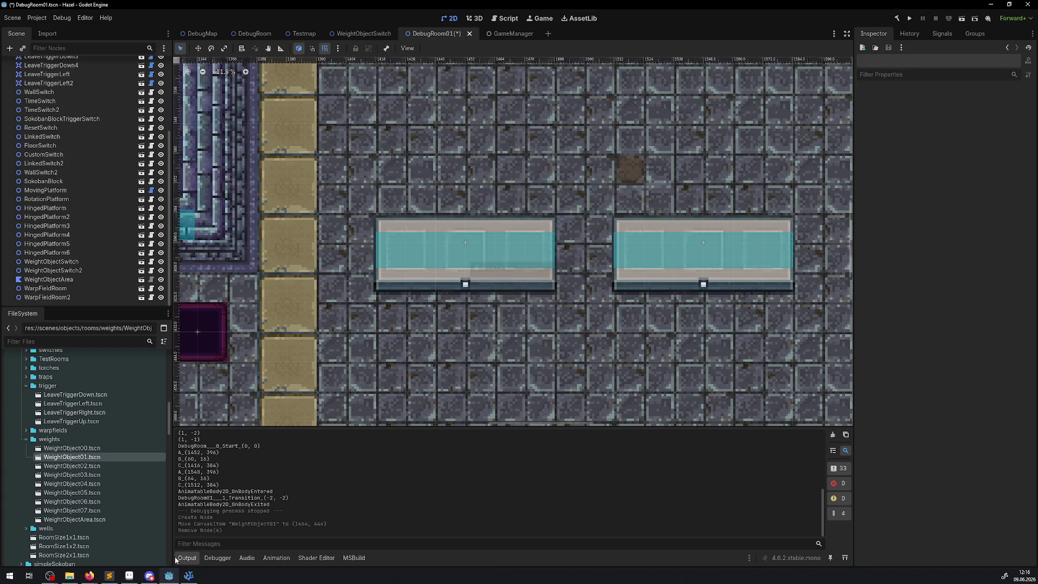
{"action": "left_click", "coordinate": [188, 575]}
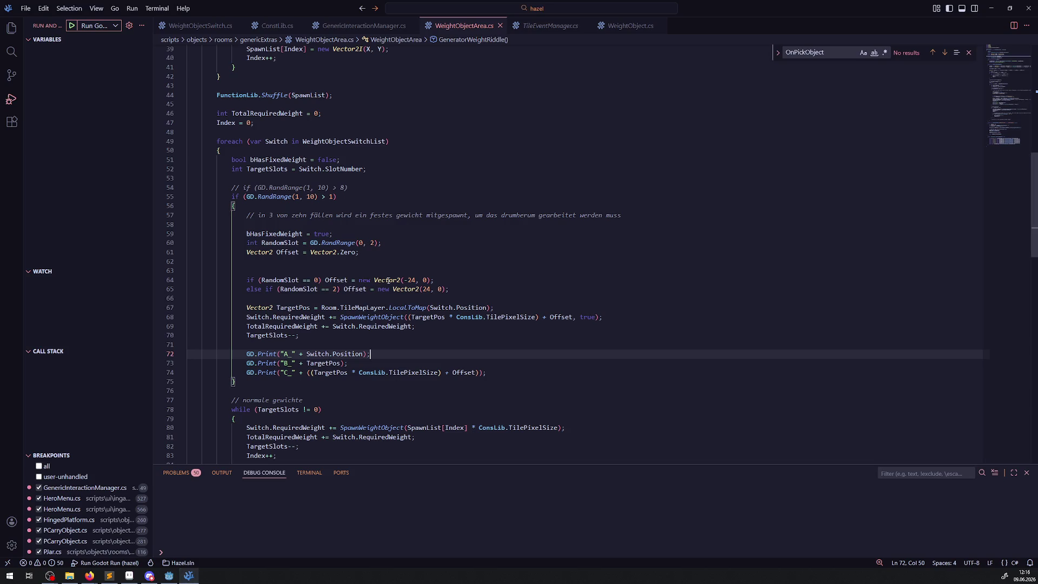
- Move the TargetPos declaration up to line 62, above the slot checks, keeping Offset
{"action": "left_click", "coordinate": [344, 300]}
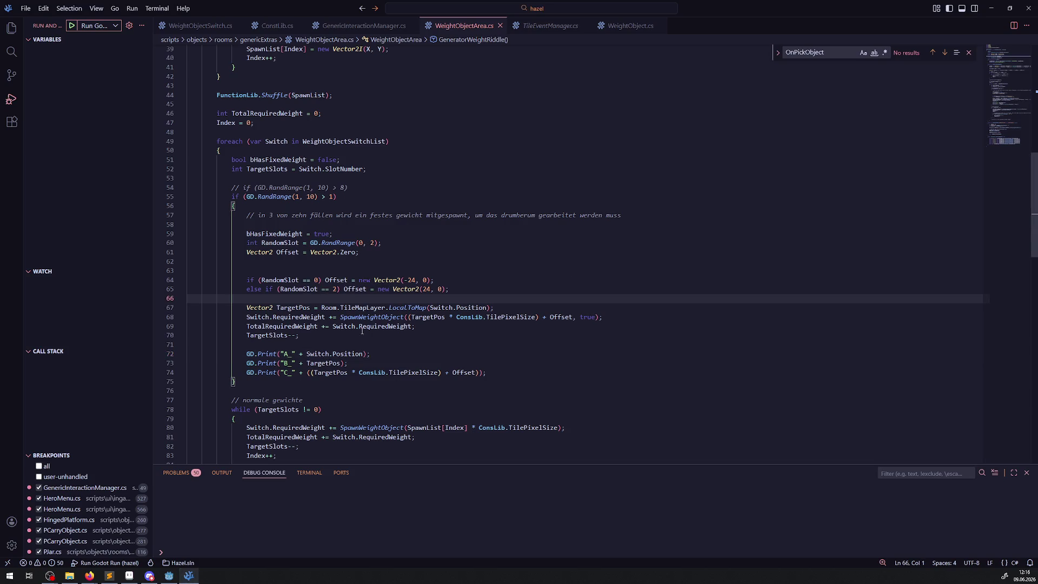
{"action": "double_click", "coordinate": [428, 318]}
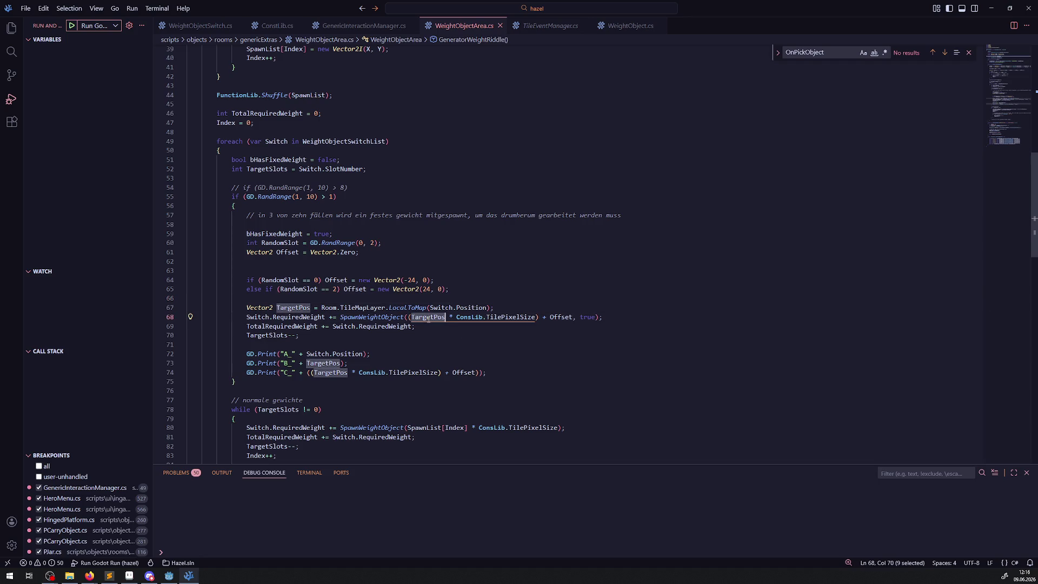
{"action": "left_click_drag", "start_coordinate": [495, 307], "coordinate": [246, 307]}
{"action": "key", "text": "ctrl+x"}
{"action": "left_click", "coordinate": [293, 266]}
{"action": "key", "text": "ctrl+v"}
{"action": "left_click_drag", "start_coordinate": [359, 252], "coordinate": [182, 254]}
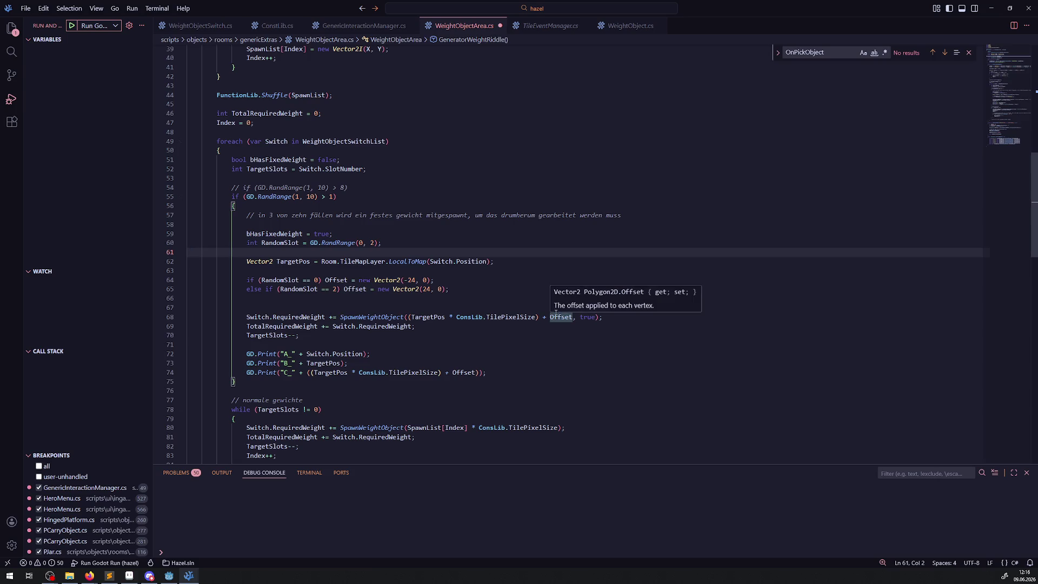
{"action": "key", "text": "ctrl+z"}
{"action": "left_click", "coordinate": [251, 252]}
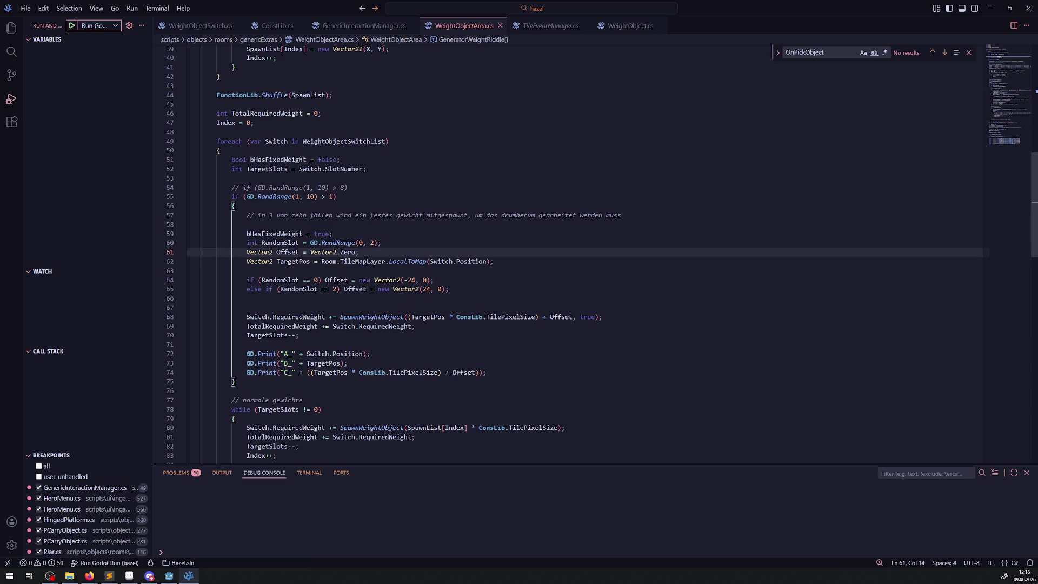
- Replace Offset with TargetPos in both slot checks on lines 64 and 65
{"action": "double_click", "coordinate": [285, 262]}
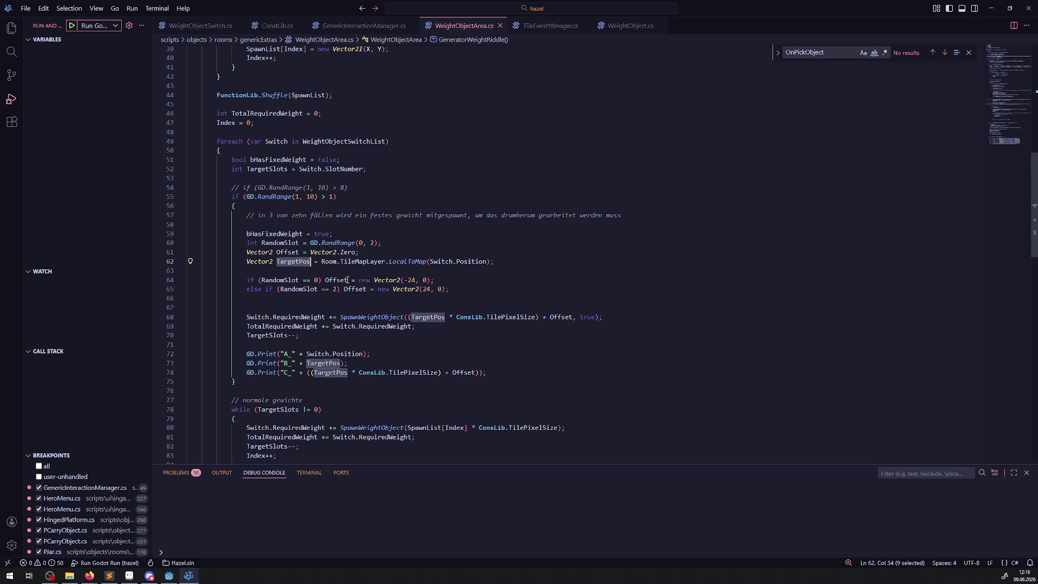
{"action": "key", "text": "ctrl+c"}
{"action": "double_click", "coordinate": [336, 280]}
{"action": "key", "text": "ctrl+v"}
{"action": "double_click", "coordinate": [355, 289]}
{"action": "key", "text": "ctrl+v"}
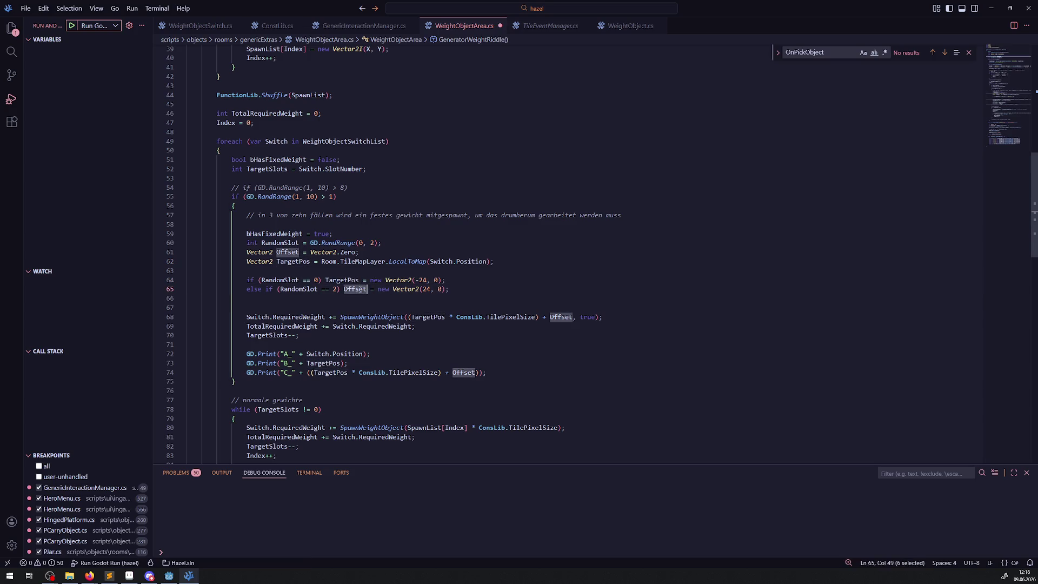
- Make the RandomSlot 0 check do TargetPos.X -= 1 and save
{"action": "left_click", "coordinate": [359, 279]}
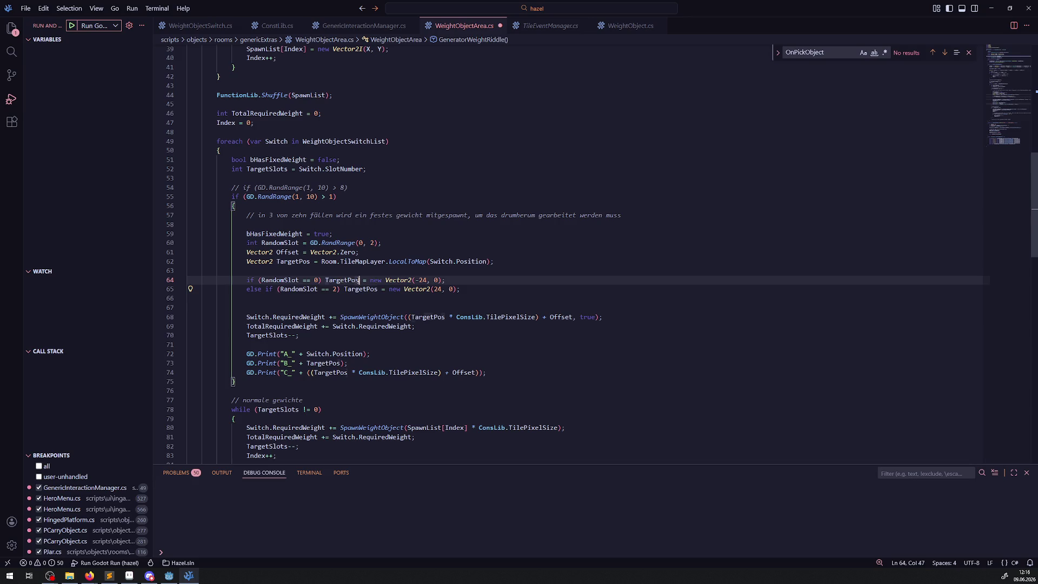
{"action": "type", "text": ".X"}
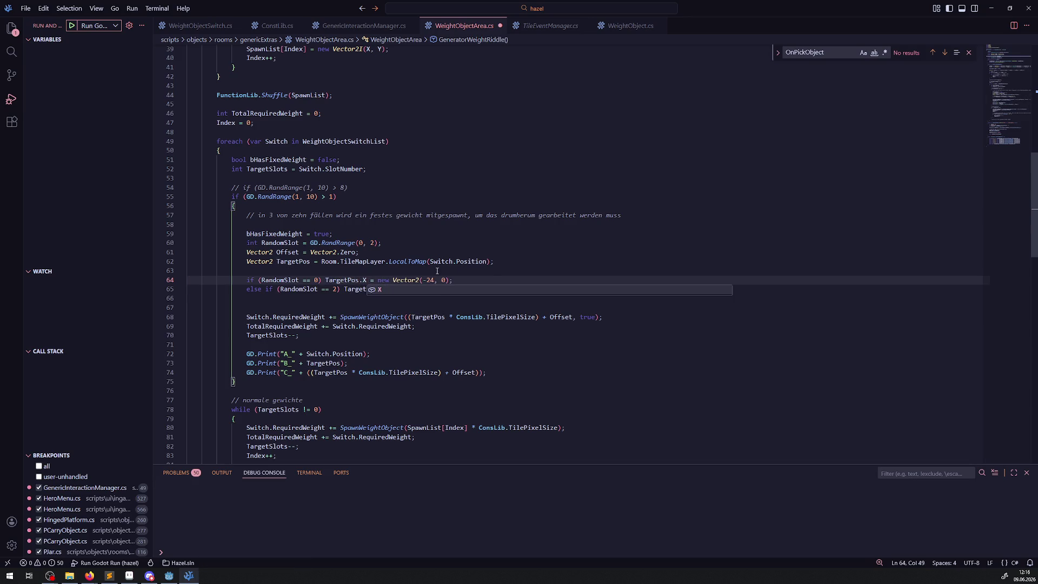
{"action": "key", "text": "Up"}
{"action": "left_click_drag", "start_coordinate": [378, 280], "coordinate": [450, 280]}
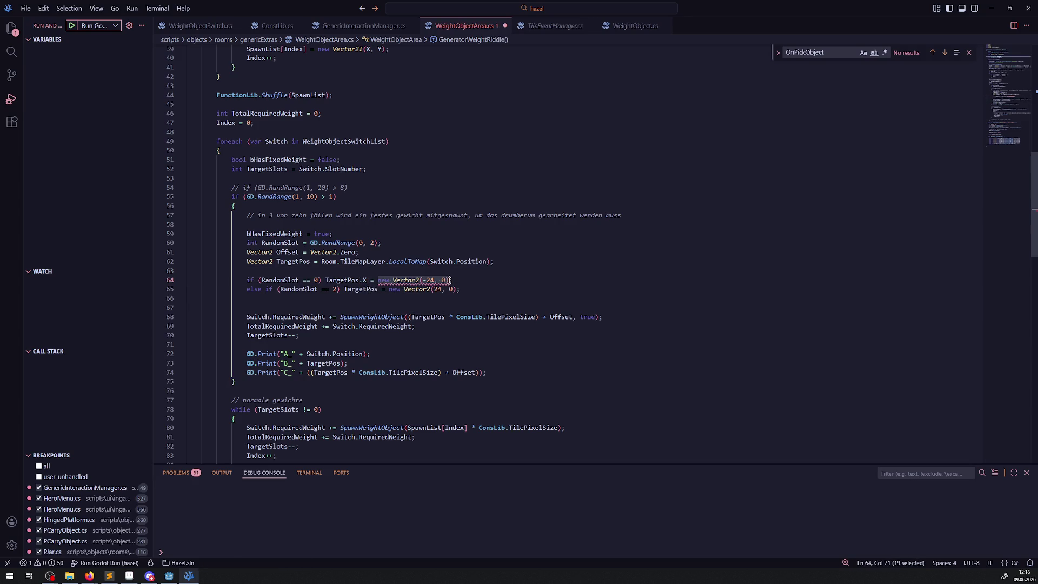
{"action": "key", "text": "BackSpace"}
{"action": "key", "text": "Left"}
{"action": "key", "text": "Left"}
{"action": "type", "text": "-1"}
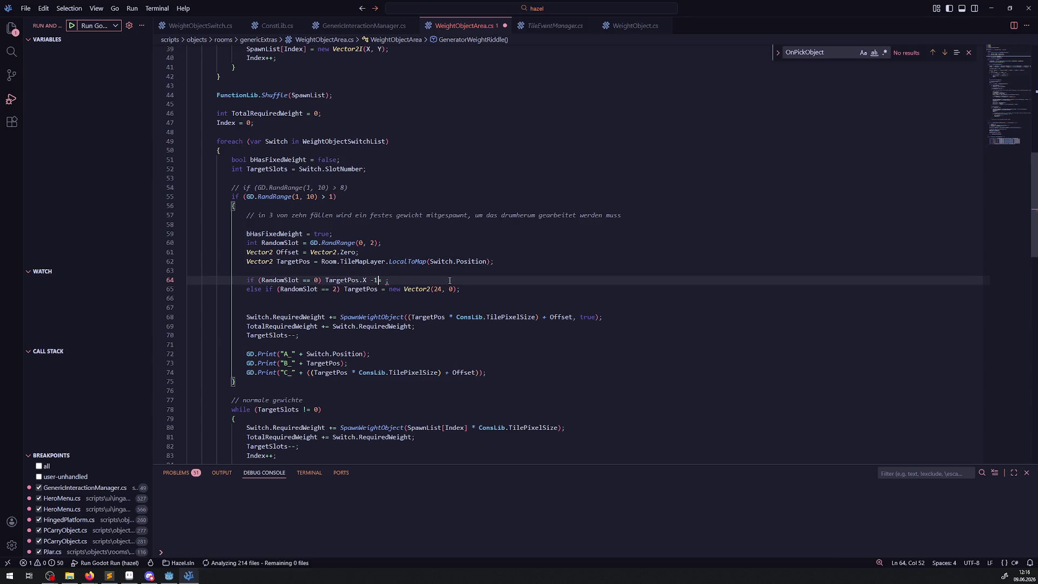
{"action": "key", "text": "ctrl+s"}
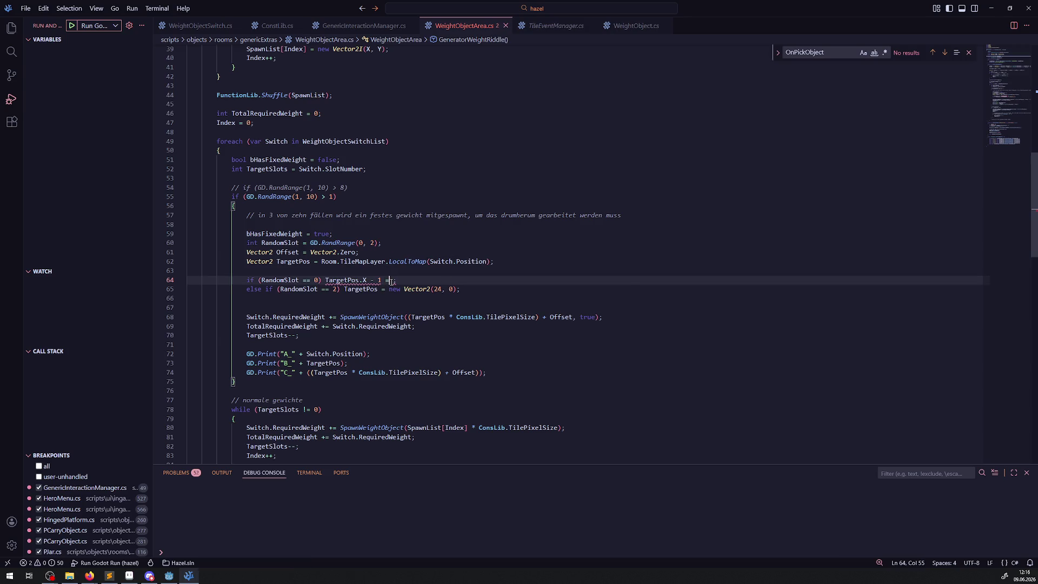
{"action": "key", "text": "BackSpace"}
{"action": "key", "text": "BackSpace"}
{"action": "key", "text": "BackSpace"}
{"action": "type", "text": "= 1"}
{"action": "key", "text": "ctrl+s"}
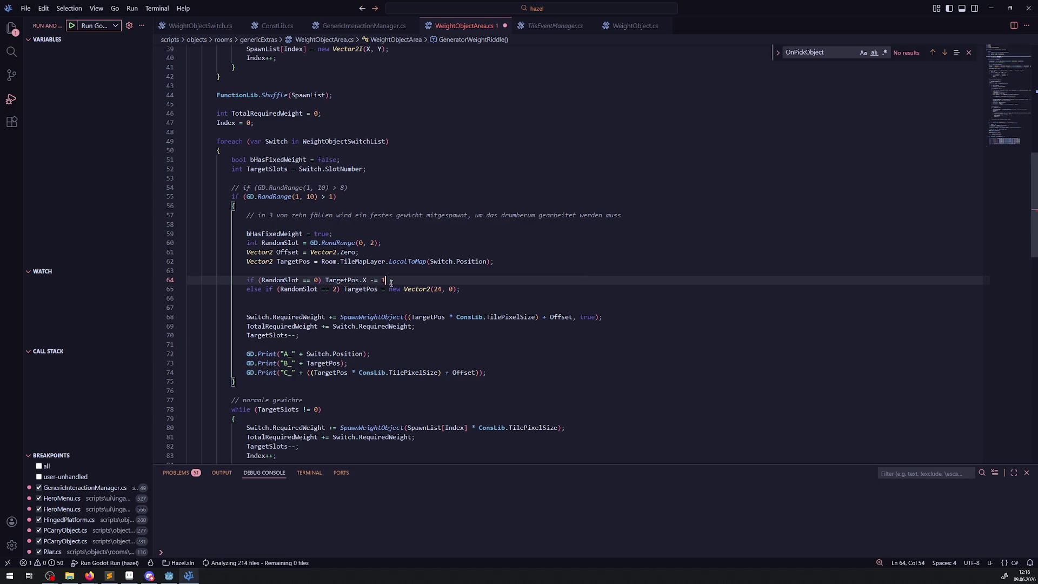
- Make the slot 2 check do TargetPos.X += 1 instead of adding Vector2(24, 0)
{"action": "key", "text": "Down"}
{"action": "key", "text": "Left"}
{"action": "type", "text": "+"}
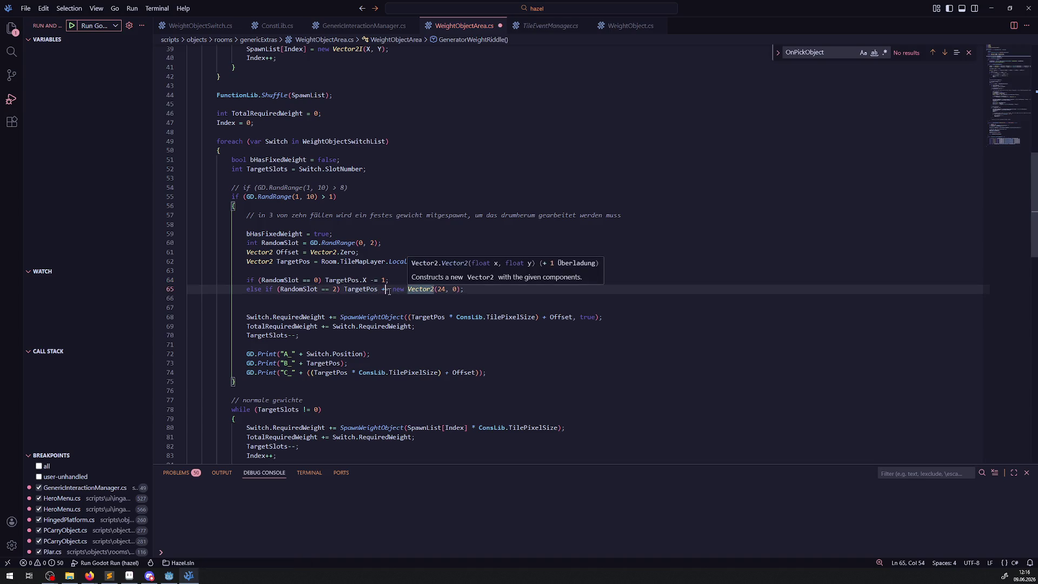
{"action": "left_click_drag", "start_coordinate": [393, 290], "coordinate": [465, 291]}
{"action": "type", "text": "1;"}
{"action": "double_click", "coordinate": [357, 280]}
{"action": "double_click", "coordinate": [365, 290]}
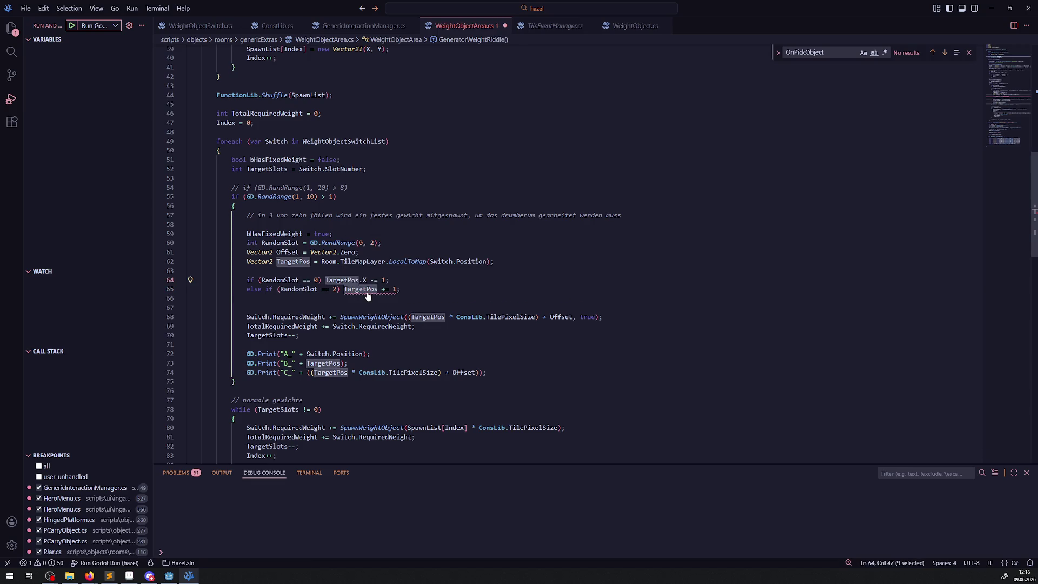
{"action": "key", "text": "Right"}
{"action": "type", "text": ".X"}
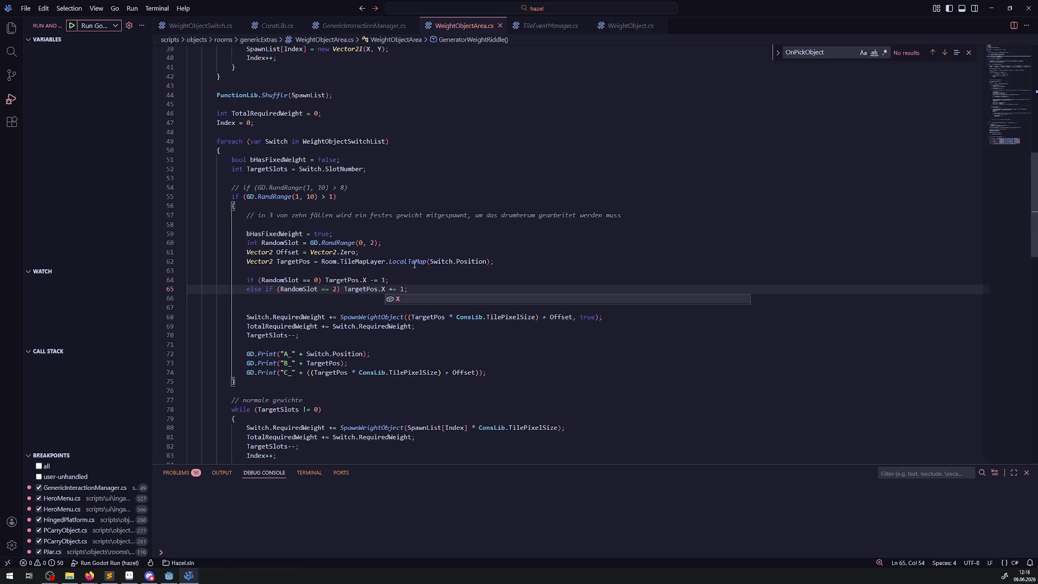
{"action": "left_click", "coordinate": [176, 580]}
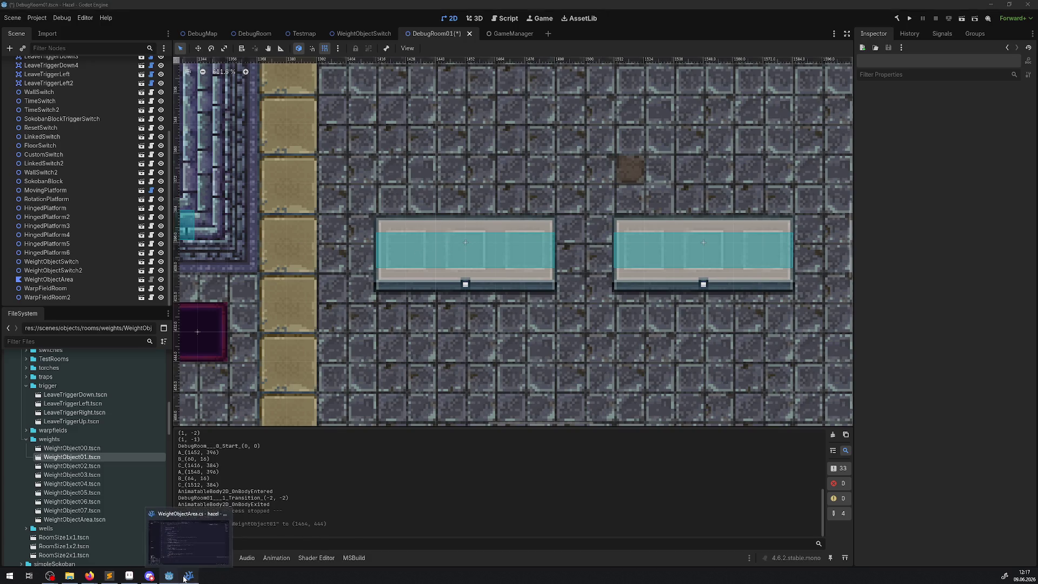
- Look over the room's switch slots in Godot, then select RandomSlot on line 60
{"action": "left_click", "coordinate": [185, 577]}
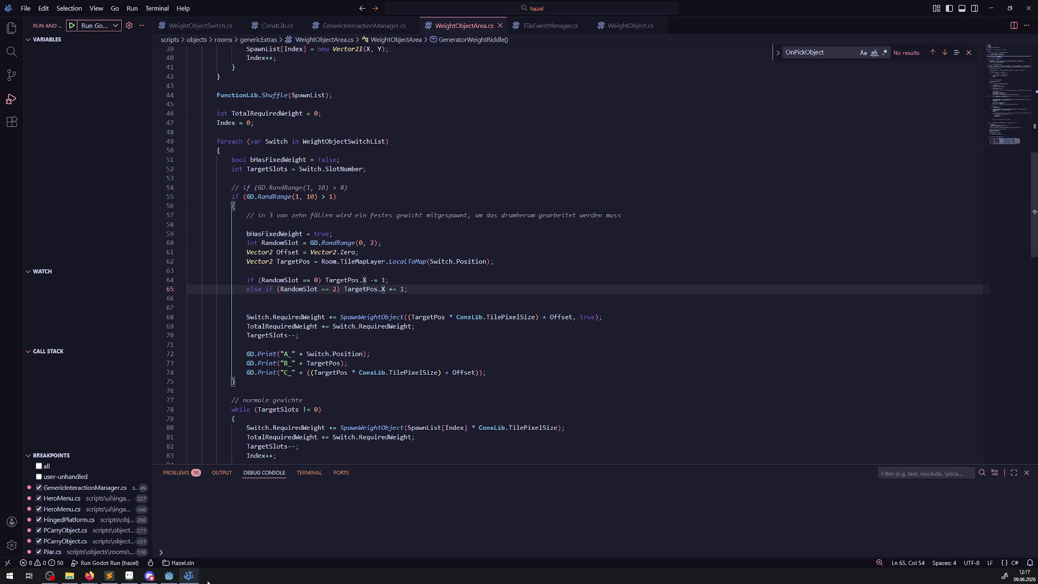
{"action": "left_click", "coordinate": [168, 575]}
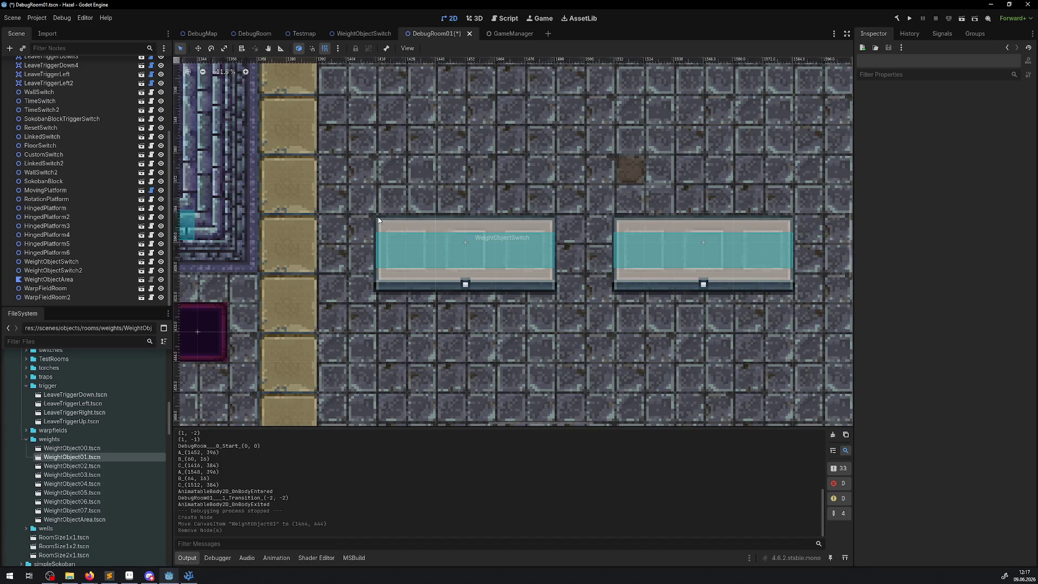
{"action": "key", "text": "alt+Tab"}
{"action": "double_click", "coordinate": [279, 242]}
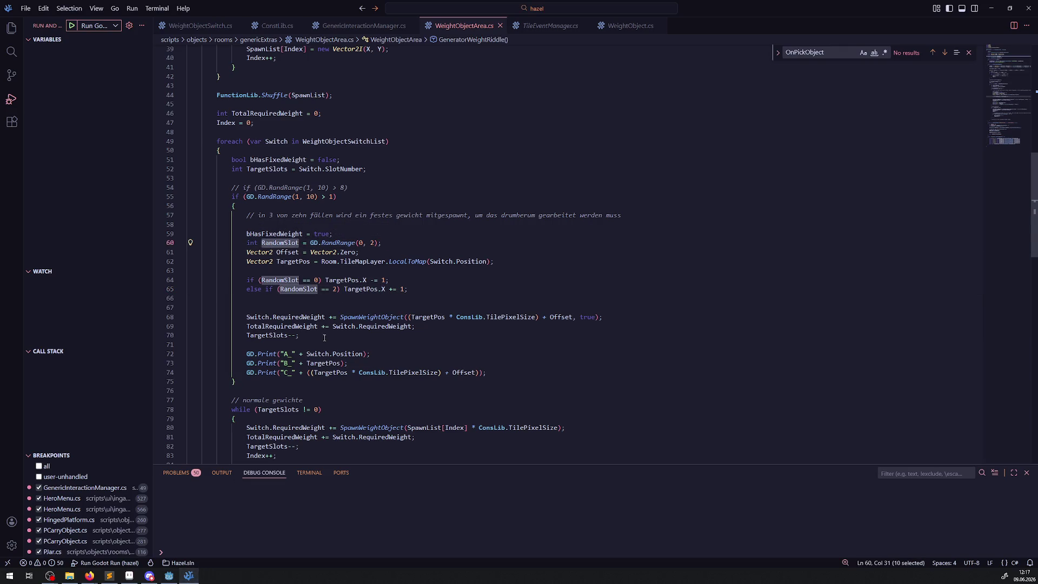
- Add GD.Print("0_" + RandomSlot) above the existing debug prints, save, and rebuild in Godot
{"action": "left_click", "coordinate": [324, 337]}
{"action": "key", "text": "Return"}
{"action": "left_click", "coordinate": [280, 362]}
{"action": "key", "text": "shift+alt+Down"}
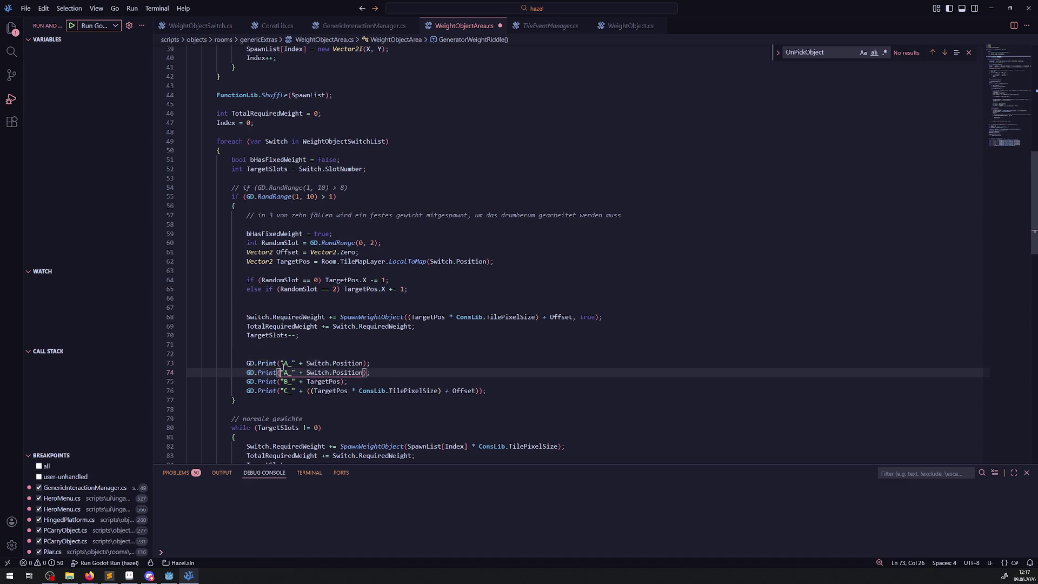
{"action": "left_click_drag", "start_coordinate": [307, 363], "coordinate": [363, 363]}
{"action": "key", "text": "ctrl+v"}
{"action": "left_click_drag", "start_coordinate": [283, 362], "coordinate": [288, 363]}
{"action": "type", "text": "0"}
{"action": "key", "text": "ctrl+s"}
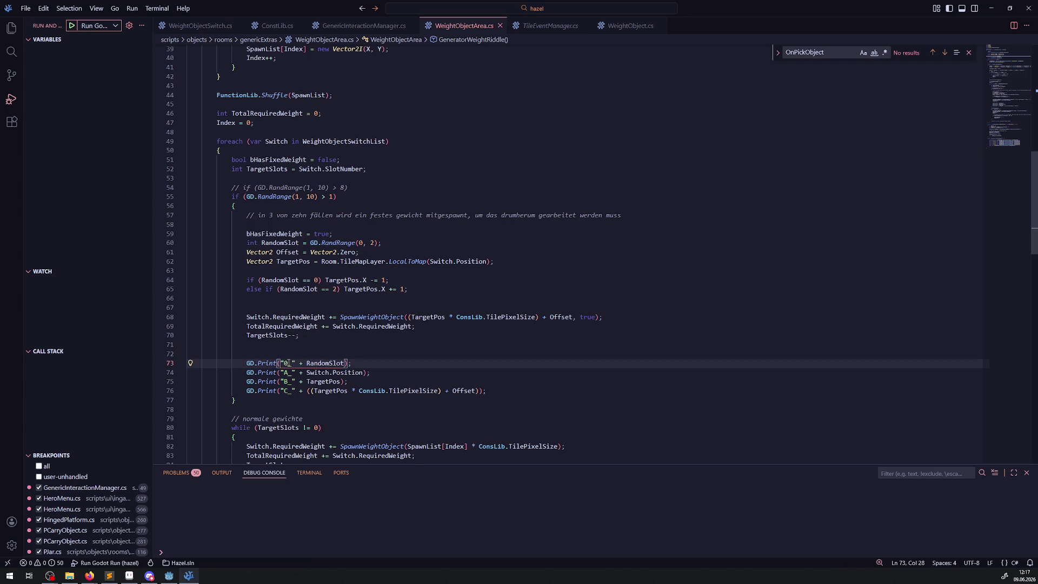
{"action": "left_click", "coordinate": [169, 575]}
{"action": "left_click", "coordinate": [902, 21]}
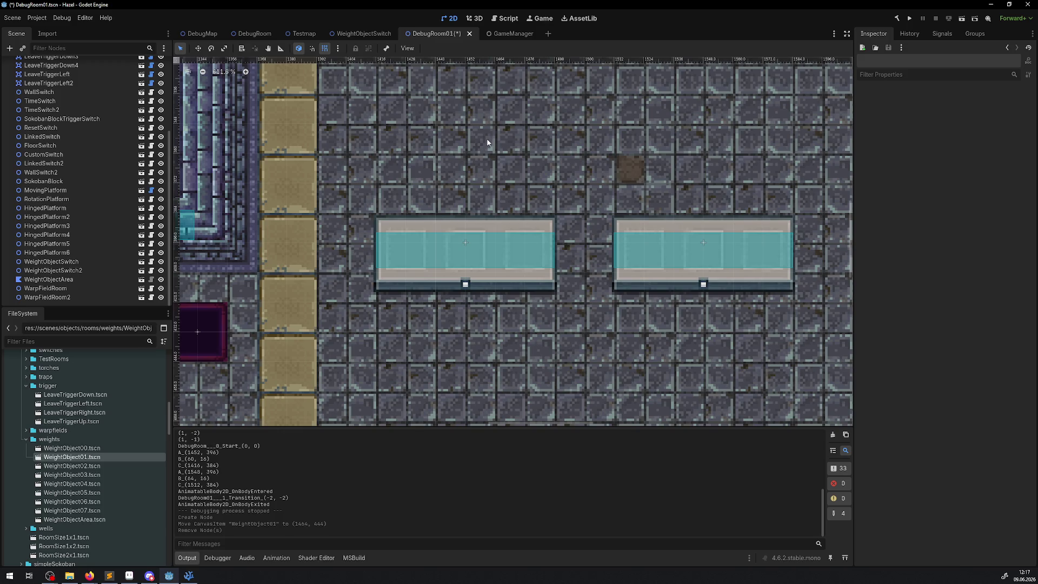
- Run the game, walk the player through to the next room, then stop it
{"action": "left_click", "coordinate": [906, 23]}
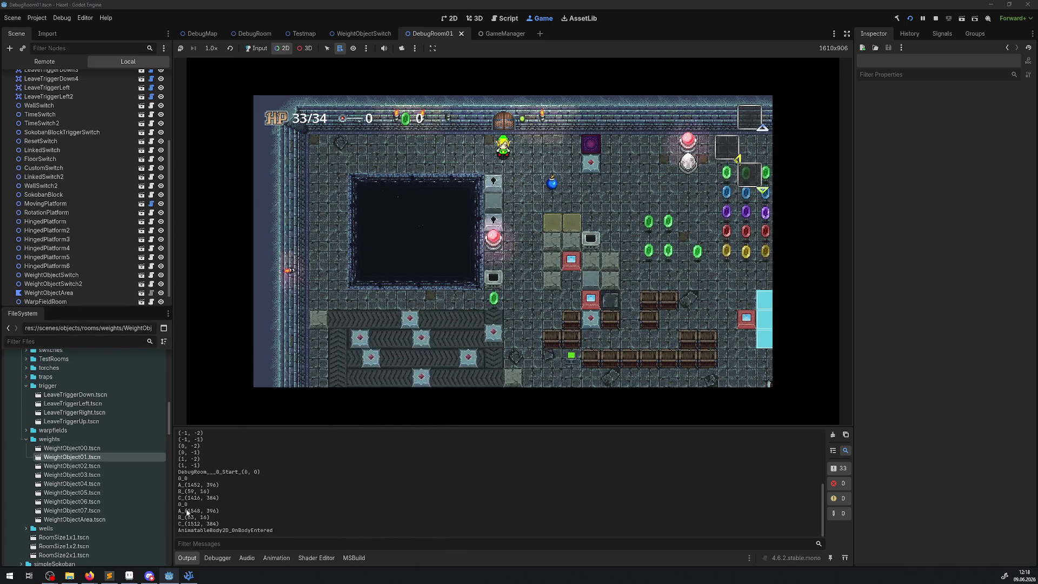
{"action": "right_click", "coordinate": [642, 196]}
{"action": "left_click", "coordinate": [257, 48]}
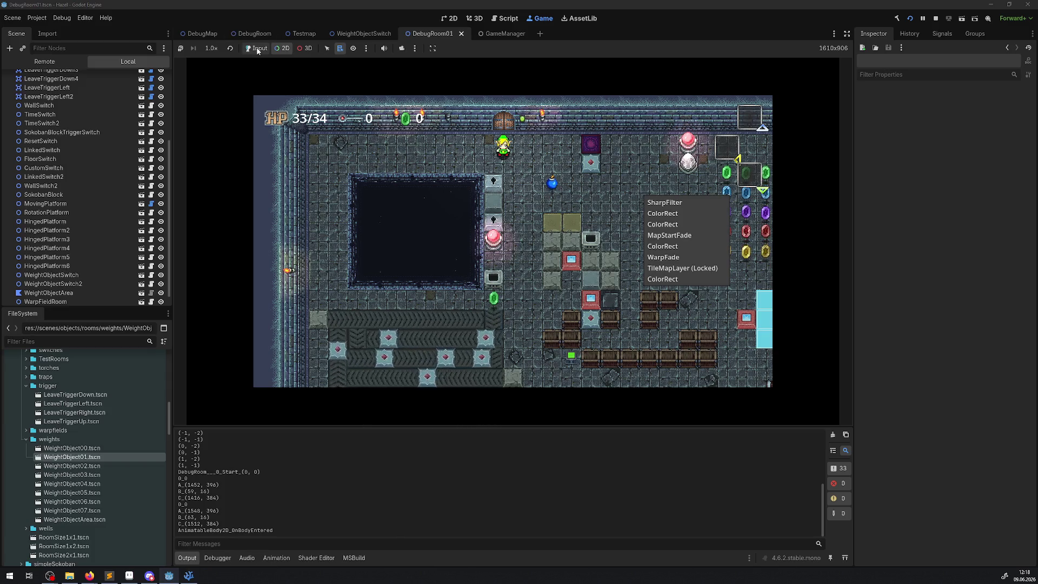
{"action": "key", "text": "Right"}
{"action": "key", "text": "Down"}
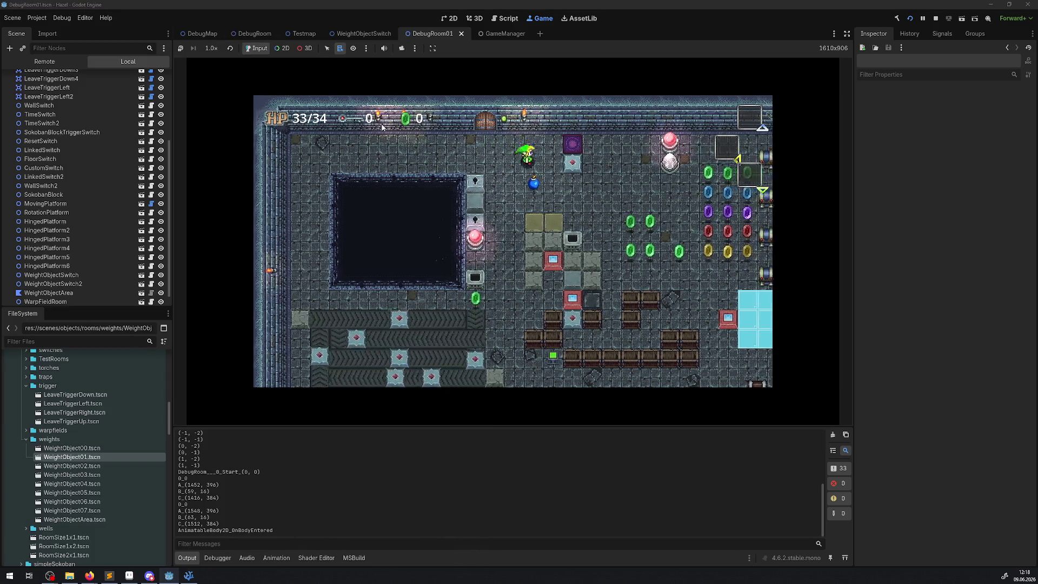
{"action": "key", "text": "Up"}
{"action": "key", "text": "Right"}
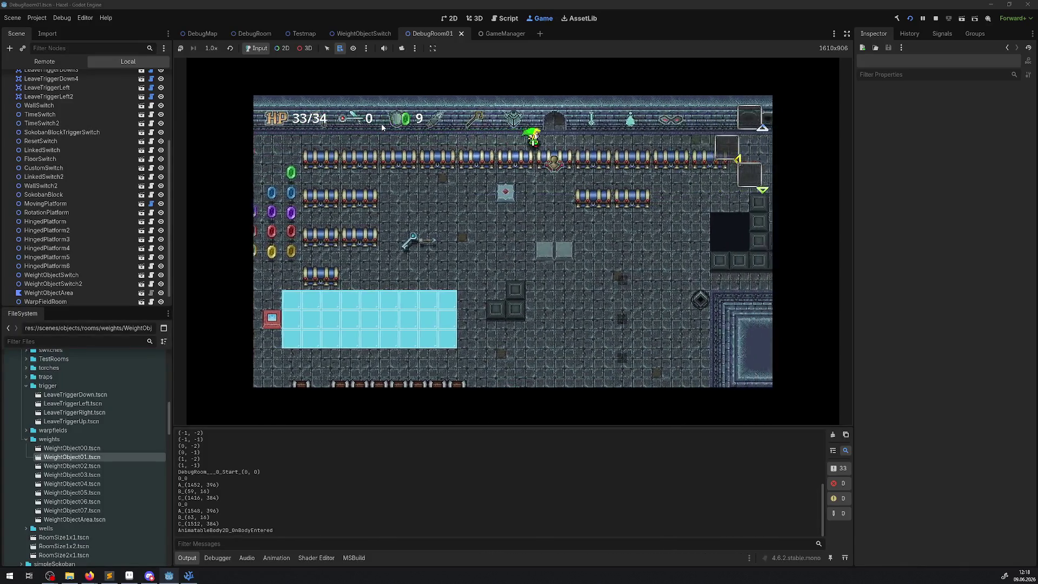
{"action": "key", "text": "Up"}
{"action": "key", "text": "Up"}
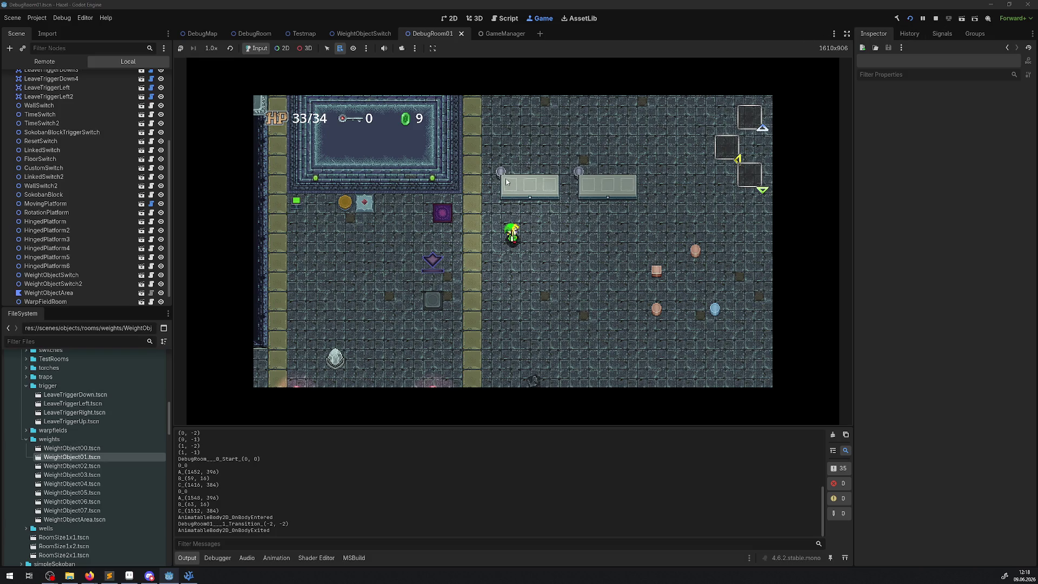
{"action": "left_click", "coordinate": [936, 18]}
{"action": "left_click", "coordinate": [188, 575]}
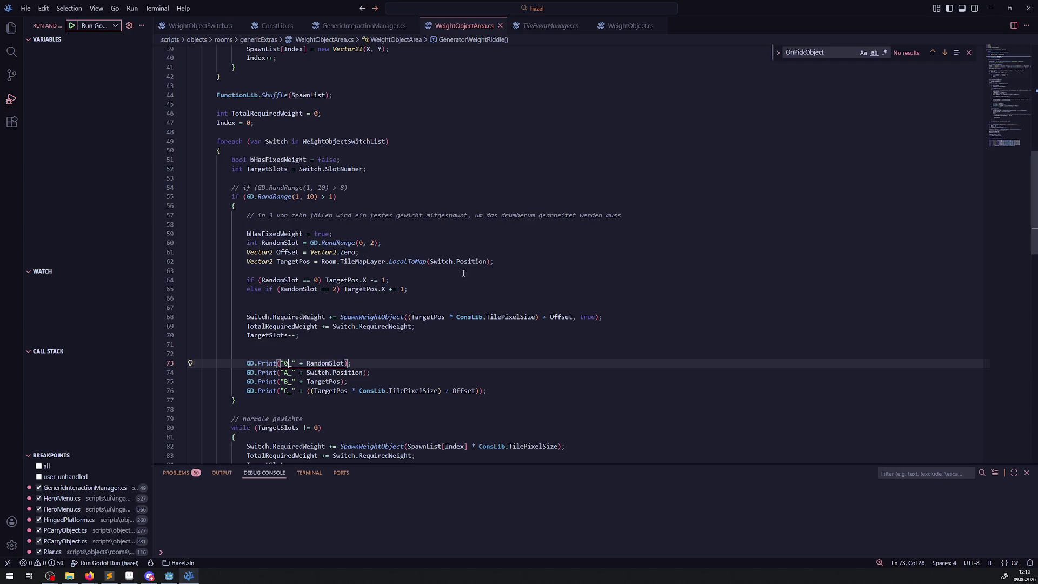
- Replace Offset in the fixed-weight spawn call on line 68 with ConsLib.TilePixelSizeHalf
{"action": "double_click", "coordinate": [562, 317]}
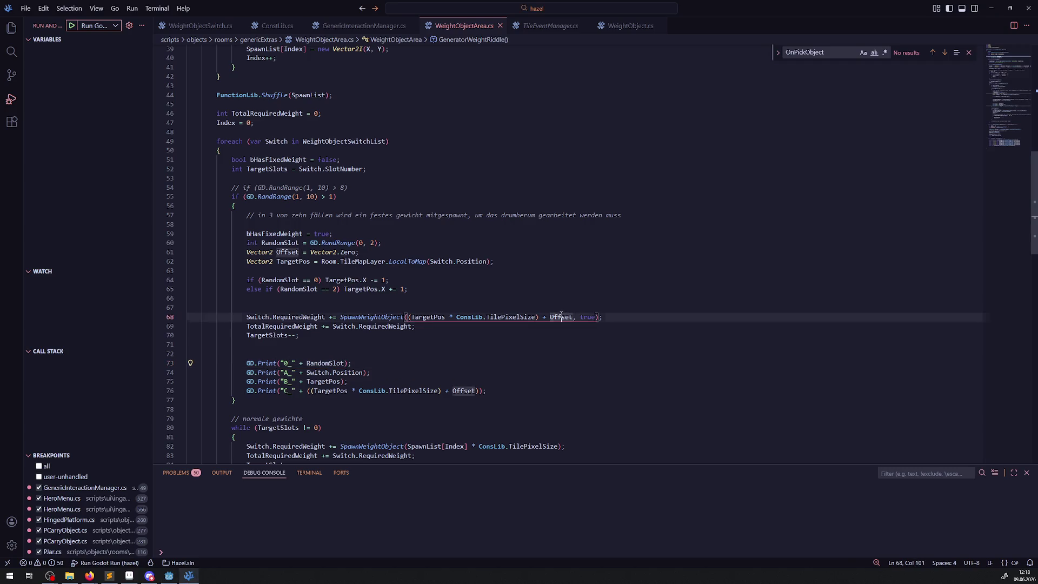
{"action": "type", "text": "new"}
{"action": "key", "text": "BackSpace"}
{"action": "key", "text": "BackSpace"}
{"action": "key", "text": "BackSpace"}
{"action": "type", "text": "Cons"}
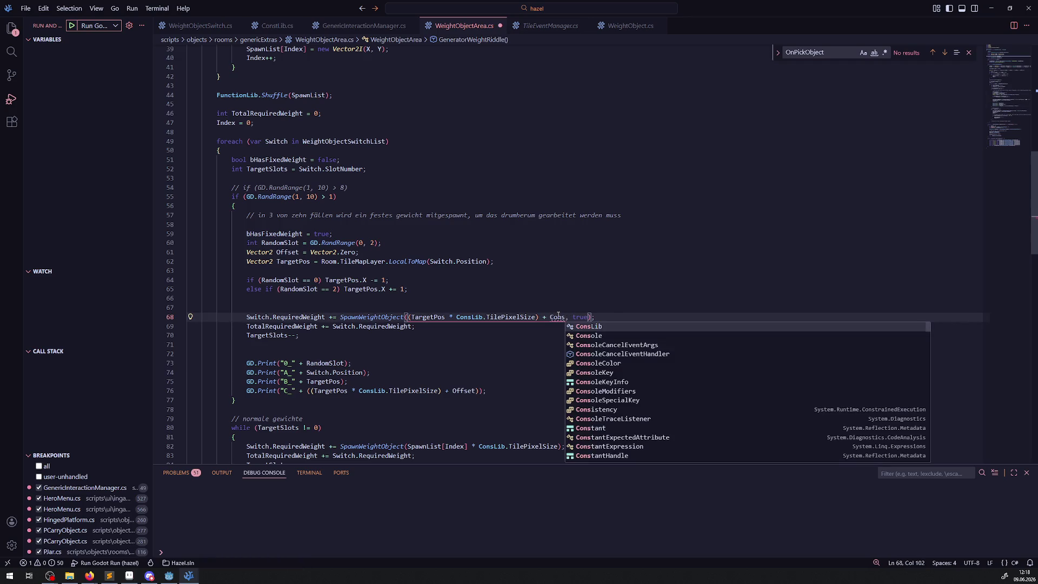
{"action": "key", "text": "Tab"}
{"action": "type", "text": "."}
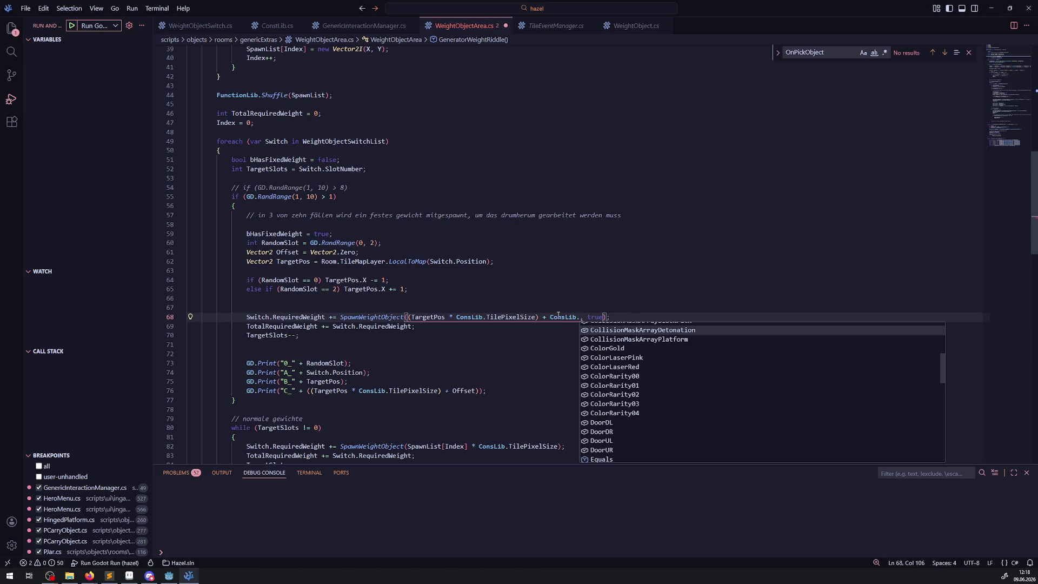
{"action": "type", "text": "Ha"}
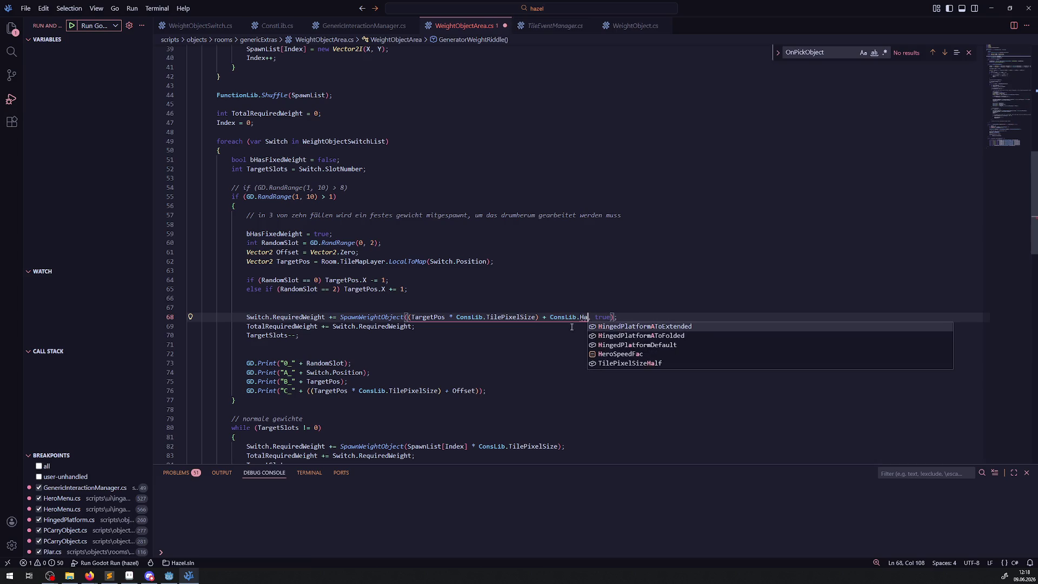
{"action": "left_click", "coordinate": [627, 363]}
{"action": "mouse_move", "coordinate": [615, 316]}
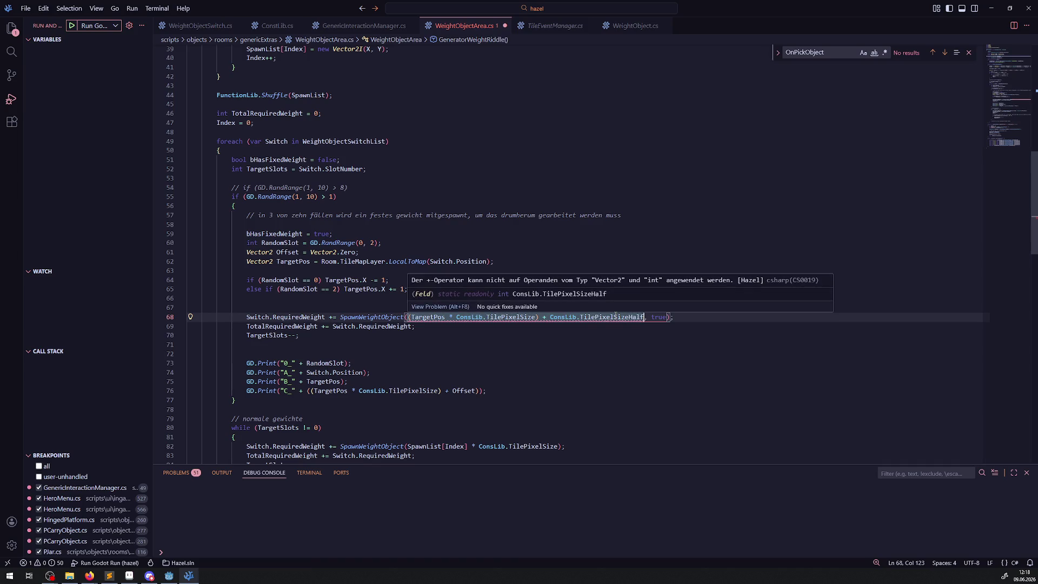
{"action": "left_click_drag", "start_coordinate": [550, 317], "coordinate": [644, 317]}
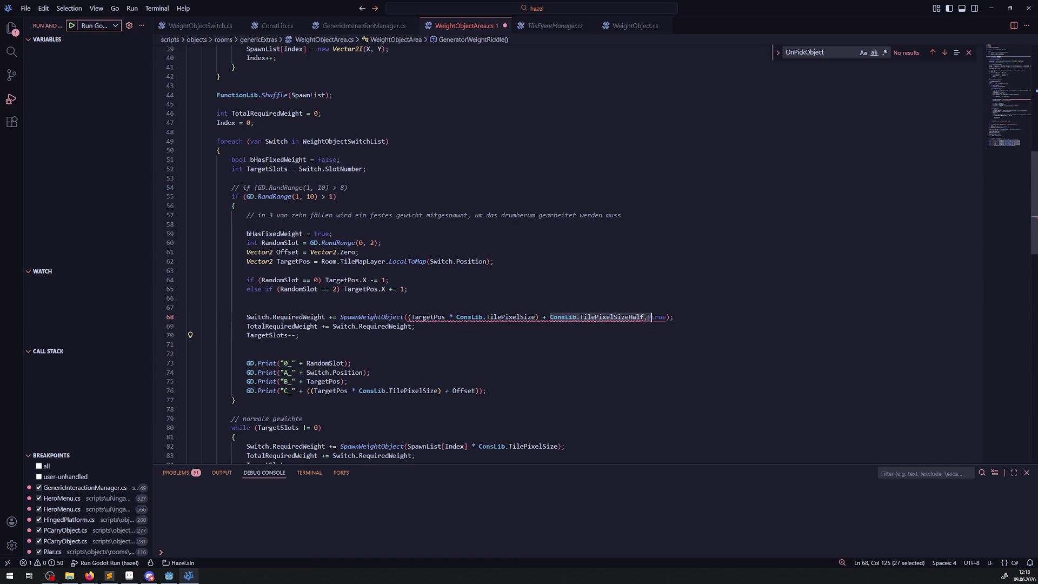
{"action": "key", "text": "Down"}
{"action": "key", "text": "Down"}
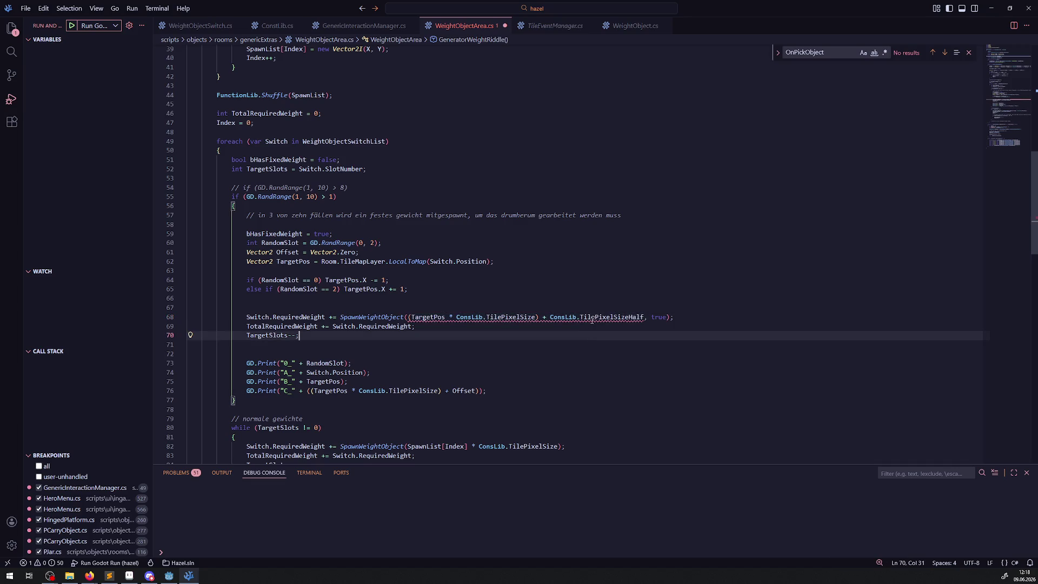
- Delete the unused Offset declaration and go to TilePixelSizeHalf's definition
{"action": "left_click", "coordinate": [365, 253]}
{"action": "key", "text": "shift+Home"}
{"action": "key", "text": "shift+Home"}
{"action": "key", "text": "BackSpace"}
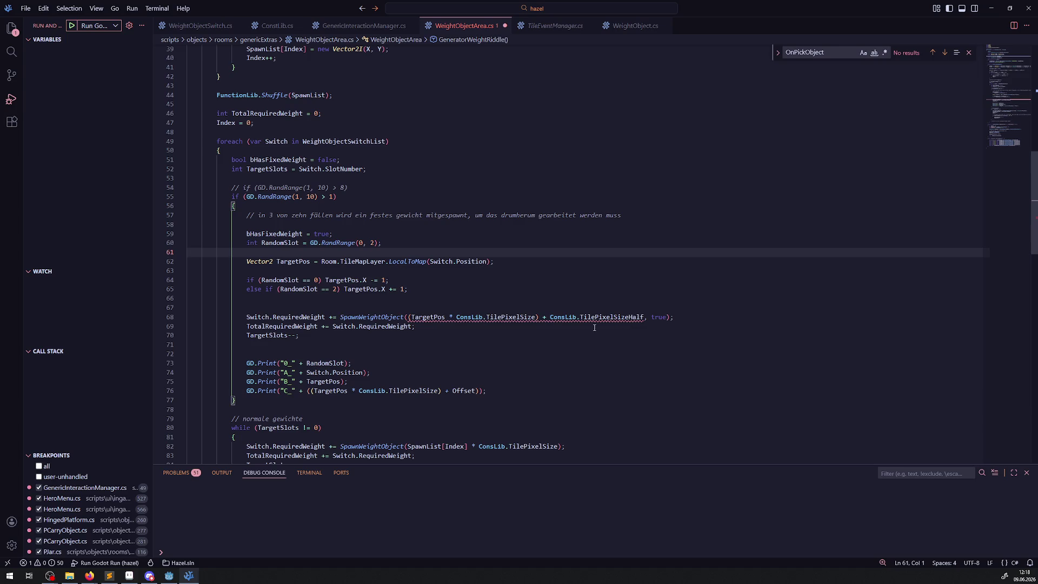
{"action": "left_click", "coordinate": [613, 317]}
{"action": "key", "text": "BackSpace"}
{"action": "key", "text": "BackSpace"}
{"action": "key", "text": "BackSpace"}
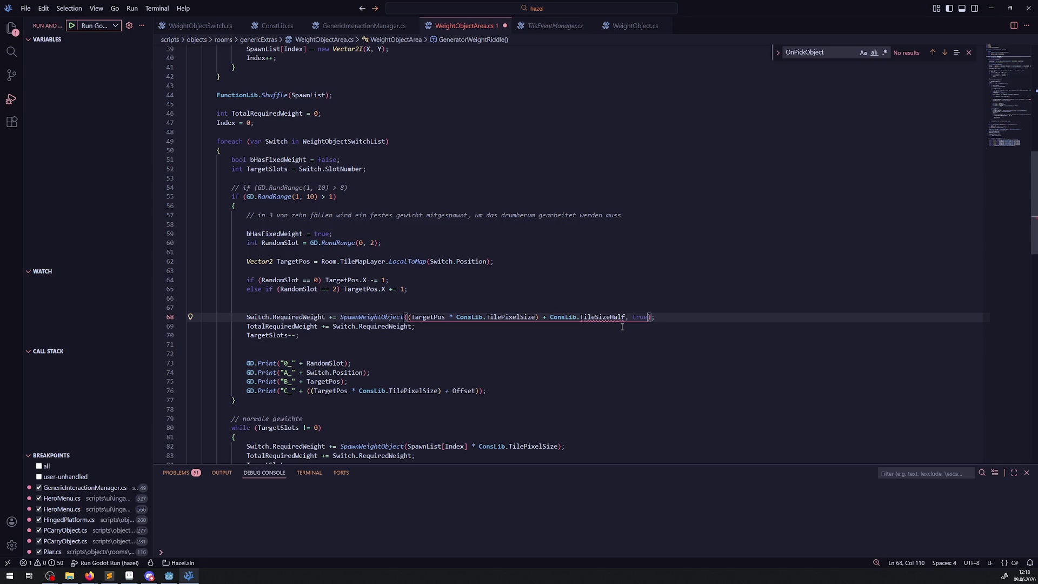
{"action": "key", "text": "ctrl+z"}
{"action": "right_click", "coordinate": [616, 319]}
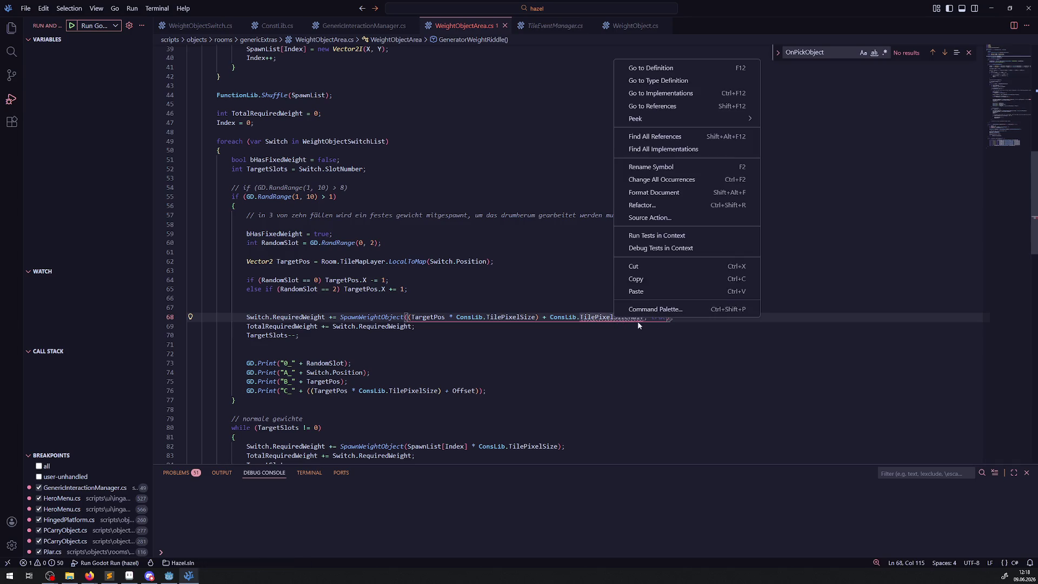
{"action": "left_click", "coordinate": [651, 67]}
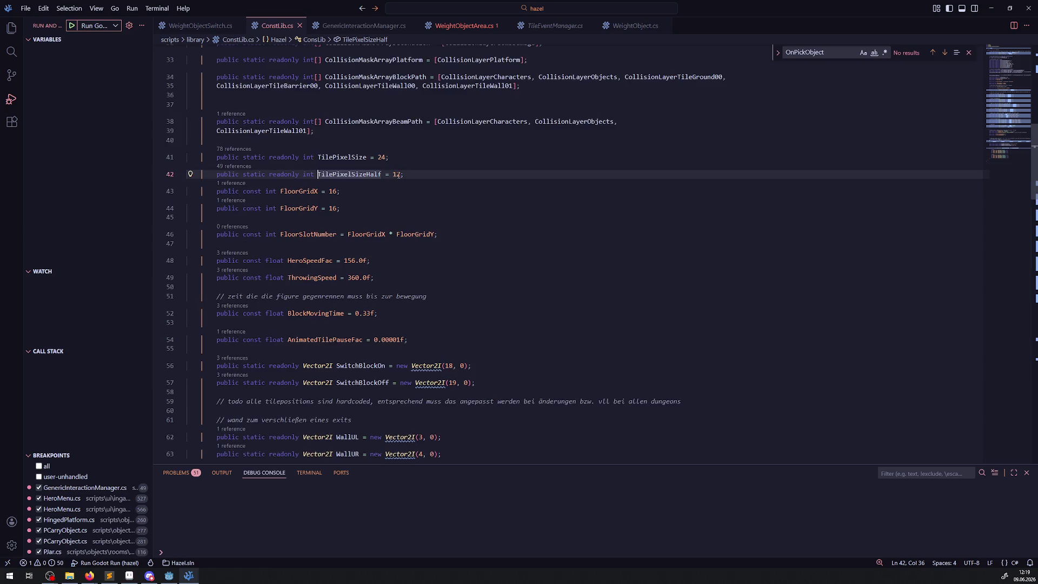
- Duplicate the TilePixelSizeHalf line as a Vector2I constant with a new Vector2I initializer
{"action": "key", "text": "shift+alt+Down"}
{"action": "key", "text": "Return"}
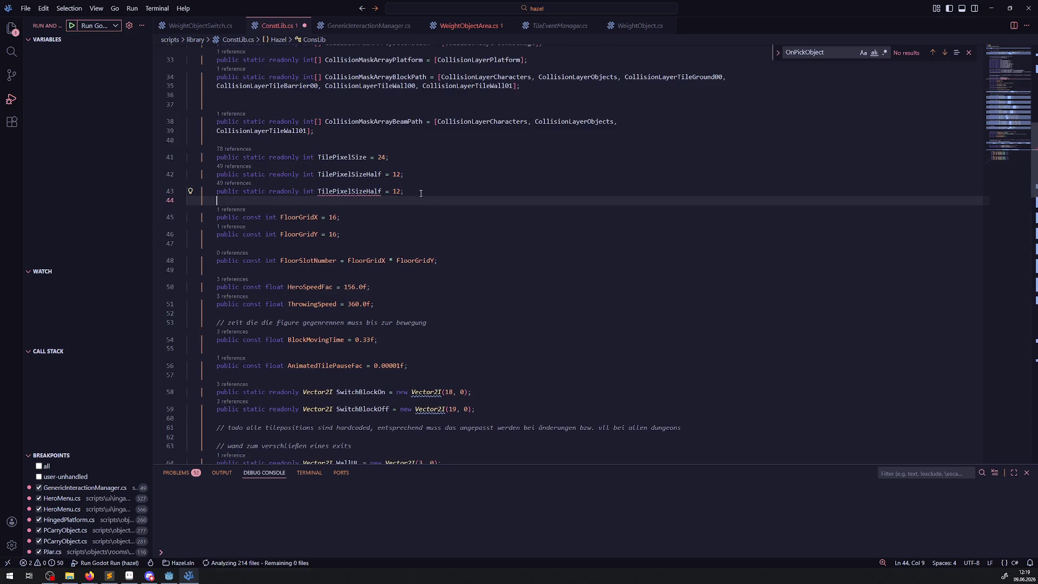
{"action": "key", "text": "Return"}
{"action": "double_click", "coordinate": [307, 191]}
{"action": "type", "text": "Vector"}
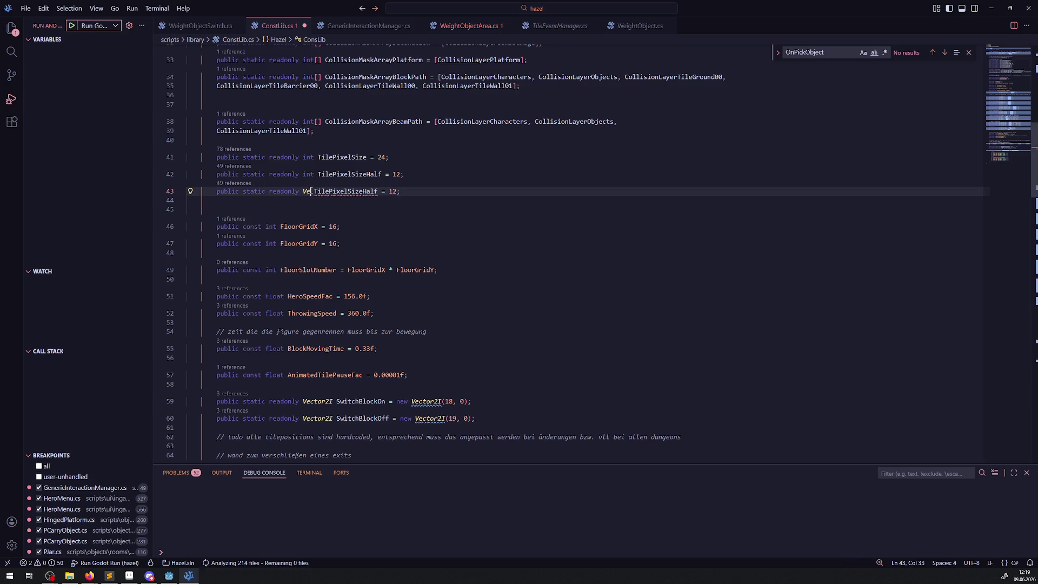
{"action": "type", "text": "2I"}
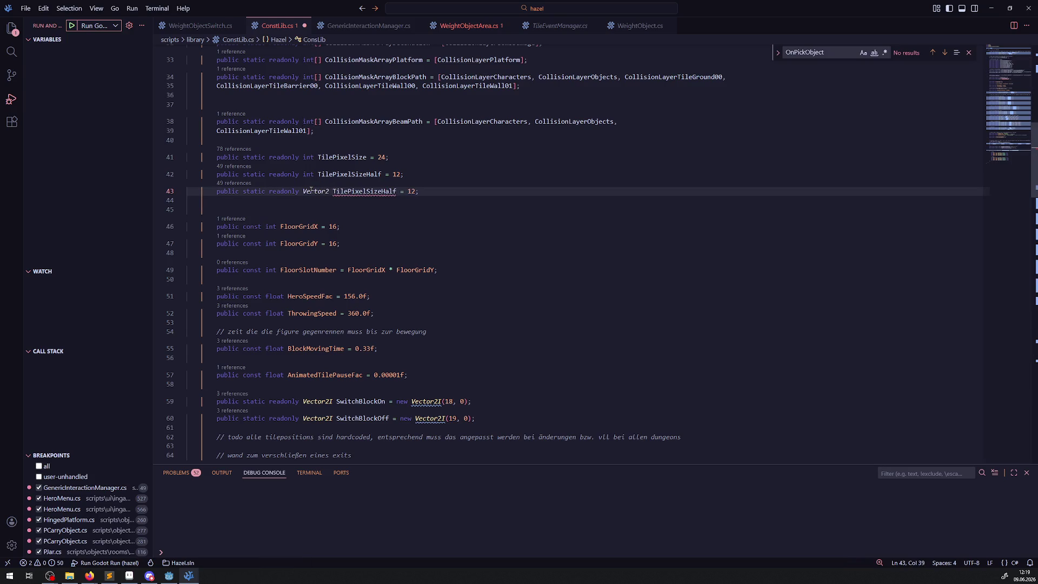
{"action": "double_click", "coordinate": [414, 191]}
{"action": "left_click_drag", "start_coordinate": [398, 401], "coordinate": [471, 401]}
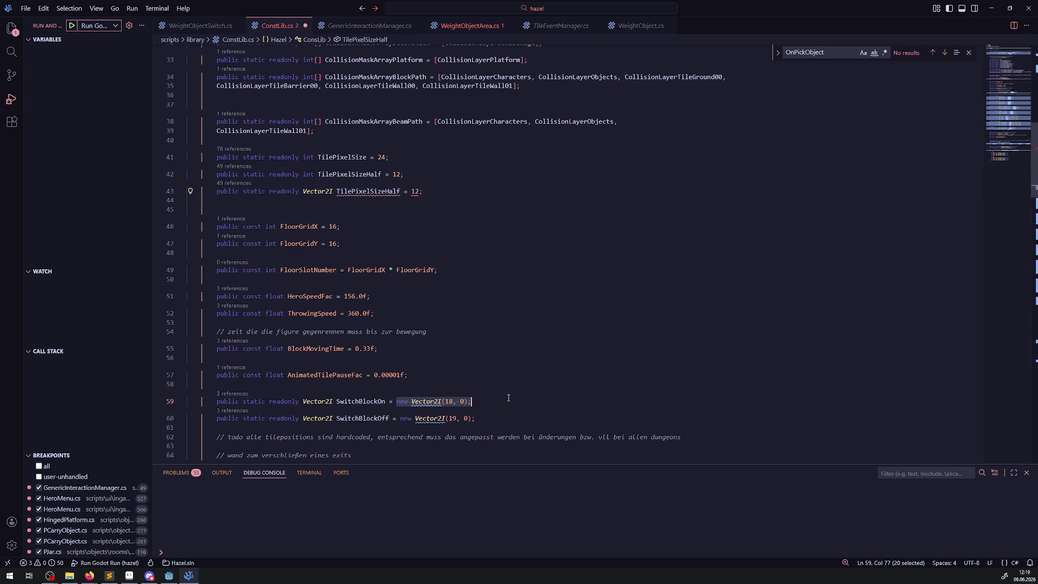
{"action": "double_click", "coordinate": [414, 191]}
{"action": "key", "text": "ctrl+v"}
- Fill both Vector2I arguments with TilePixelSizeHalf, save, and name it TilePixelSizeHalfXY
{"action": "left_click", "coordinate": [367, 191]}
{"action": "key", "text": "ctrl+s"}
{"action": "key", "text": "ctrl+c"}
{"action": "double_click", "coordinate": [464, 192]}
{"action": "key", "text": "ctrl+v"}
{"action": "double_click", "coordinate": [532, 191]}
{"action": "key", "text": "ctrl+v"}
{"action": "key", "text": "ctrl+s"}
{"action": "mouse_move", "coordinate": [378, 193]}
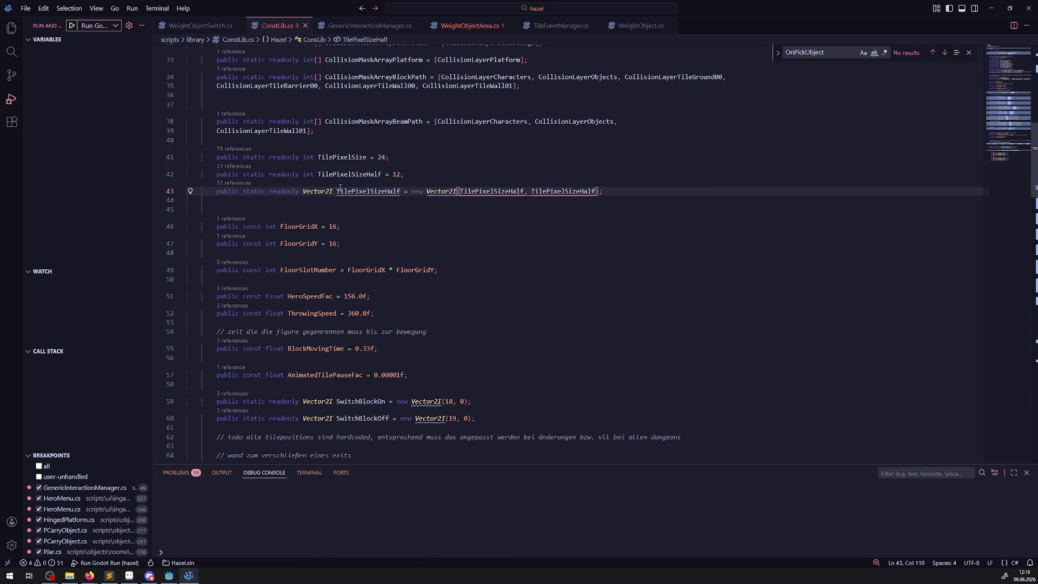
{"action": "double_click", "coordinate": [318, 191]}
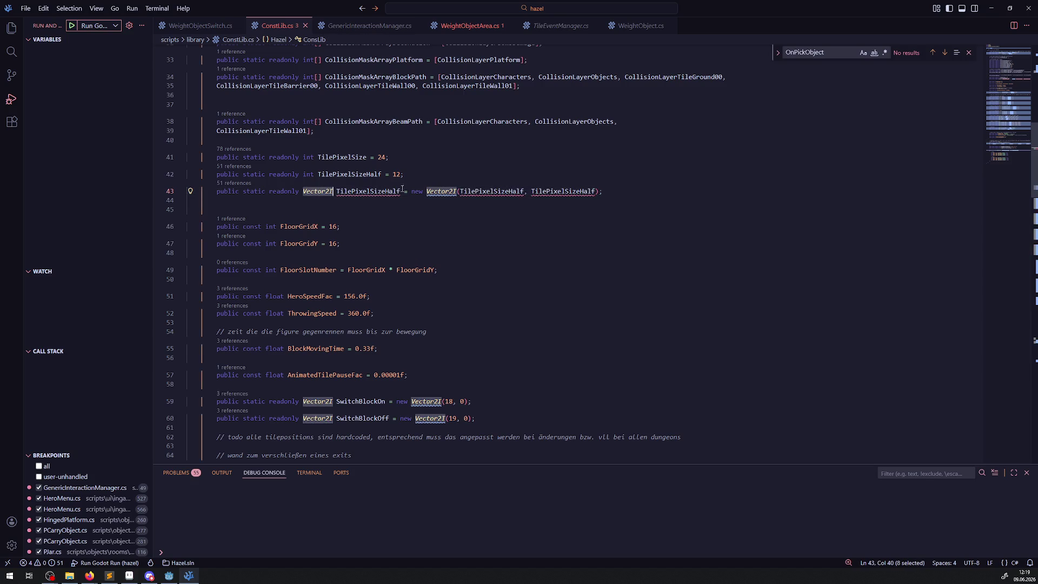
{"action": "left_click", "coordinate": [402, 190]}
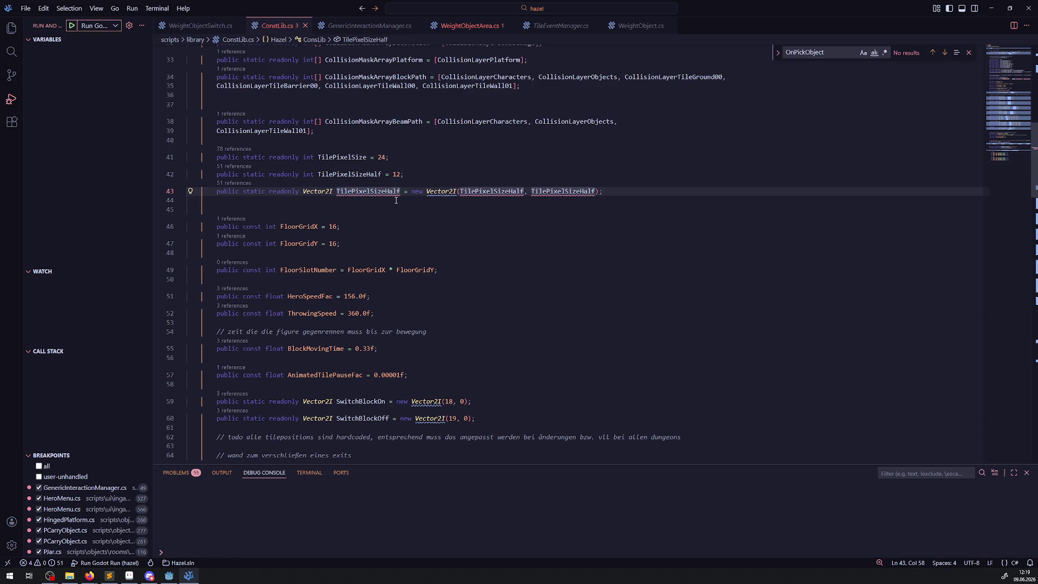
{"action": "type", "text": "XY"}
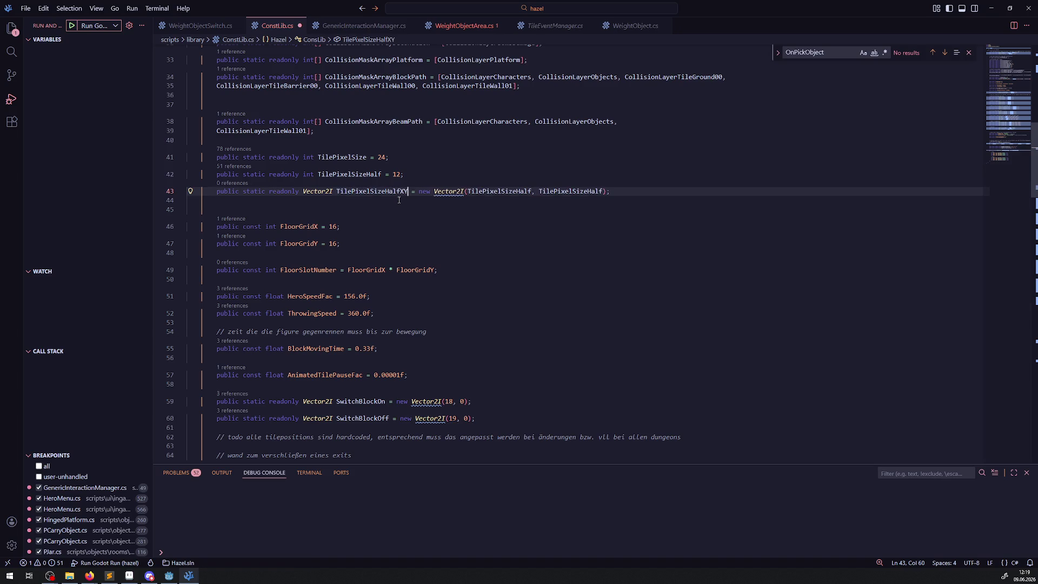
- Add a TilePixelSizeXY copy using TilePixelSize for both arguments, save, and return to WeightObjectArea.cs
{"action": "key", "text": "shift+alt+Down"}
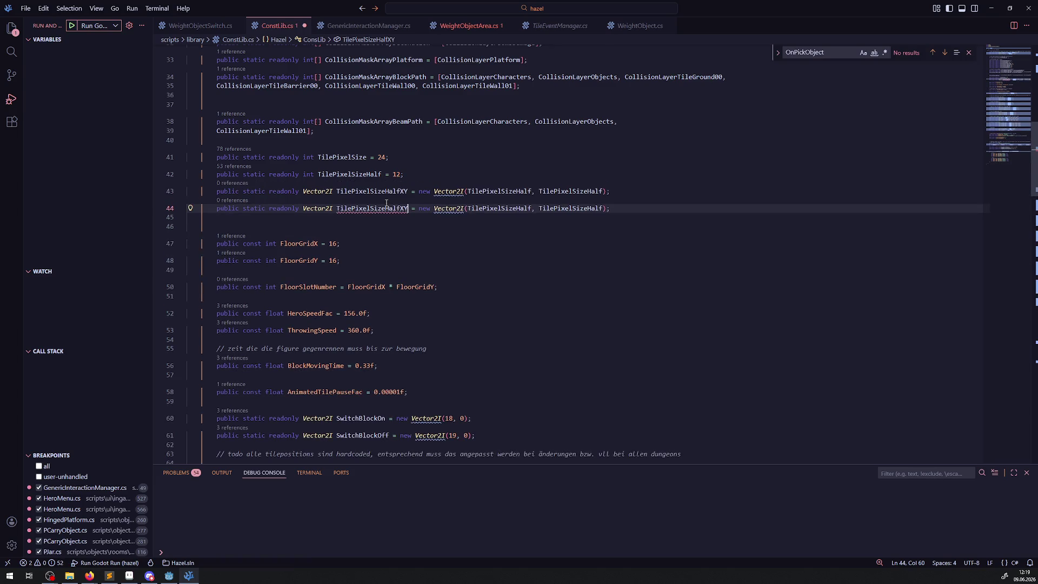
{"action": "left_click", "coordinate": [400, 190]}
{"action": "key", "text": "BackSpace"}
{"action": "key", "text": "BackSpace"}
{"action": "key", "text": "BackSpace"}
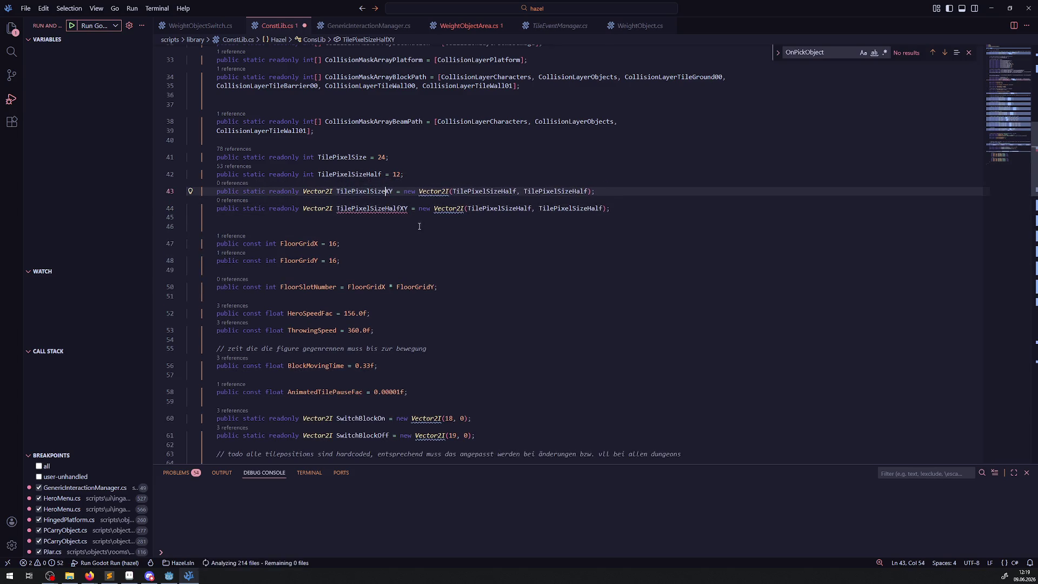
{"action": "left_click", "coordinate": [337, 157]}
{"action": "double_click", "coordinate": [337, 157]}
{"action": "key", "text": "ctrl+c"}
{"action": "double_click", "coordinate": [484, 191]}
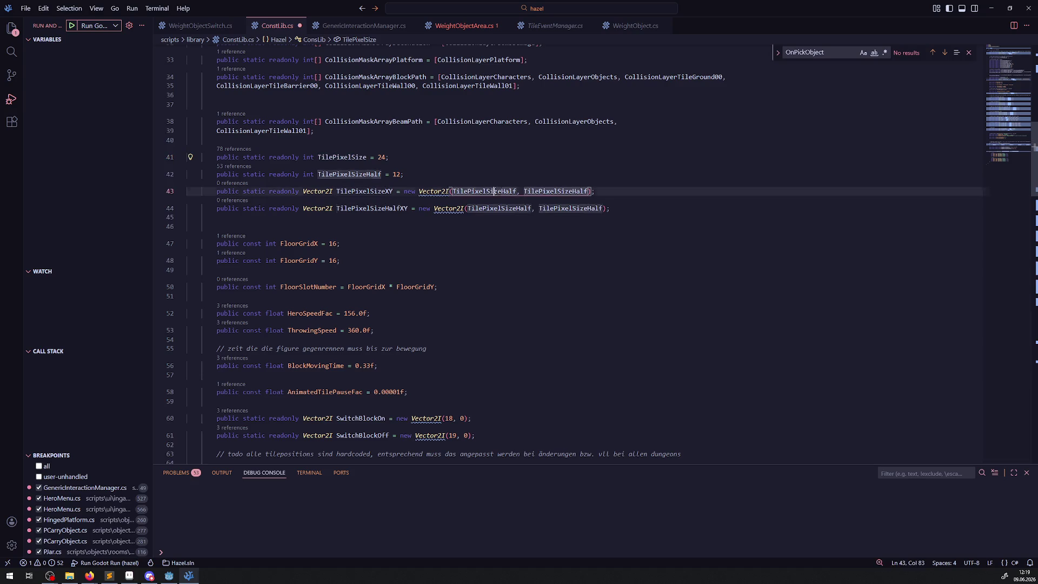
{"action": "key", "text": "ctrl+d"}
{"action": "key", "text": "ctrl+v"}
{"action": "key", "text": "ctrl+s"}
{"action": "left_click", "coordinate": [464, 243]}
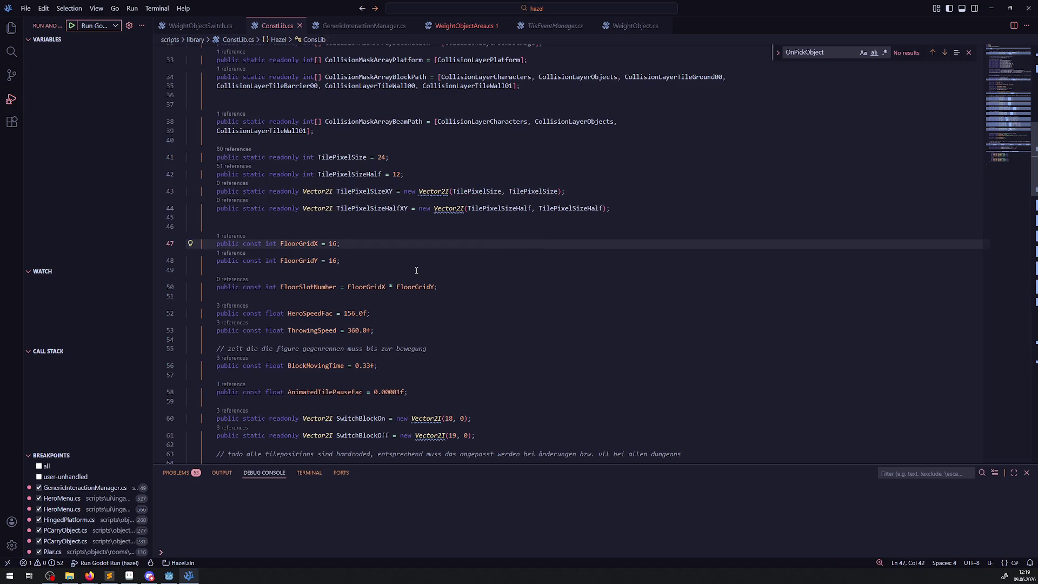
{"action": "left_click", "coordinate": [457, 25]}
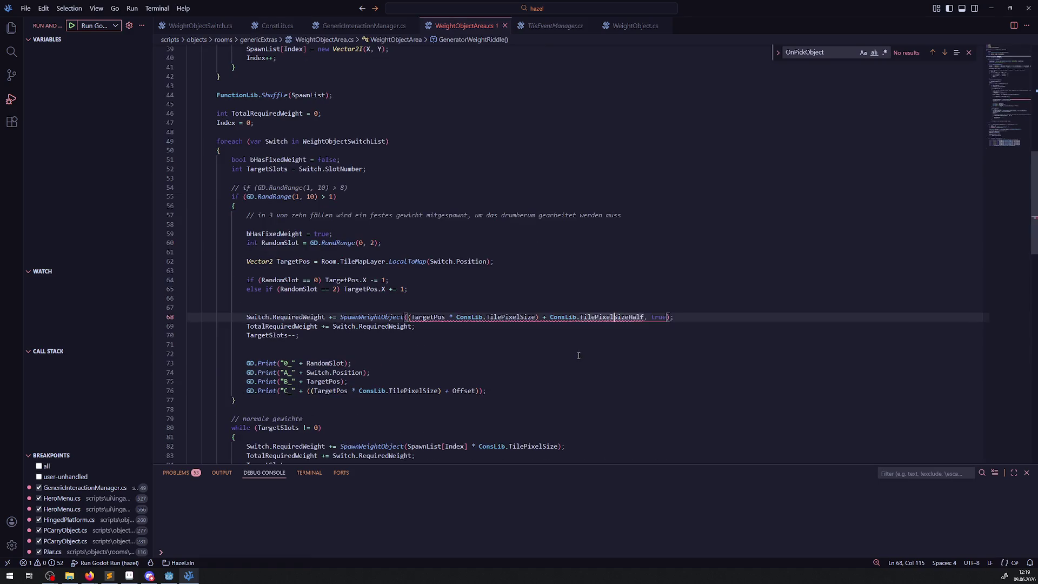
- Change the spawn offset to ConsLib.TilePixelSizeHalfXY and delete the extra blank line above
{"action": "left_click", "coordinate": [645, 316]}
{"action": "type", "text": "XY"}
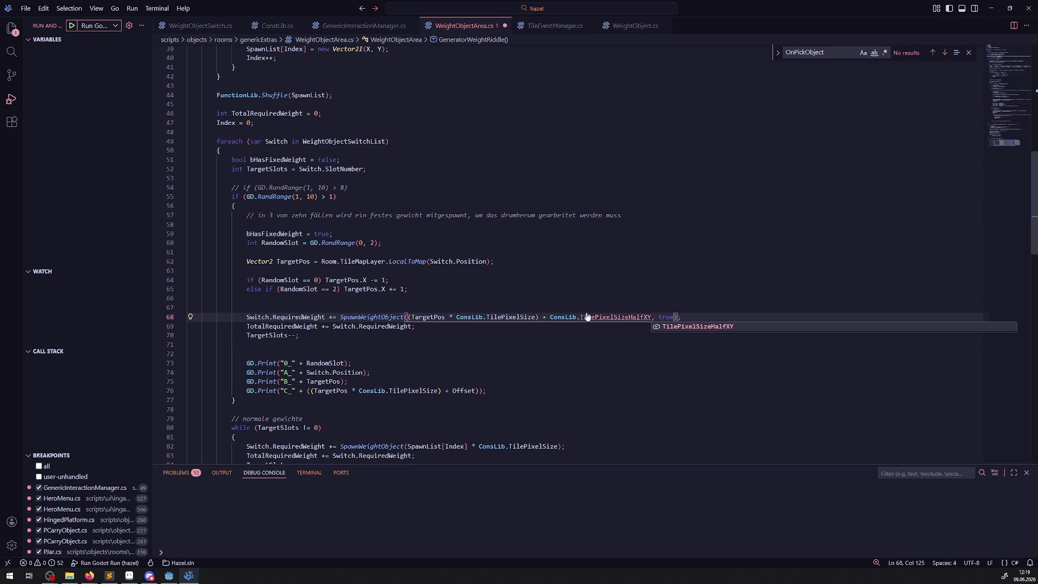
{"action": "left_click", "coordinate": [579, 293]}
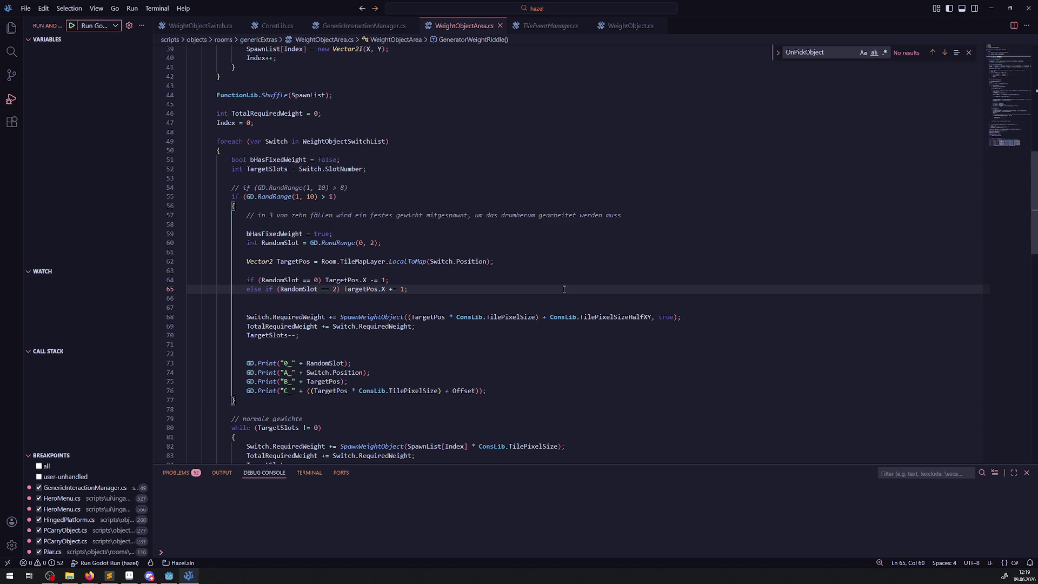
{"action": "key", "text": "Down"}
{"action": "key", "text": "Down"}
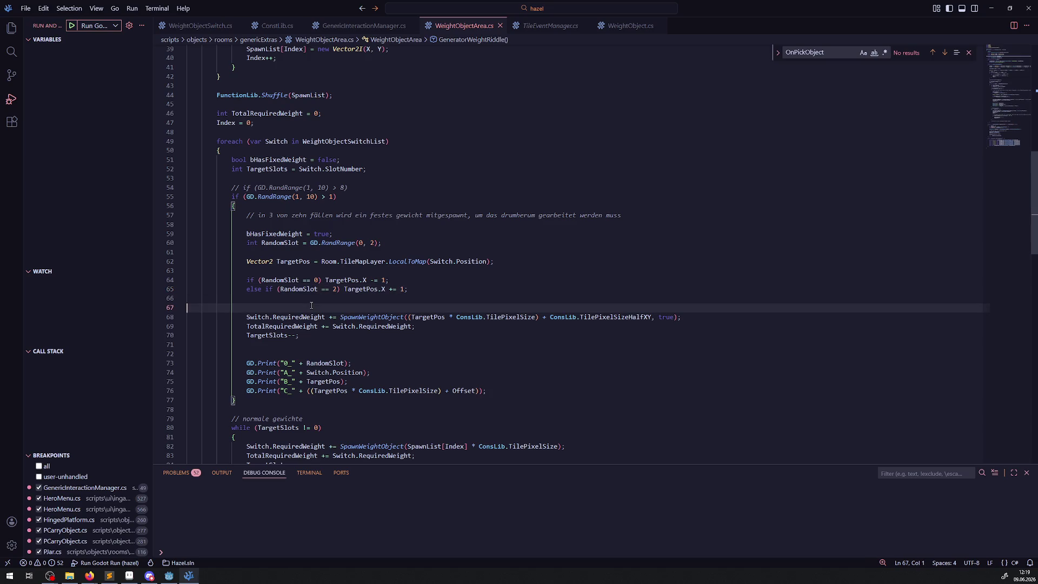
{"action": "key", "text": "BackSpace"}
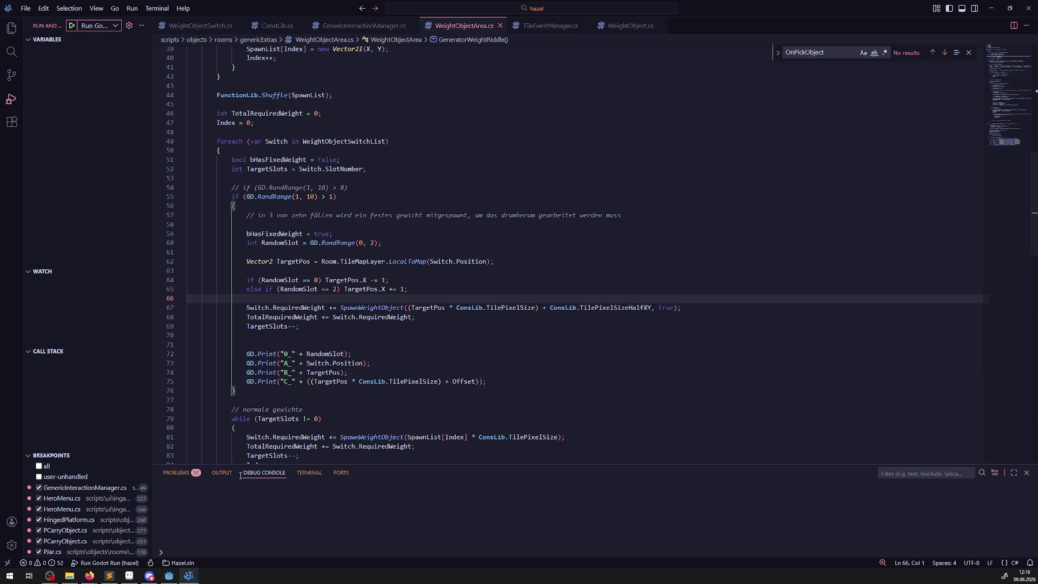
{"action": "left_click", "coordinate": [167, 576]}
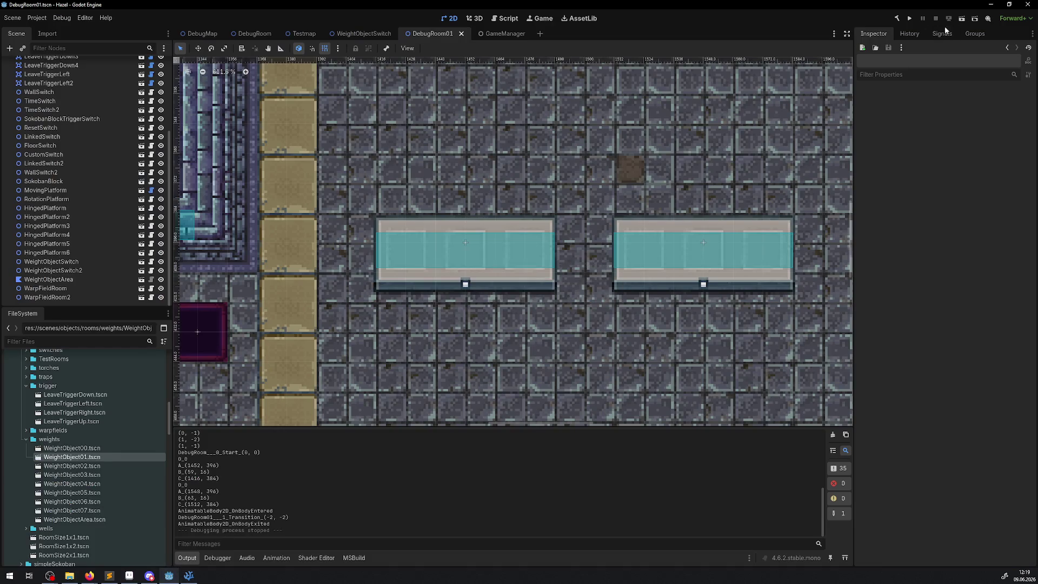
- Play the rebuilt game and walk the player right and up into the switch room
{"action": "left_click", "coordinate": [911, 18]}
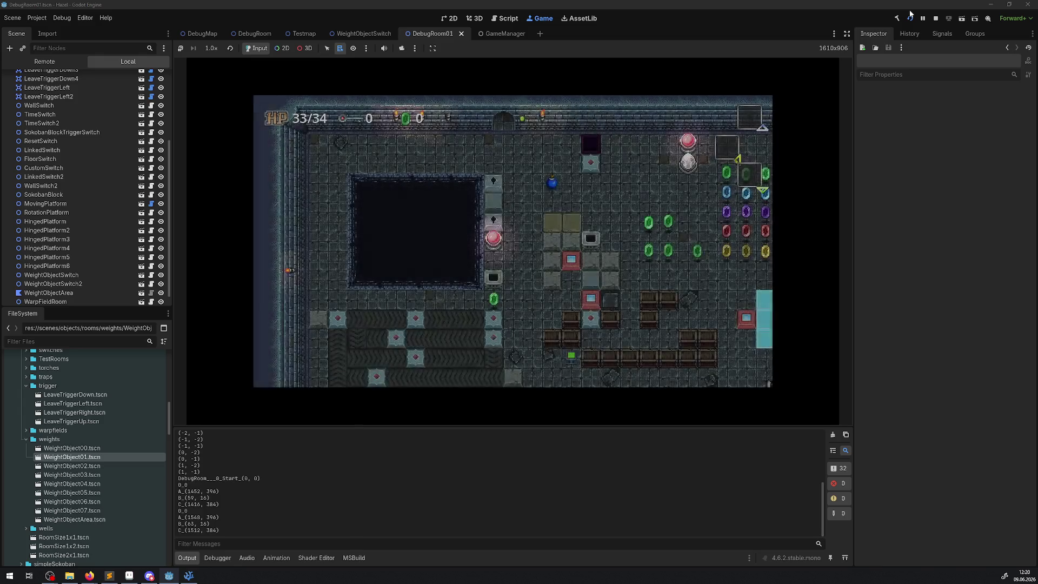
{"action": "key", "text": "Right"}
{"action": "key", "text": "Up"}
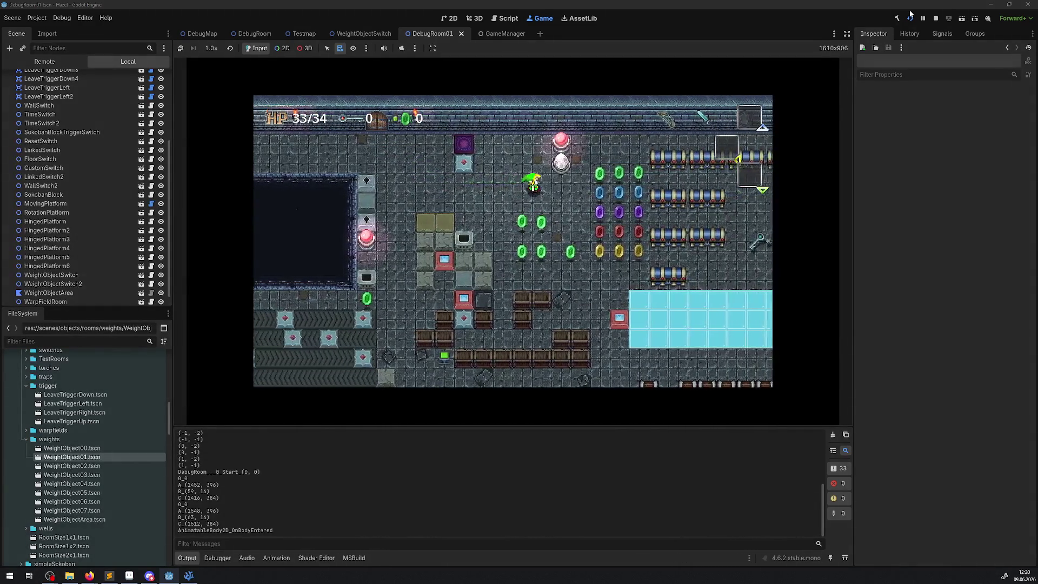
{"action": "key", "text": "Right"}
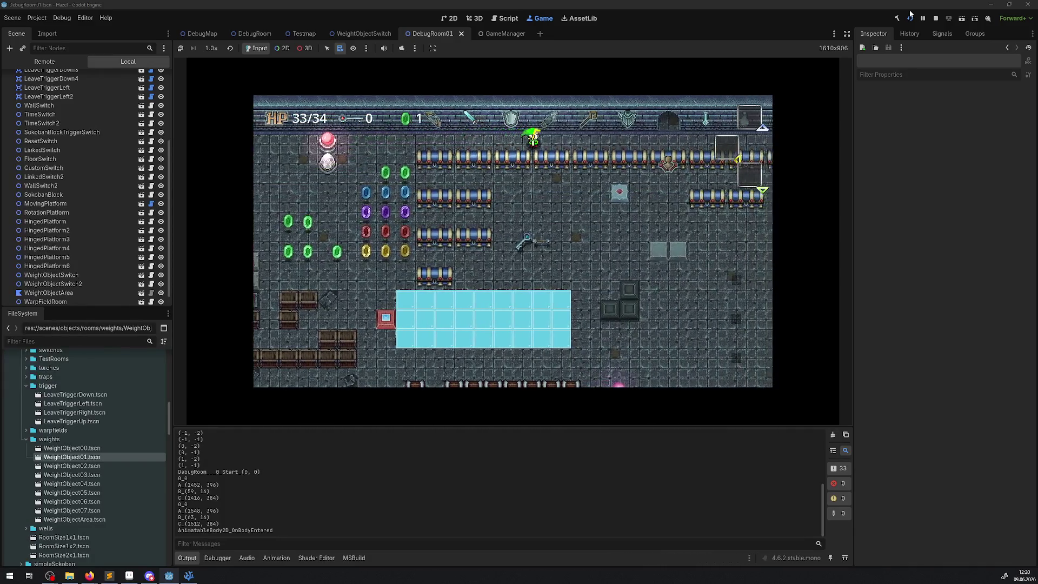
{"action": "key", "text": "Up"}
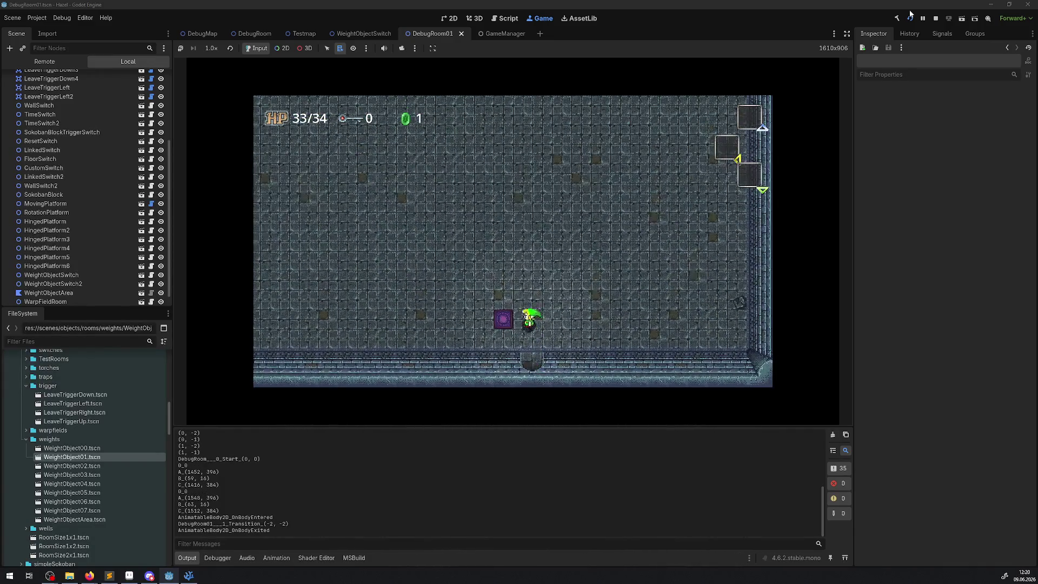
{"action": "key", "text": "Right"}
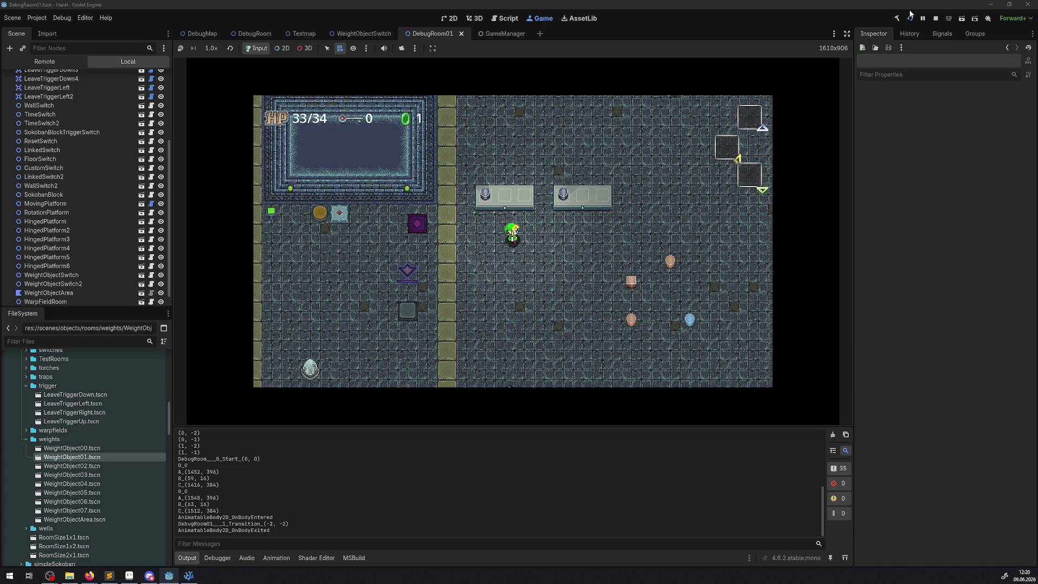
{"action": "left_click", "coordinate": [846, 34]}
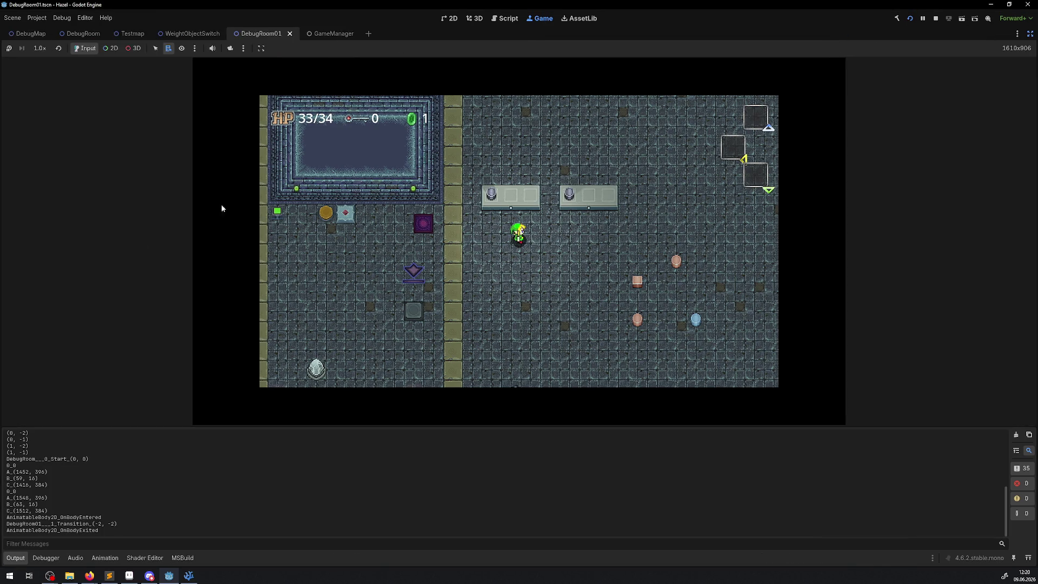
- Collapse the Output panel to enlarge the game, then walk the player over and lift the blue weight
{"action": "left_click", "coordinate": [15, 557]}
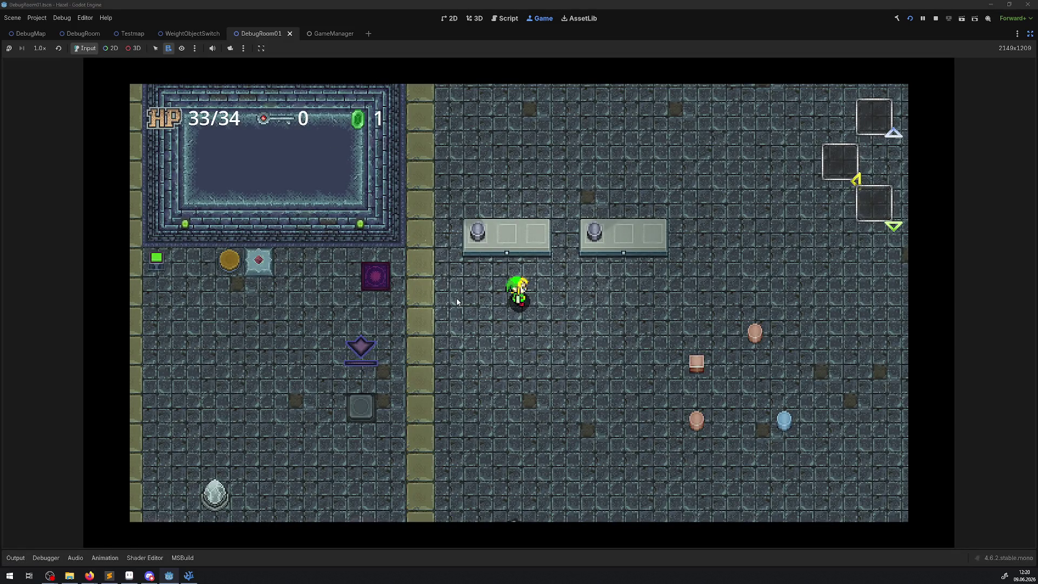
{"action": "key", "text": "Down"}
{"action": "key", "text": "Right"}
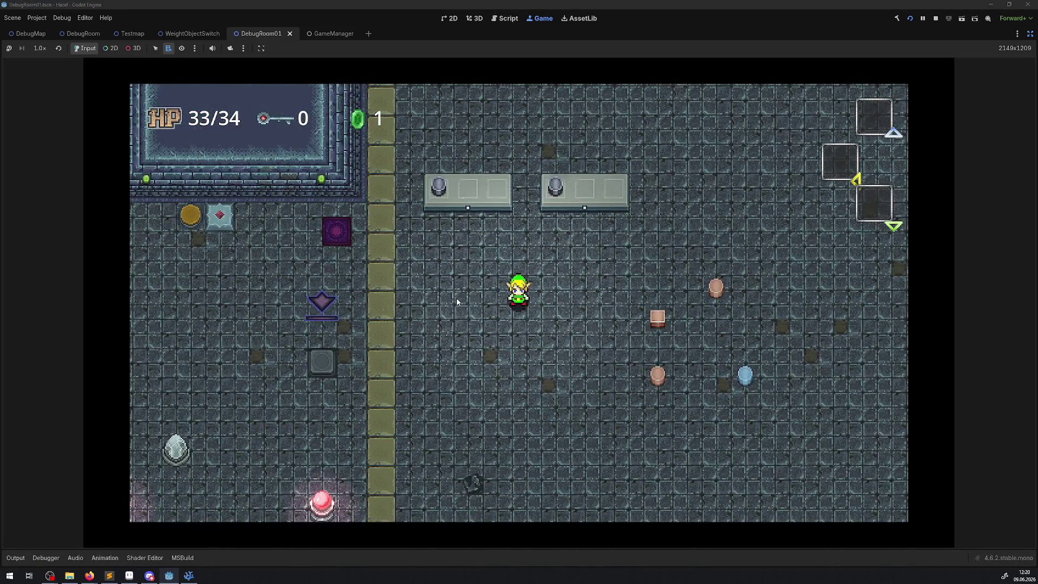
{"action": "key", "text": "Down"}
{"action": "key", "text": "Right"}
{"action": "key", "text": "Left"}
{"action": "key", "text": "Up"}
{"action": "key", "text": "space"}
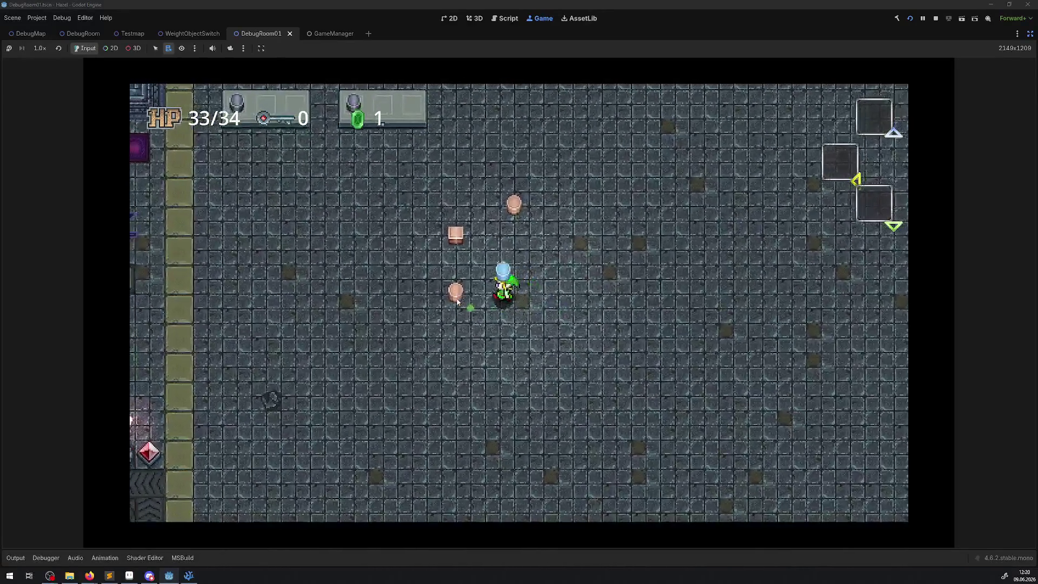
- Carry the blue weight up, set it on the right switch slot, then move it to the left switch
{"action": "key", "text": "Up"}
{"action": "key", "text": "Left"}
{"action": "key", "text": "space"}
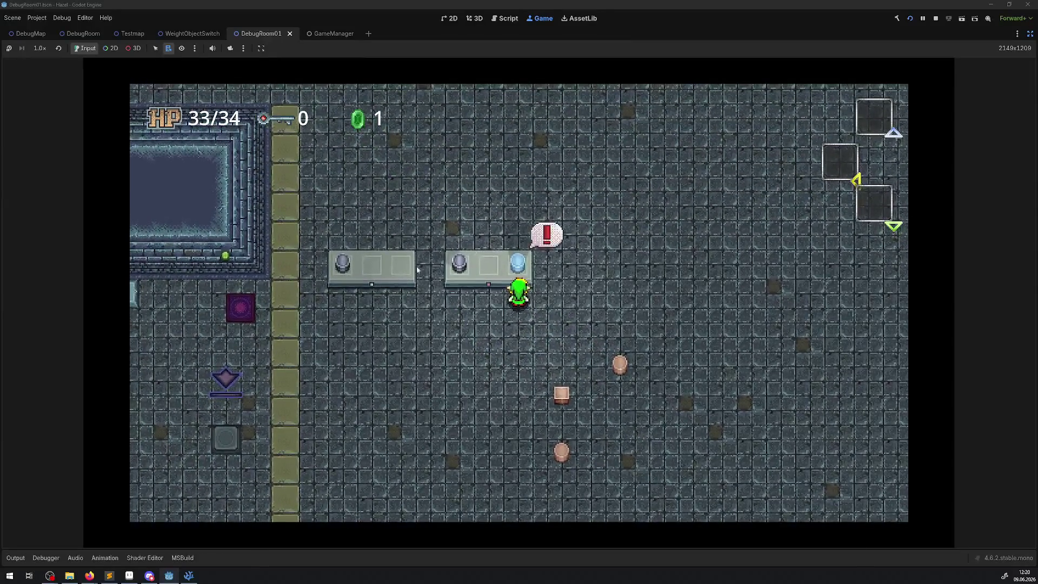
{"action": "key", "text": "space"}
{"action": "key", "text": "Left"}
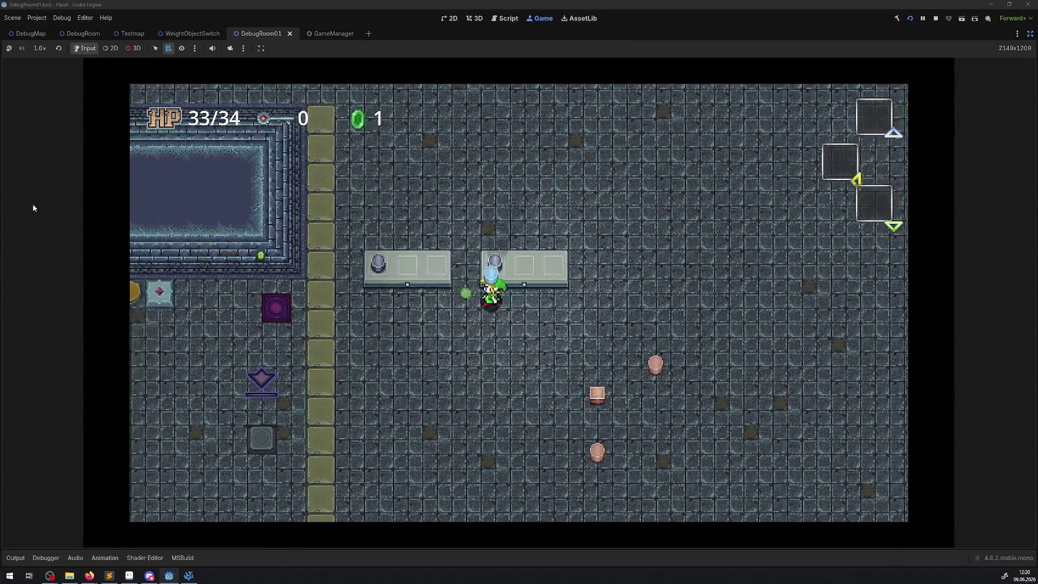
{"action": "key", "text": "space"}
- Pick up a pink weight and walk it left past the right switch
{"action": "key", "text": "Right"}
{"action": "key", "text": "space"}
{"action": "key", "text": "space"}
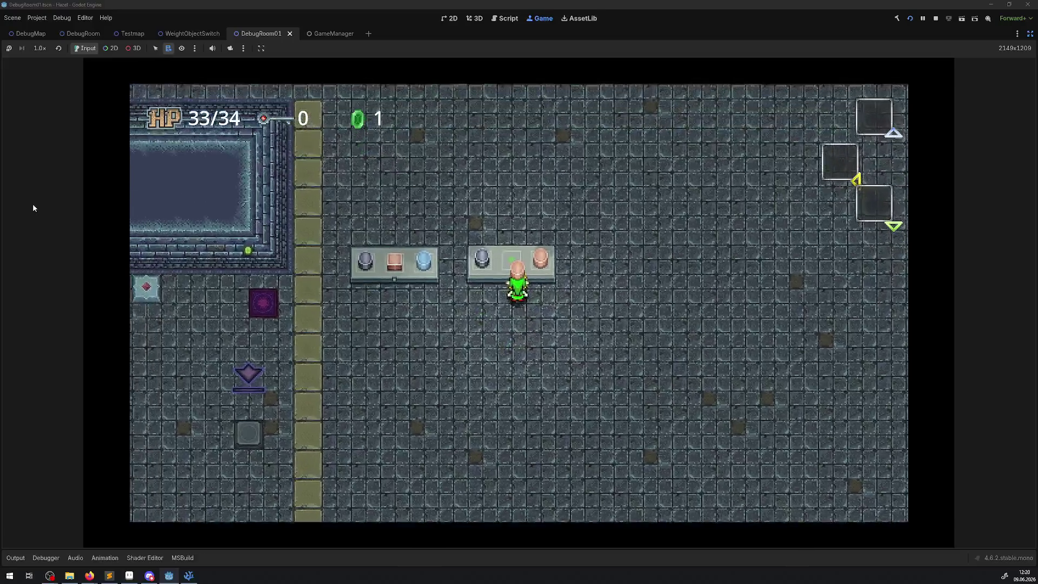
{"action": "key", "text": "Left"}
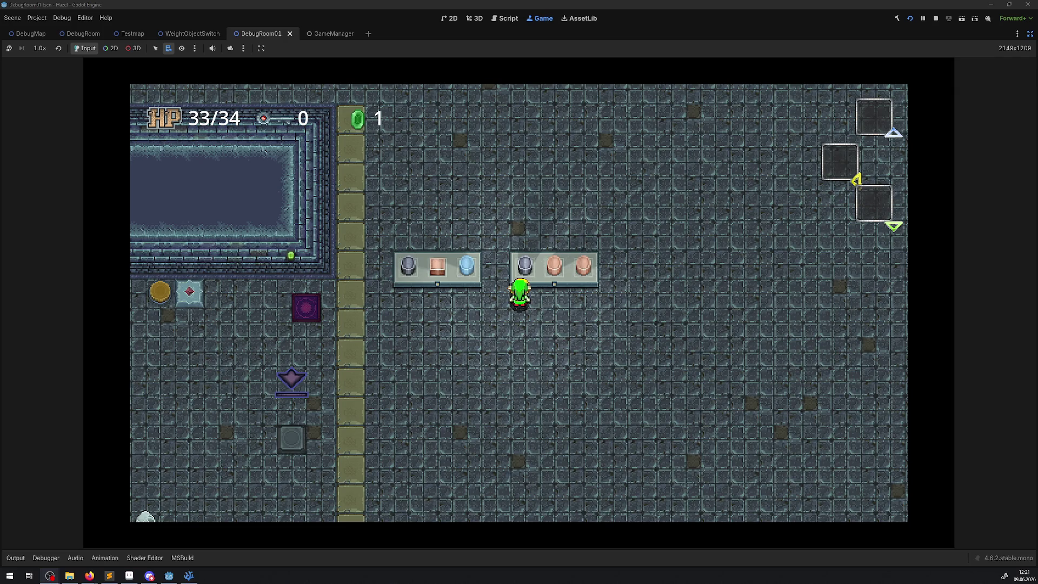
{"action": "key", "text": "Right"}
{"action": "key", "text": "Up"}
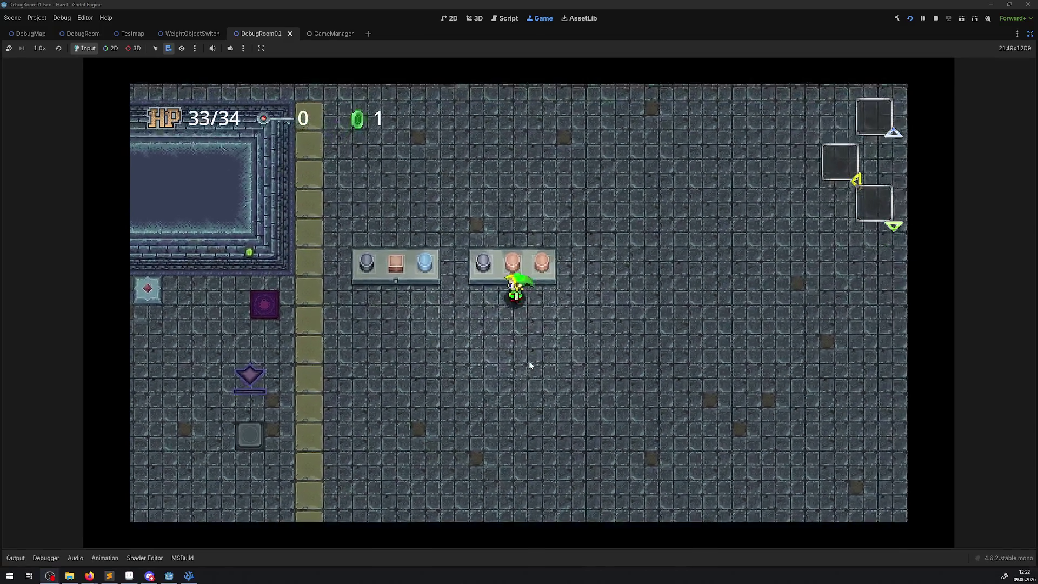
{"action": "key", "text": "space"}
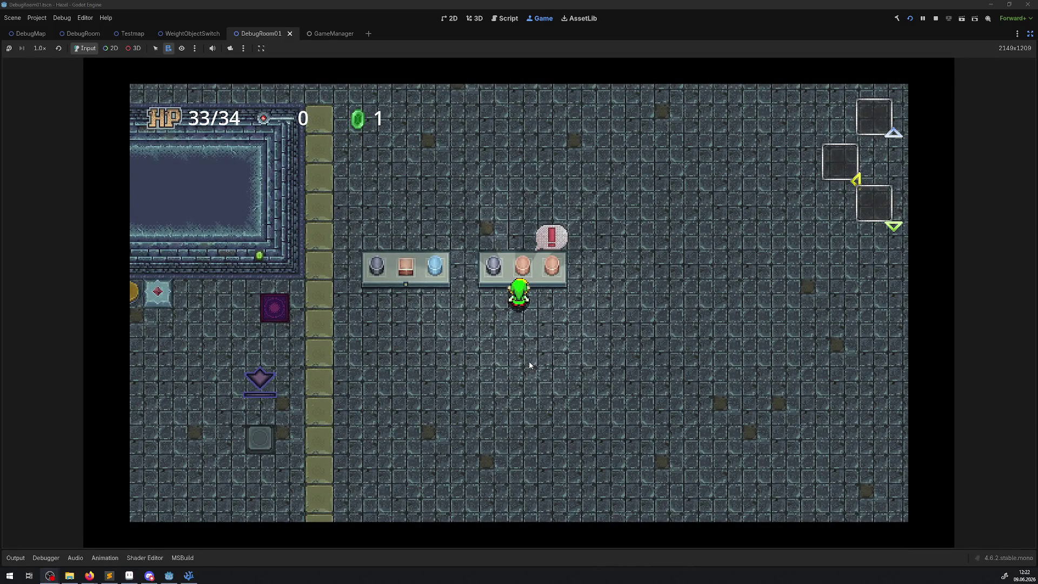
{"action": "key", "text": "space"}
{"action": "key", "text": "Left"}
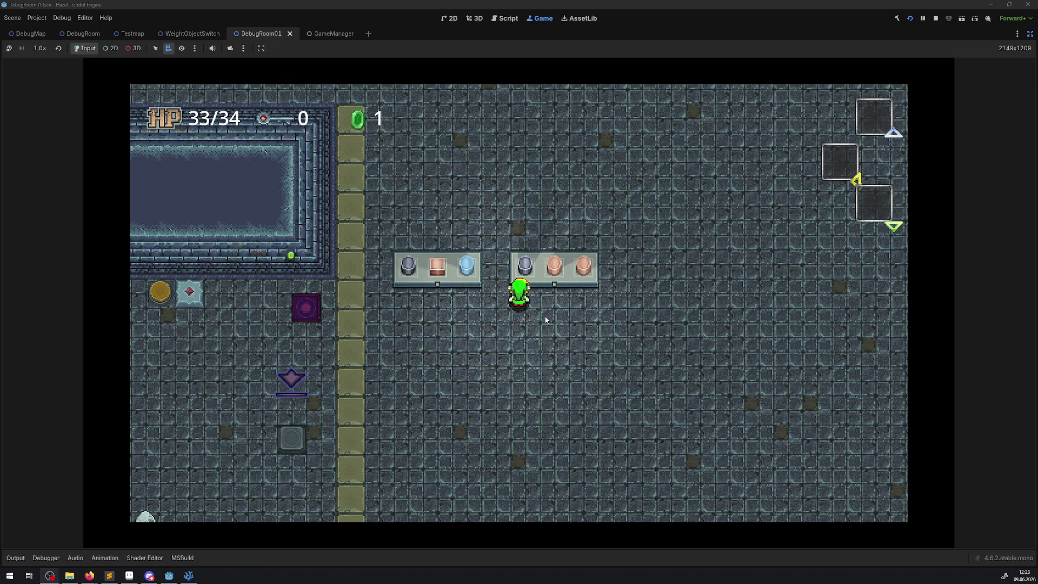
{"action": "key", "text": "Up"}
{"action": "key", "text": "Left"}
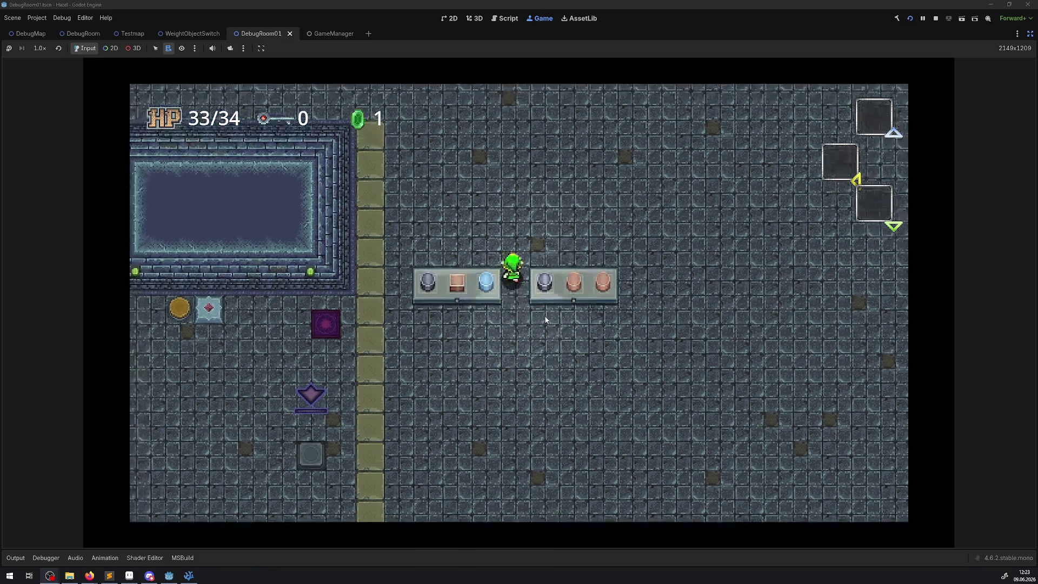
{"action": "key", "text": "Down"}
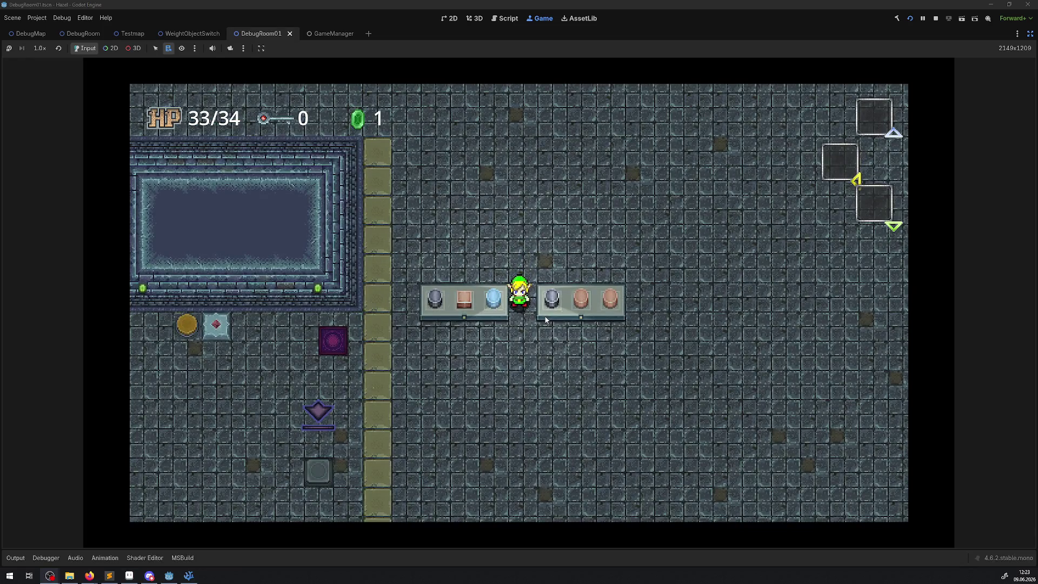
{"action": "key", "text": "Down"}
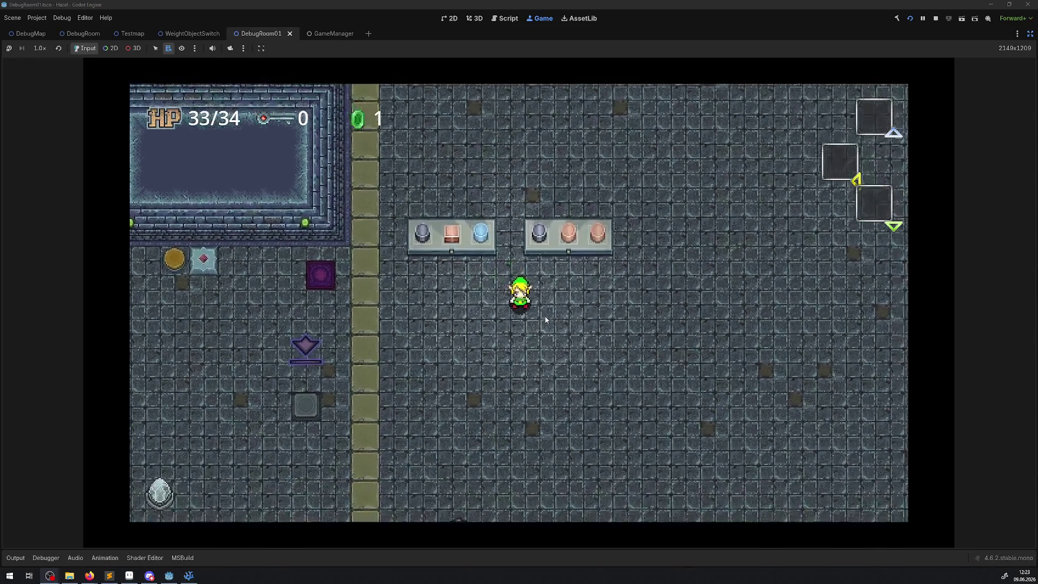
{"action": "key", "text": "Left"}
{"action": "key", "text": "Left"}
{"action": "key", "text": "Up"}
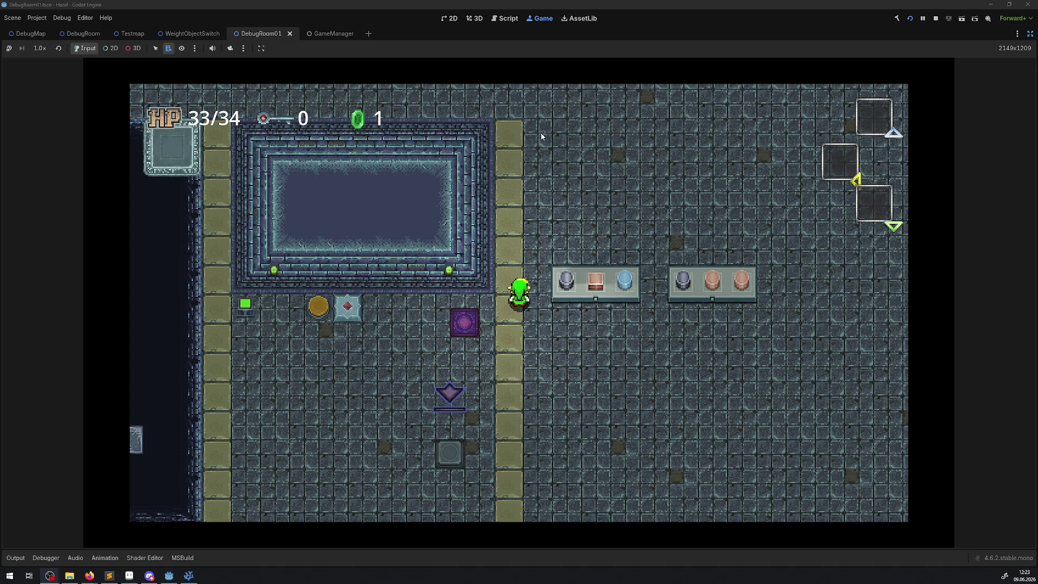
{"action": "key", "text": "Right"}
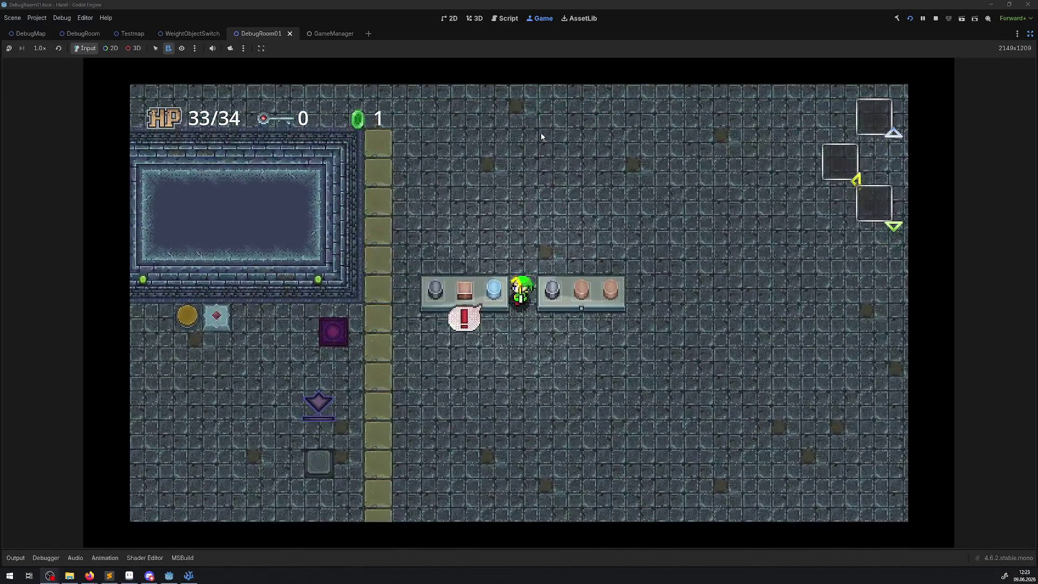
{"action": "key", "text": "space"}
{"action": "key", "text": "space"}
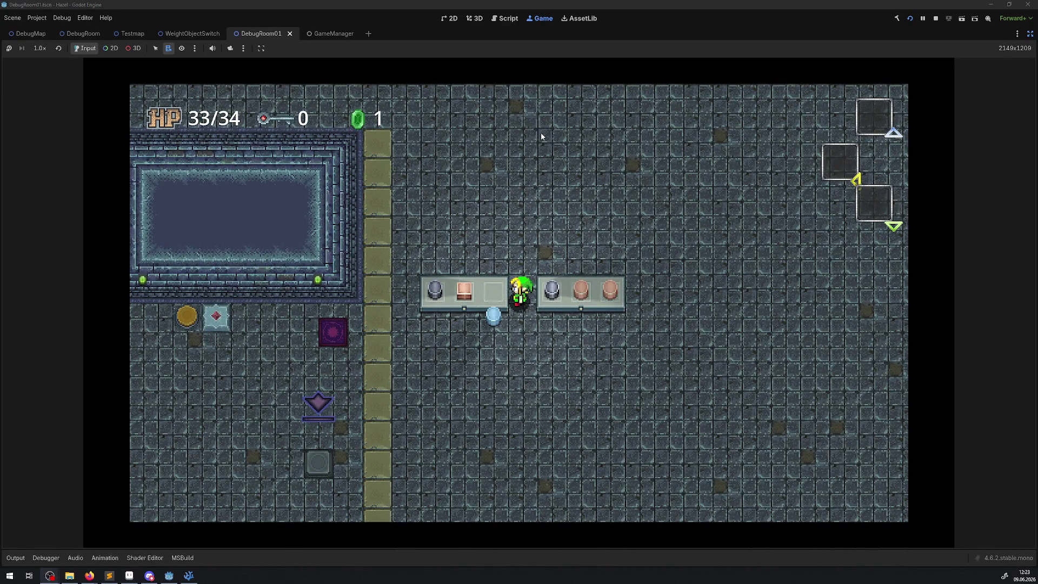
{"action": "key", "text": "space"}
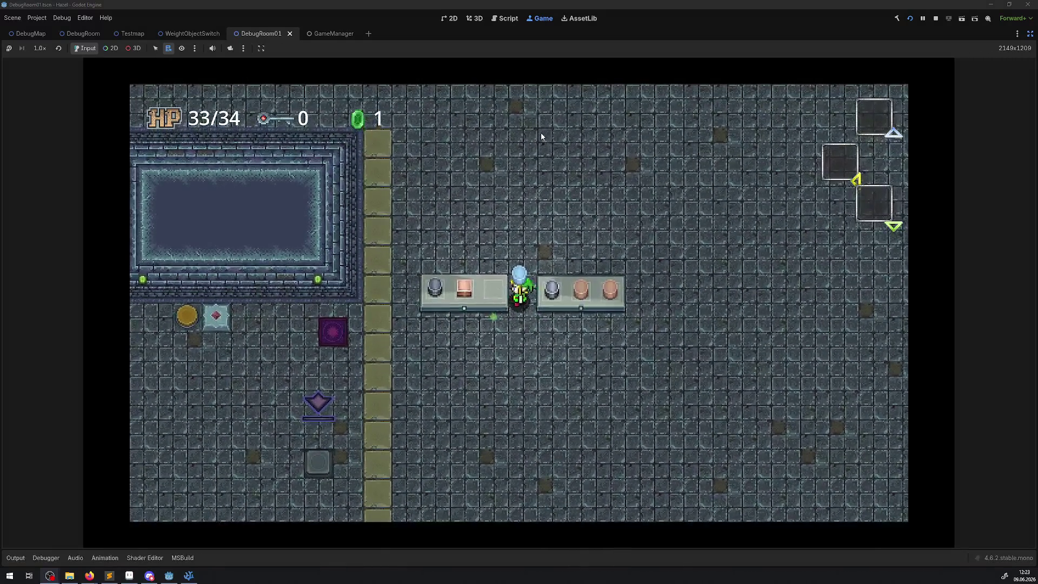
{"action": "key", "text": "Up"}
{"action": "key", "text": "space"}
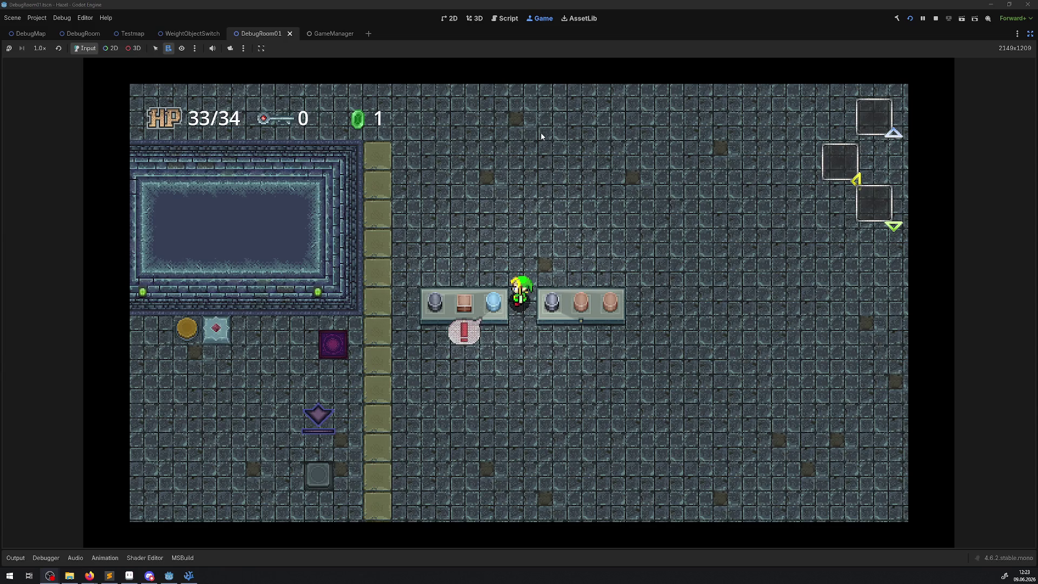
{"action": "key", "text": "space"}
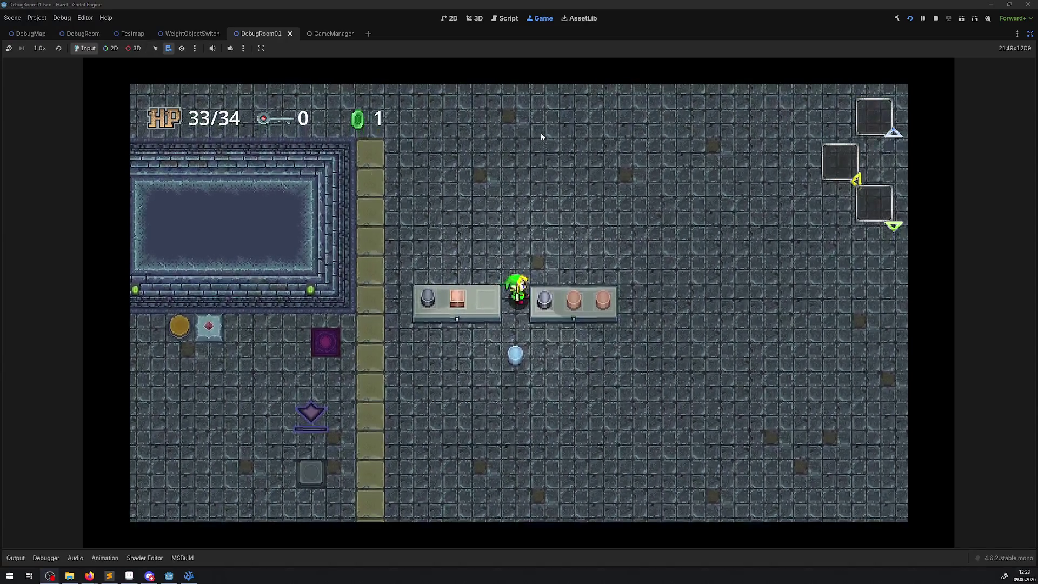
{"action": "key", "text": "space"}
{"action": "key", "text": "space"}
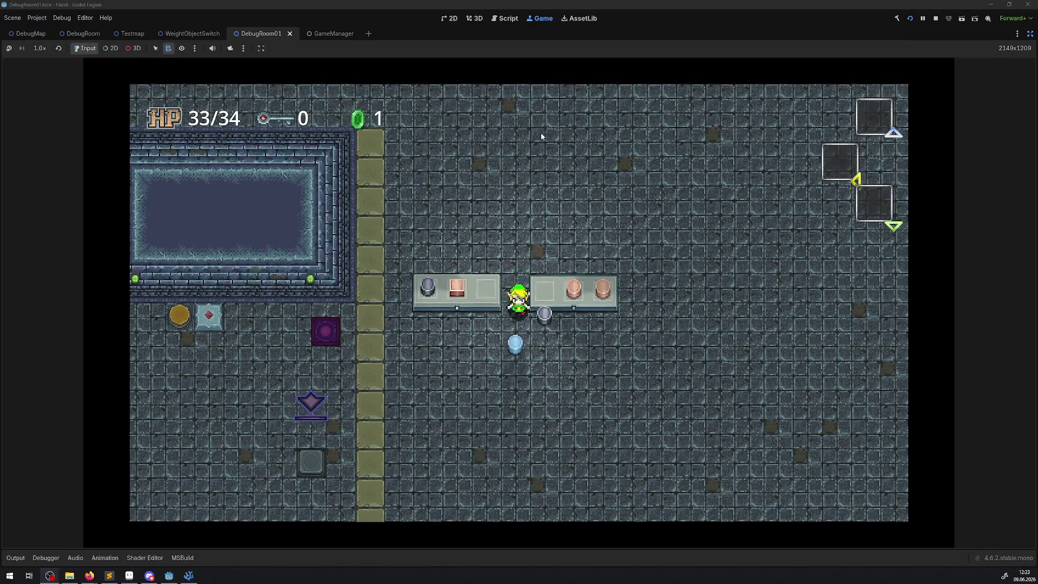
{"action": "key", "text": "space"}
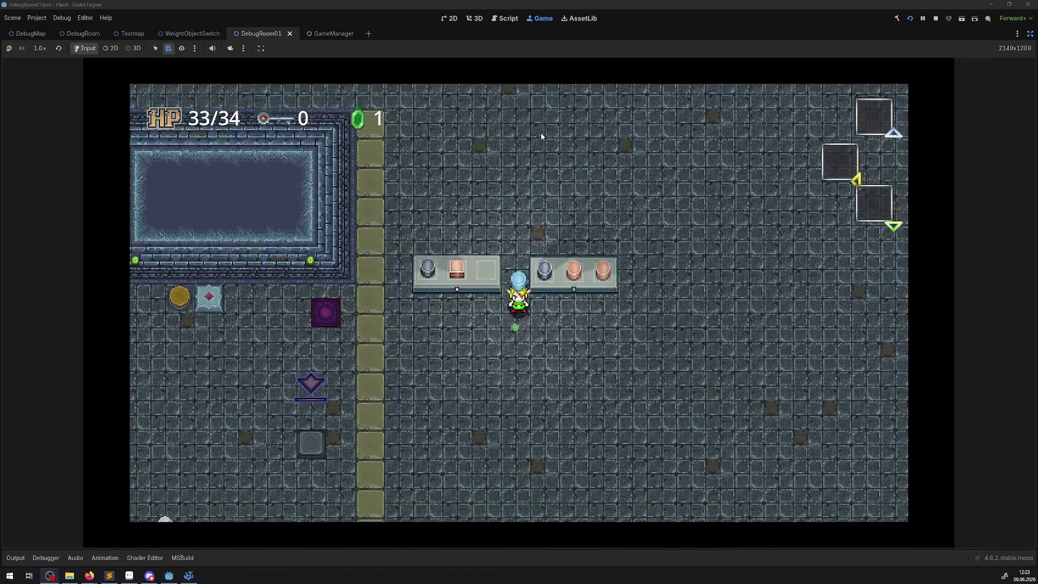
{"action": "key", "text": "Left"}
{"action": "key", "text": "space"}
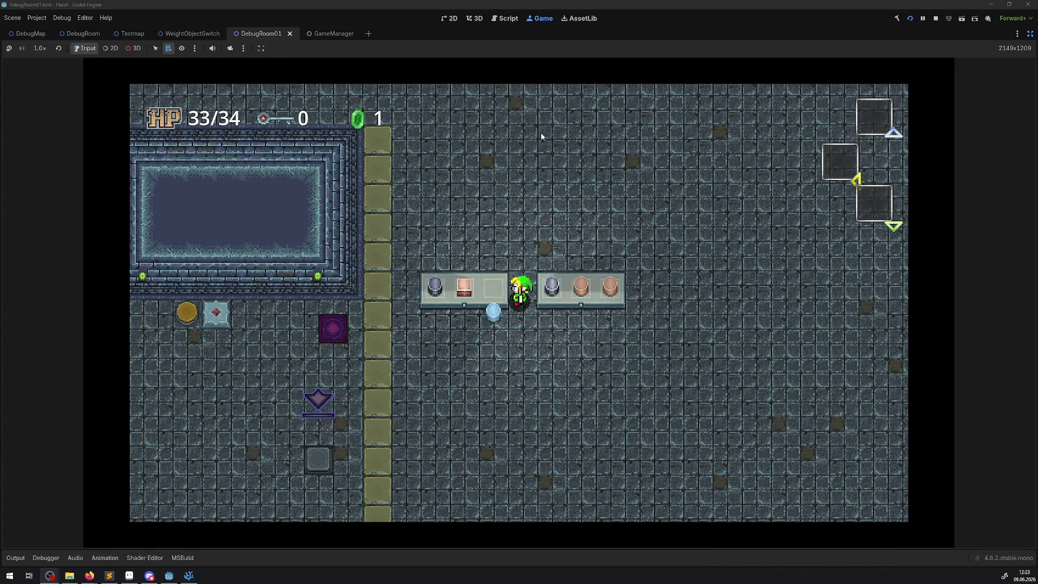
{"action": "key", "text": "Down"}
{"action": "key", "text": "Up"}
{"action": "key", "text": "space"}
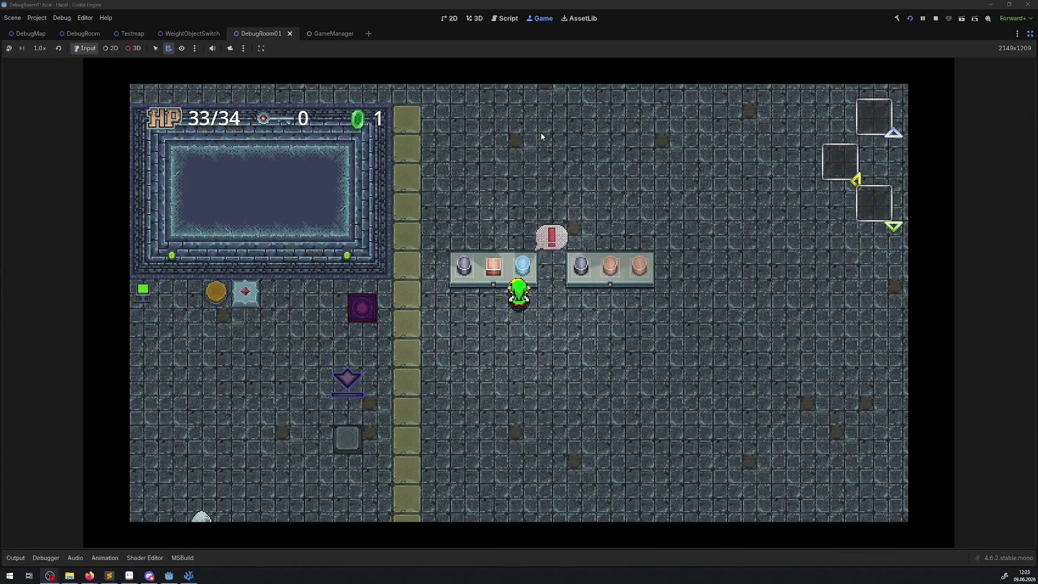
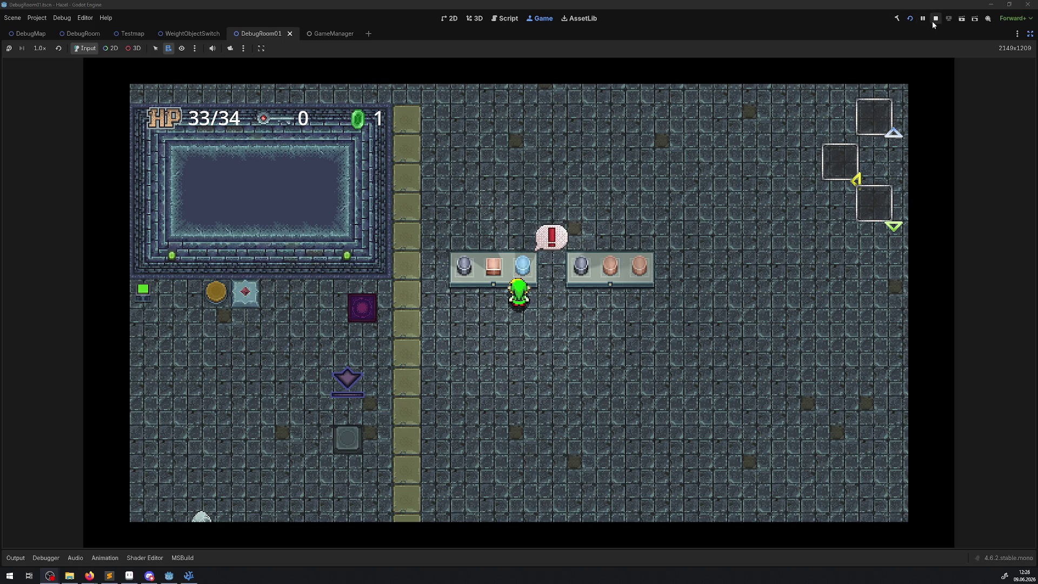
- Stop the running debug room game, restore the editor side panels, and switch to VS Code
{"action": "left_click", "coordinate": [936, 19]}
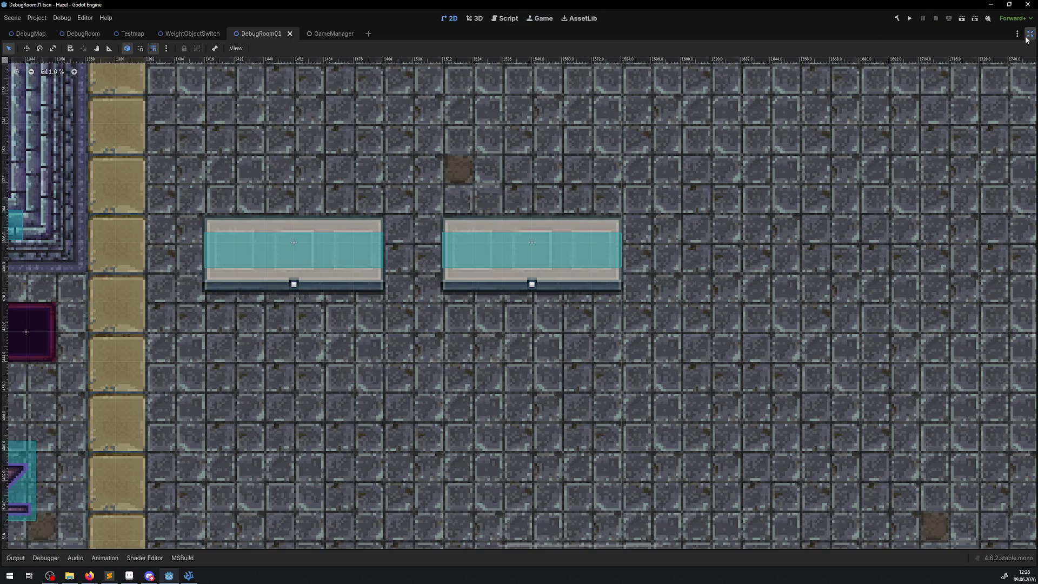
{"action": "left_click", "coordinate": [1030, 34]}
{"action": "left_click", "coordinate": [189, 575]}
- Select the GD.Print debug lines in GeneratorWeightRiddle of WeightObjectArea.cs
{"action": "scroll", "scroll_direction": "down", "scroll_amount": 3}
{"action": "left_click", "coordinate": [241, 230]}
{"action": "left_click", "coordinate": [238, 290]}
- Delete the GD.Print lines and add a todo after the while loop about random per-switch extra weight
{"action": "key", "text": "Delete"}
{"action": "key", "text": "Left"}
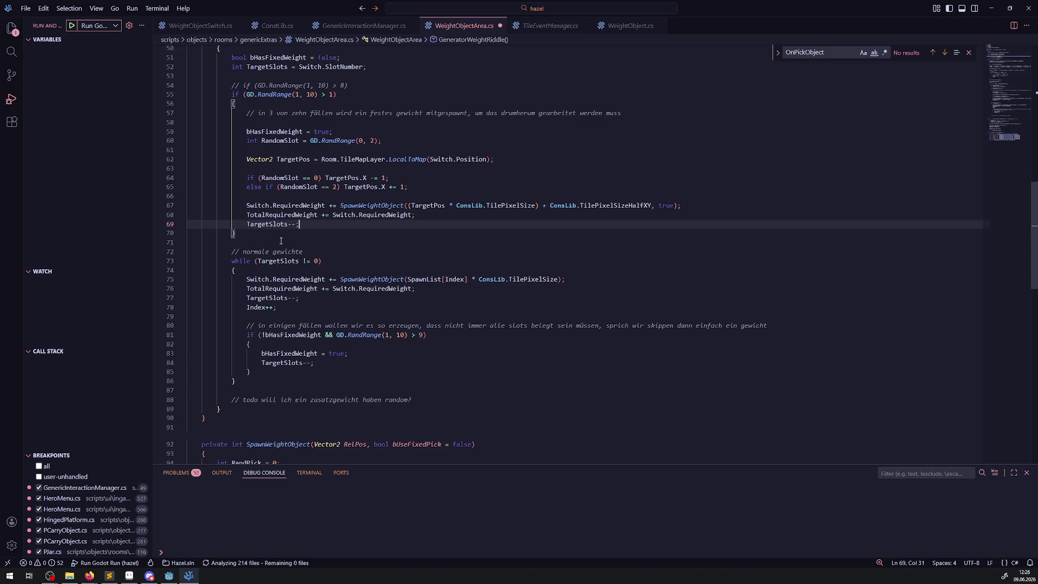
{"action": "mouse_move", "coordinate": [295, 357]}
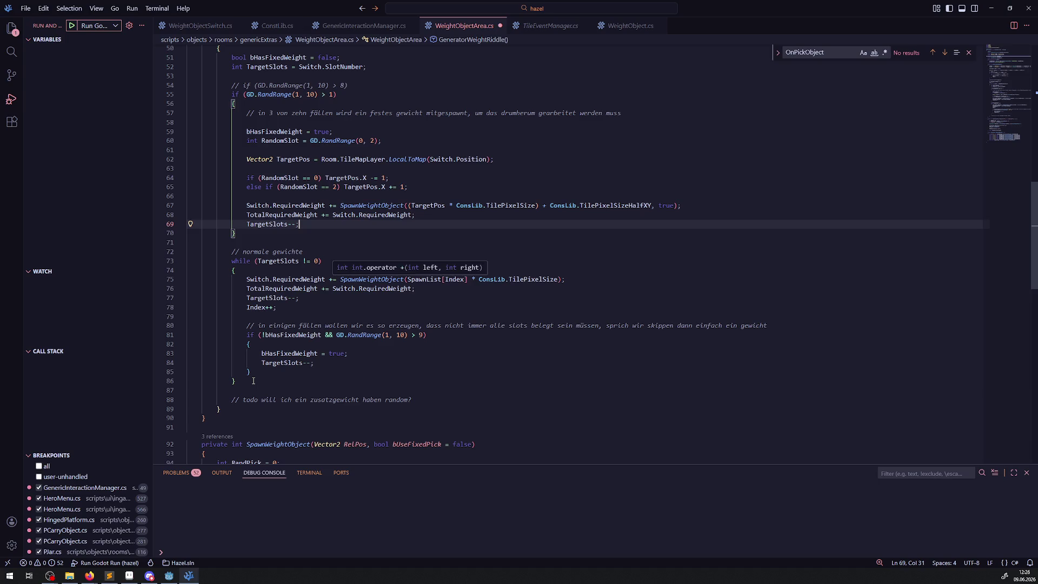
{"action": "left_click", "coordinate": [260, 380]}
{"action": "key", "text": "Return"}
{"action": "key", "text": "Return"}
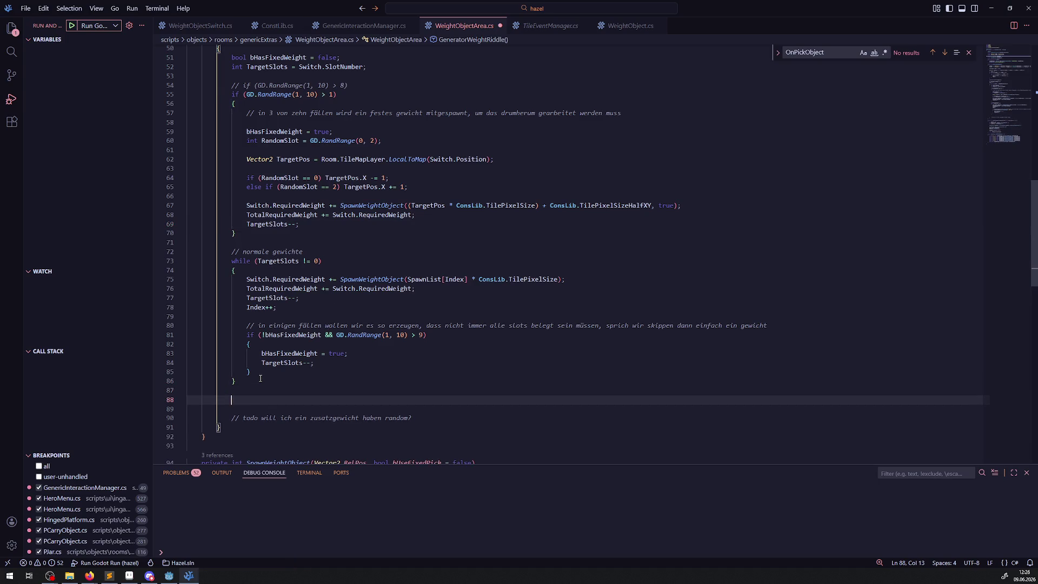
{"action": "type", "text": "// todo "}
{"action": "type", "text": "aktuell besti"}
{"action": "type", "text": "mmen wir random"}
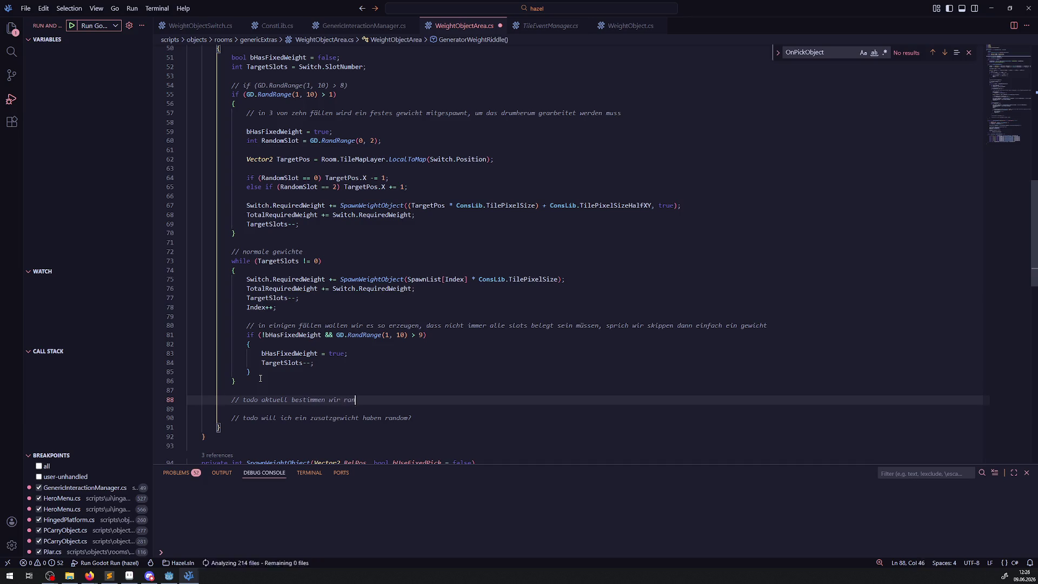
{"action": "type", "text": ", ob wir pro "}
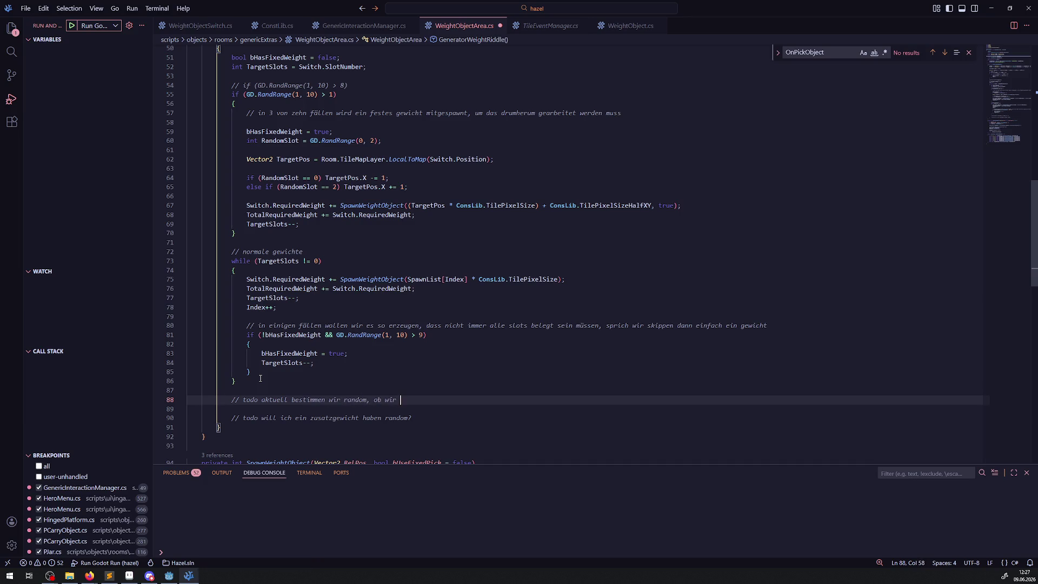
{"action": "type", "text": "switch ein "}
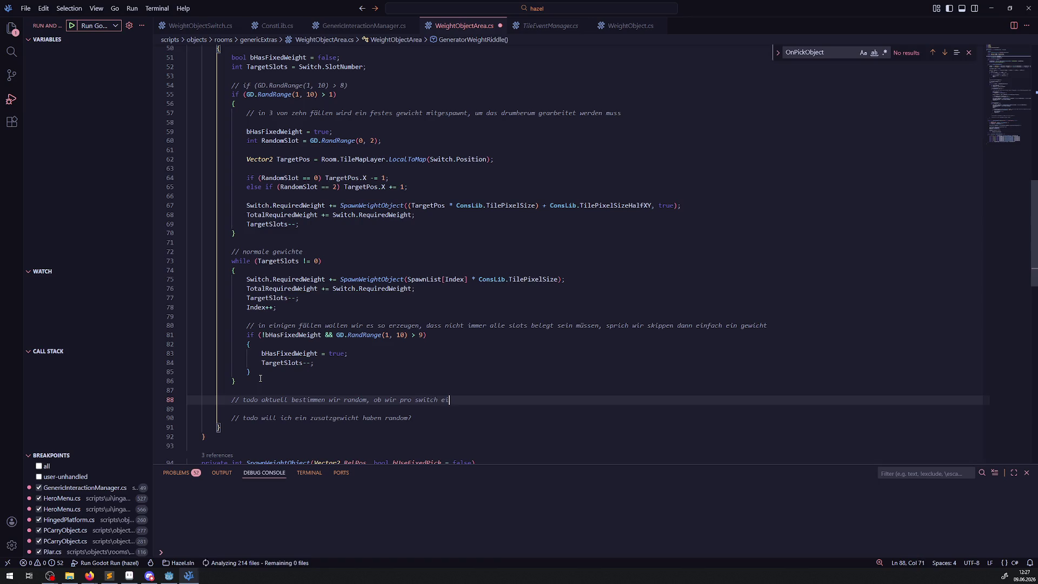
{"action": "type", "text": "gewicht zusätz"}
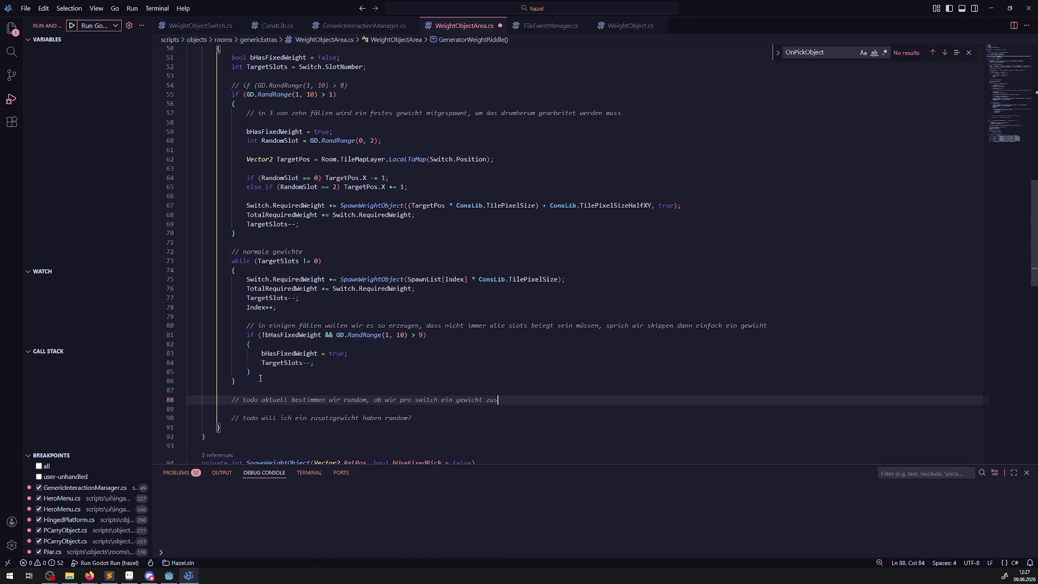
{"action": "type", "text": "lich haben wo"}
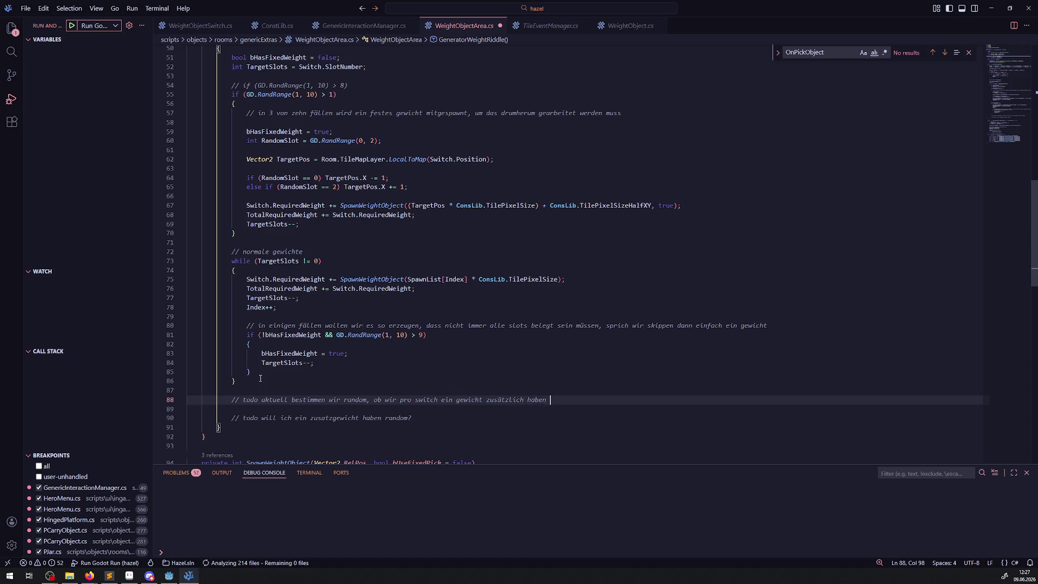
{"action": "type", "text": "llen"}
{"action": "key", "text": "BackSpace"}
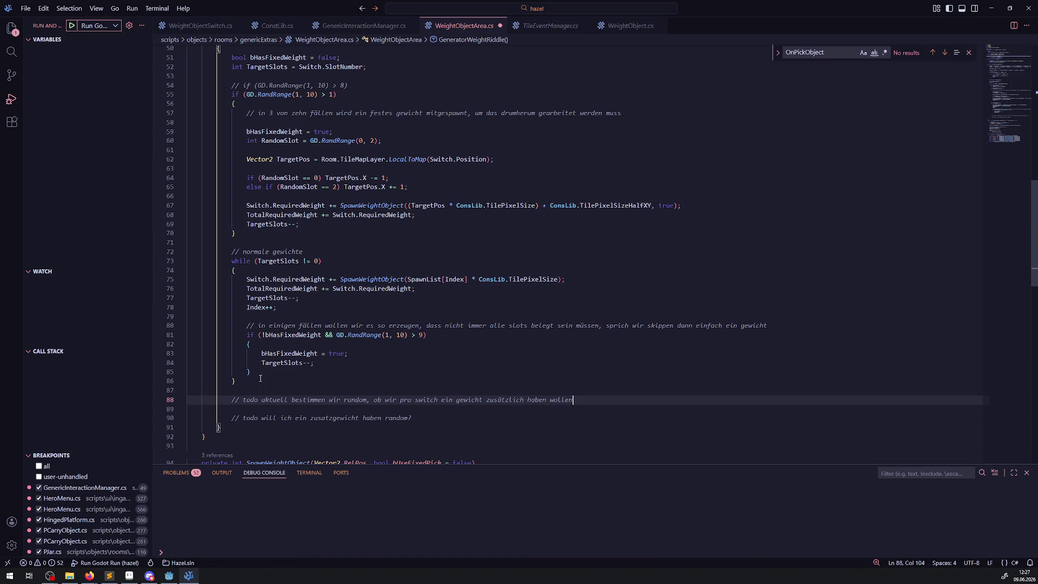
- Delete the old zusatzgewicht todo and the > 1 check, restore the > 8 check, and save
{"action": "left_click_drag", "start_coordinate": [419, 418], "coordinate": [162, 419]}
{"action": "key", "text": "BackSpace"}
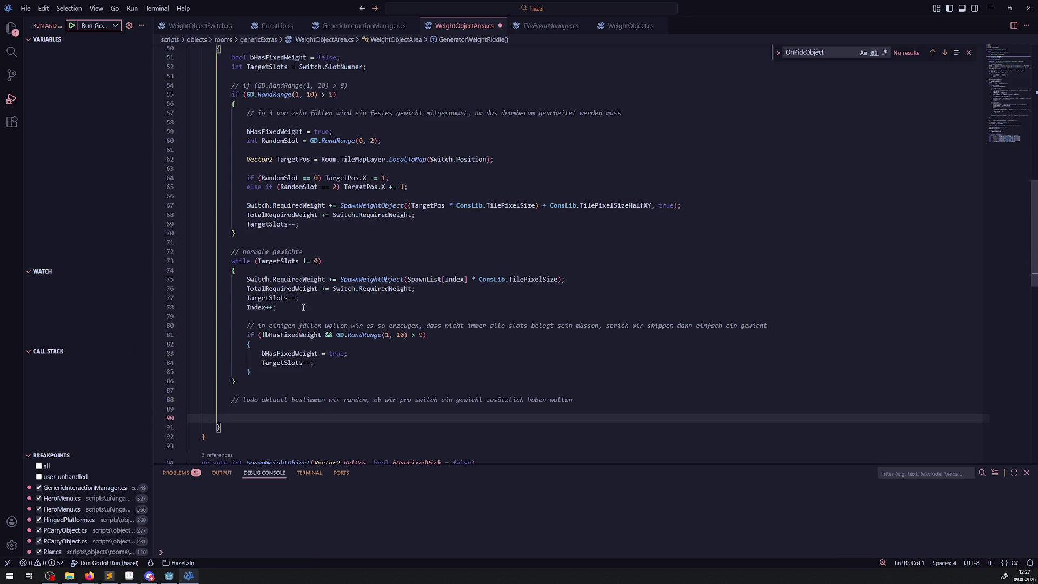
{"action": "scroll", "scroll_direction": "up", "scroll_amount": 3}
{"action": "left_click_drag", "start_coordinate": [344, 114], "coordinate": [233, 106]}
{"action": "key", "text": "BackSpace"}
{"action": "key", "text": "BackSpace"}
{"action": "key", "text": "BackSpace"}
{"action": "key", "text": "ctrl+s"}
{"action": "left_click_drag", "start_coordinate": [341, 101], "coordinate": [228, 105]}
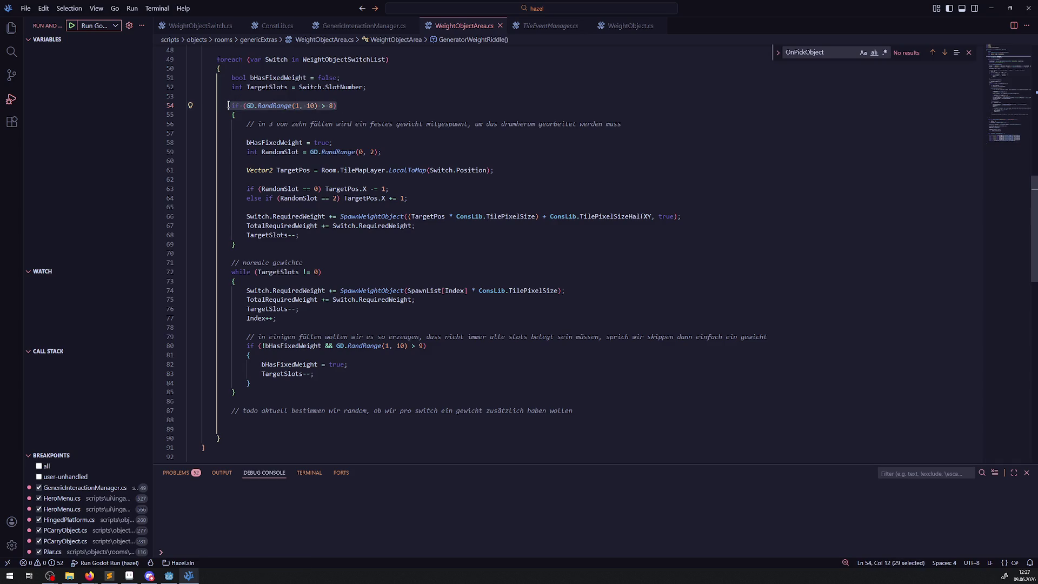
- Paste the if (GD.RandRange(1, 10) > 8) line under the todo with an opening brace, and save
{"action": "left_click", "coordinate": [329, 419]}
{"action": "key", "text": "ctrl+v"}
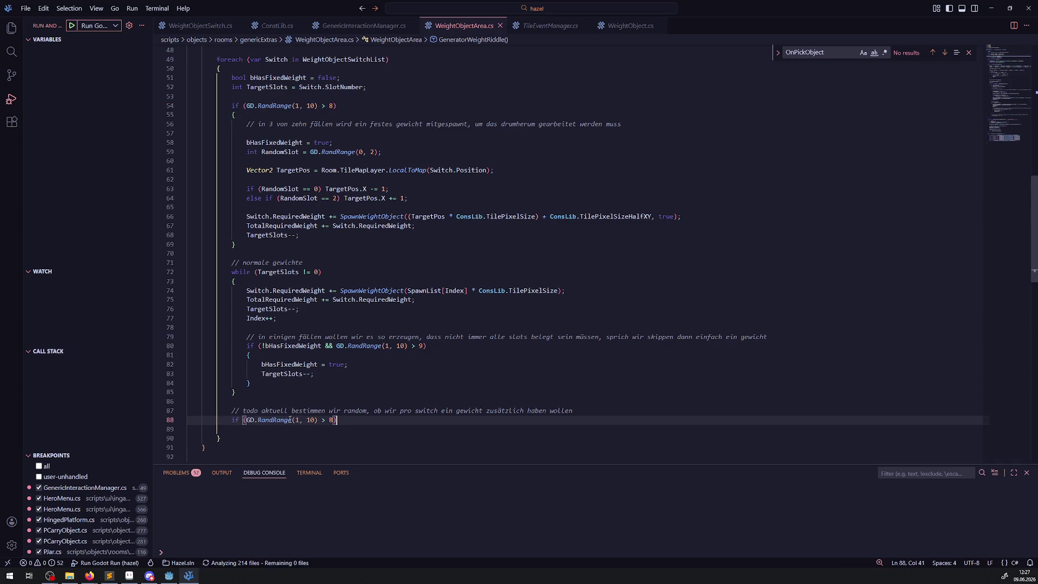
{"action": "key", "text": "Return"}
{"action": "type", "text": "{"}
{"action": "key", "text": "Return"}
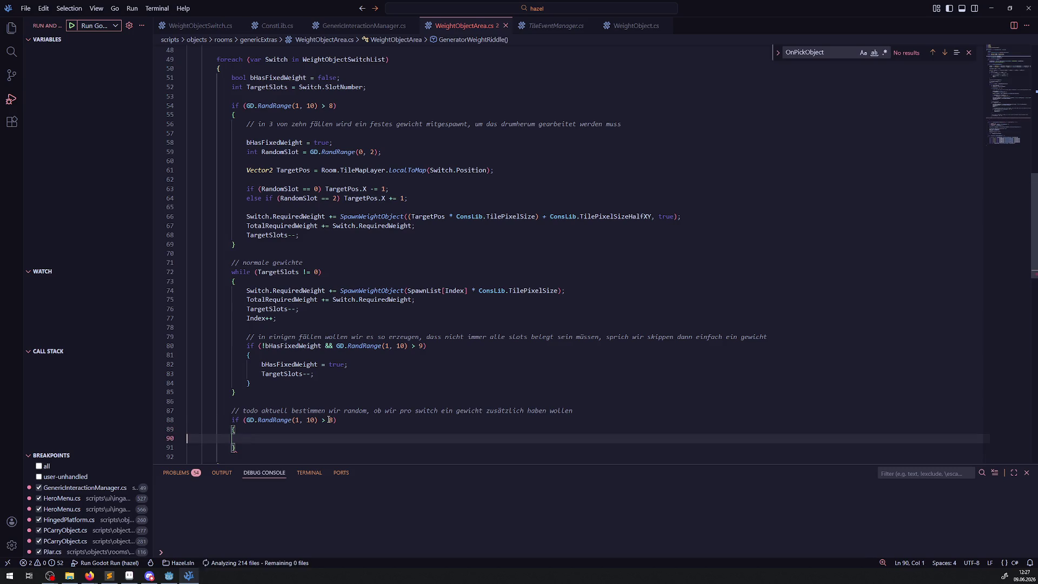
{"action": "key", "text": "ctrl+s"}
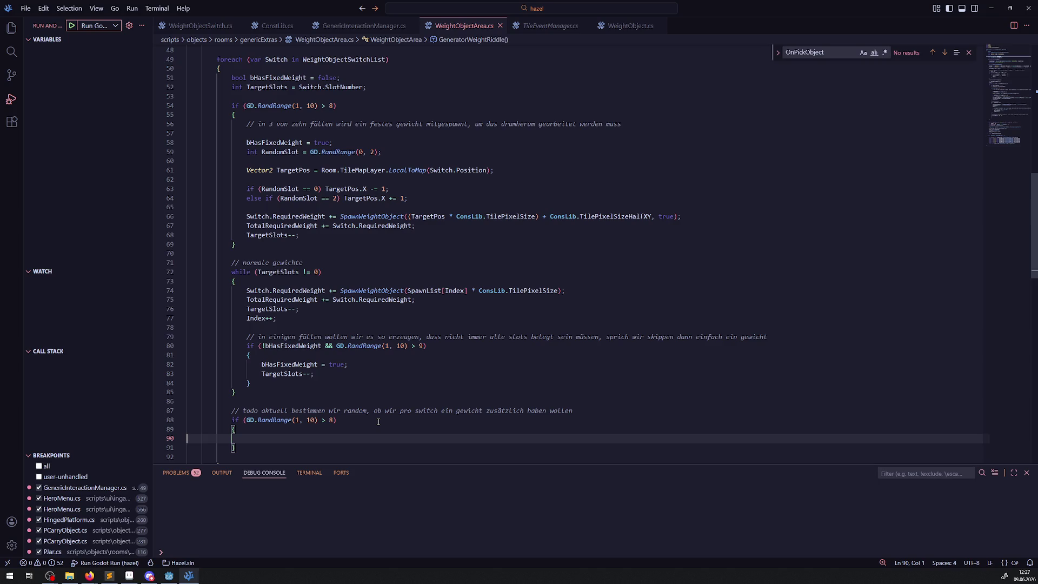
- Change the new block's threshold from 8 to 6, then to 5
{"action": "double_click", "coordinate": [330, 420]}
{"action": "type", "text": "6"}
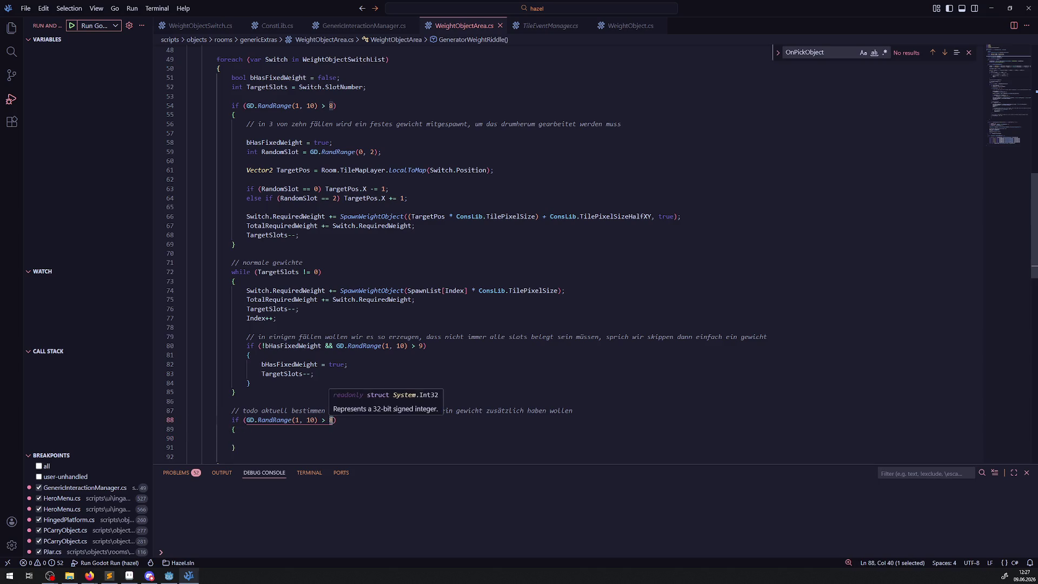
{"action": "left_click", "coordinate": [367, 382]}
{"action": "key", "text": "ctrl+s"}
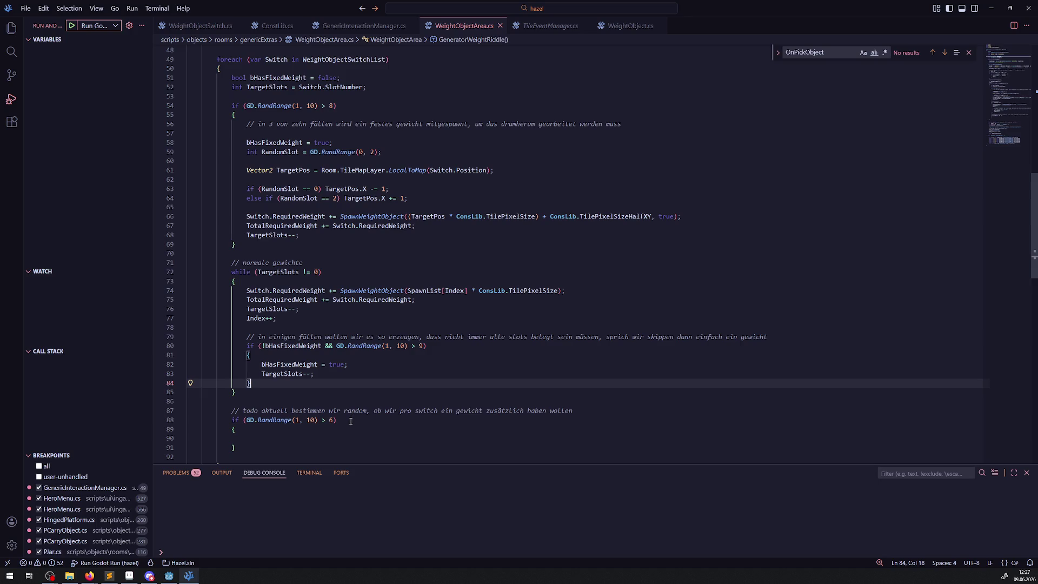
{"action": "double_click", "coordinate": [329, 420]}
{"action": "type", "text": "5"}
{"action": "left_click", "coordinate": [357, 392]}
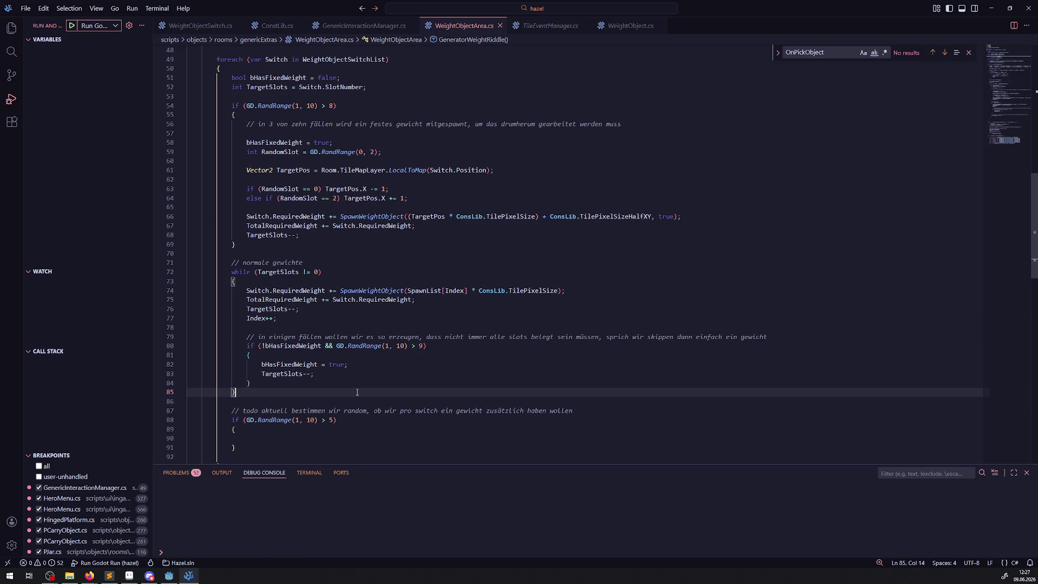
- Select the while loop's body on lines 74–84
{"action": "left_click_drag", "start_coordinate": [294, 420], "coordinate": [315, 420]}
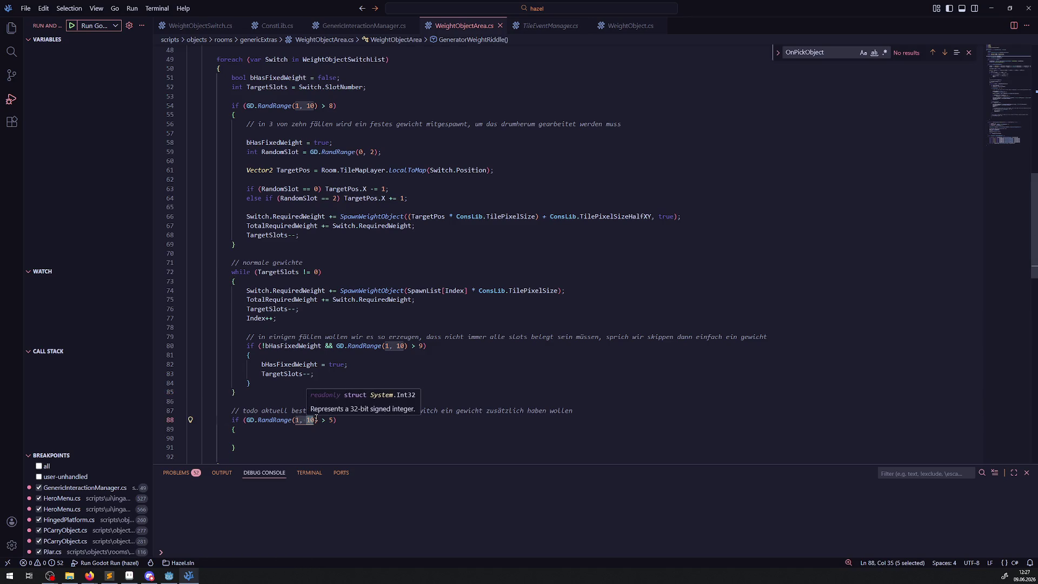
{"action": "left_click", "coordinate": [369, 367]}
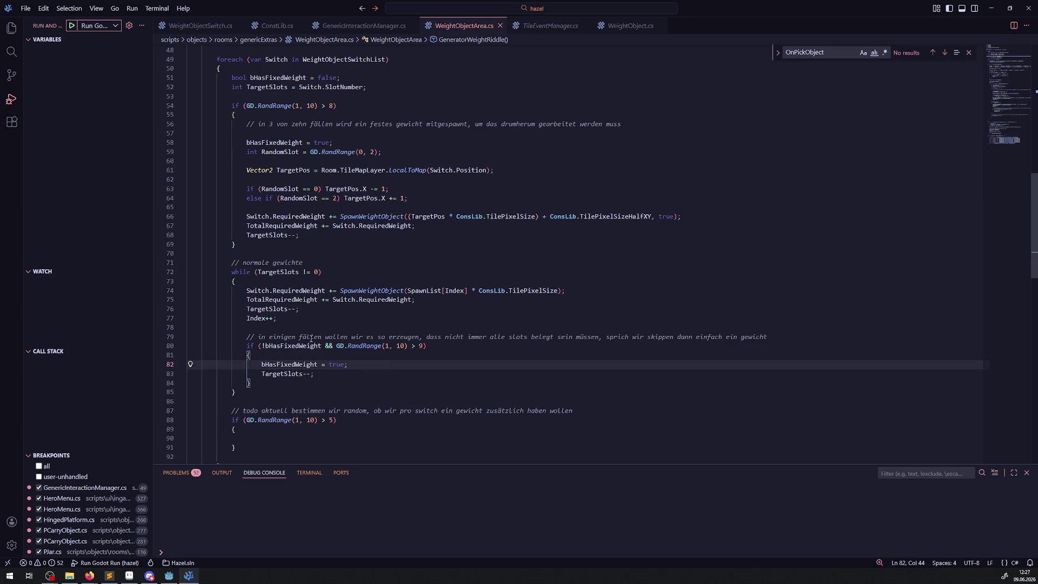
{"action": "left_click_drag", "start_coordinate": [248, 291], "coordinate": [304, 384]}
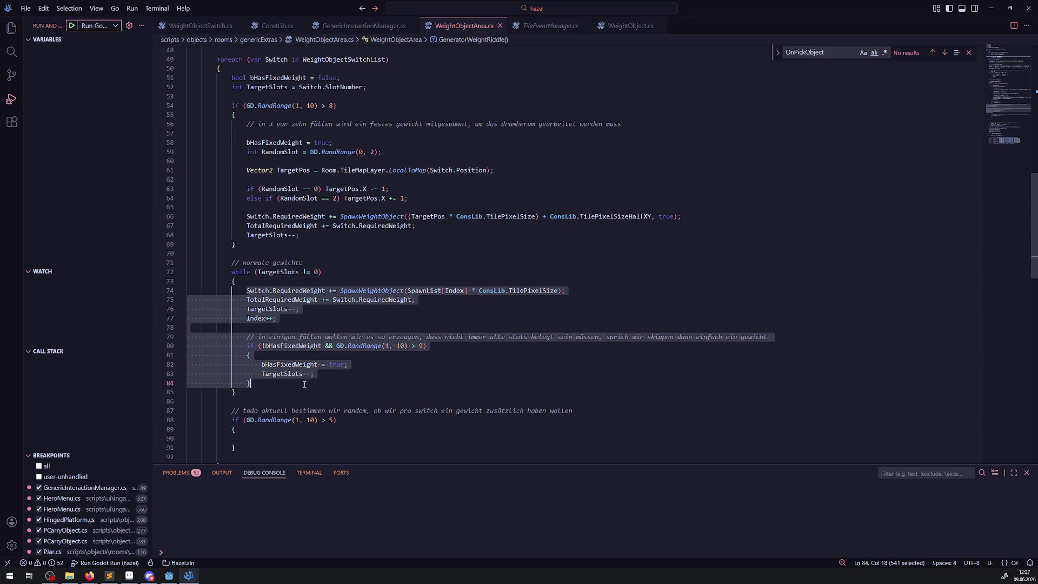
- Copy the while loop body into the new > 5 if block
{"action": "key", "text": "ctrl+c"}
{"action": "left_click", "coordinate": [255, 441]}
{"action": "key", "text": "ctrl+v"}
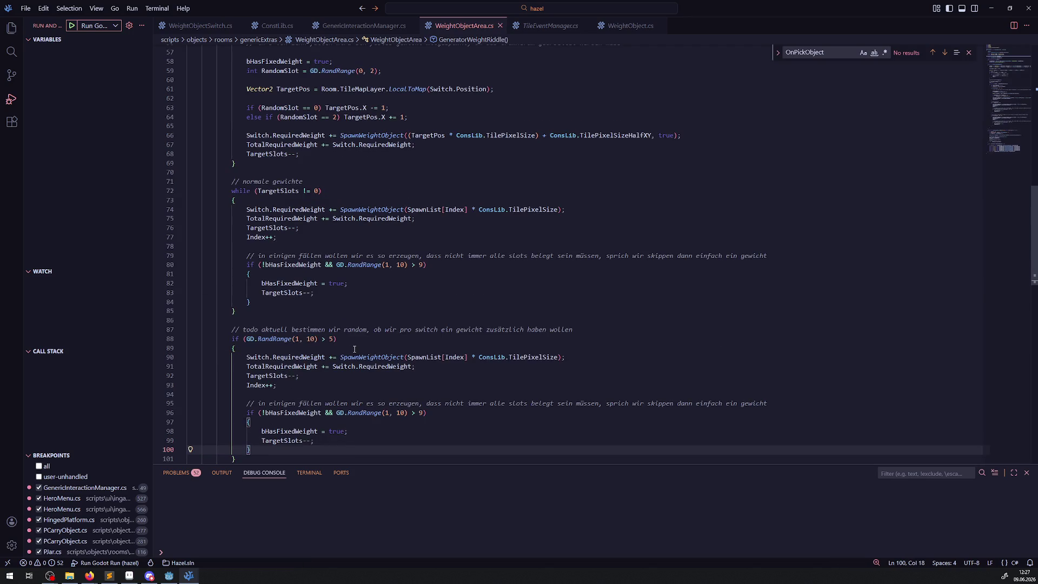
{"action": "scroll", "scroll_direction": "down", "scroll_amount": 3}
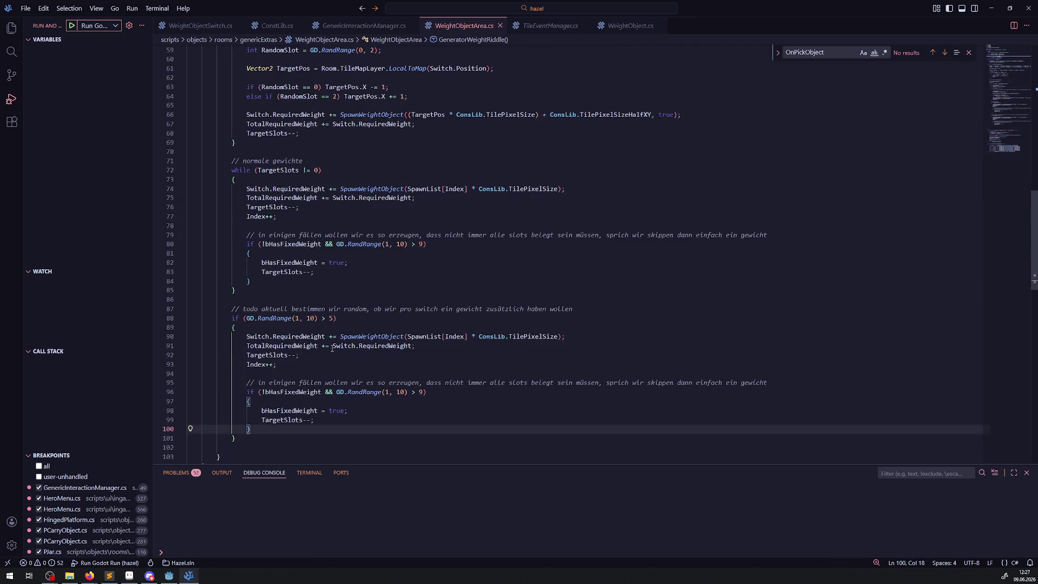
- In the copy, remove the RequiredWeight prefix, the TotalRequiredWeight line and the TargetSlots decrement
{"action": "left_click_drag", "start_coordinate": [335, 336], "coordinate": [247, 337]}
{"action": "key", "text": "Delete"}
{"action": "key", "text": "Delete"}
{"action": "key", "text": "Delete"}
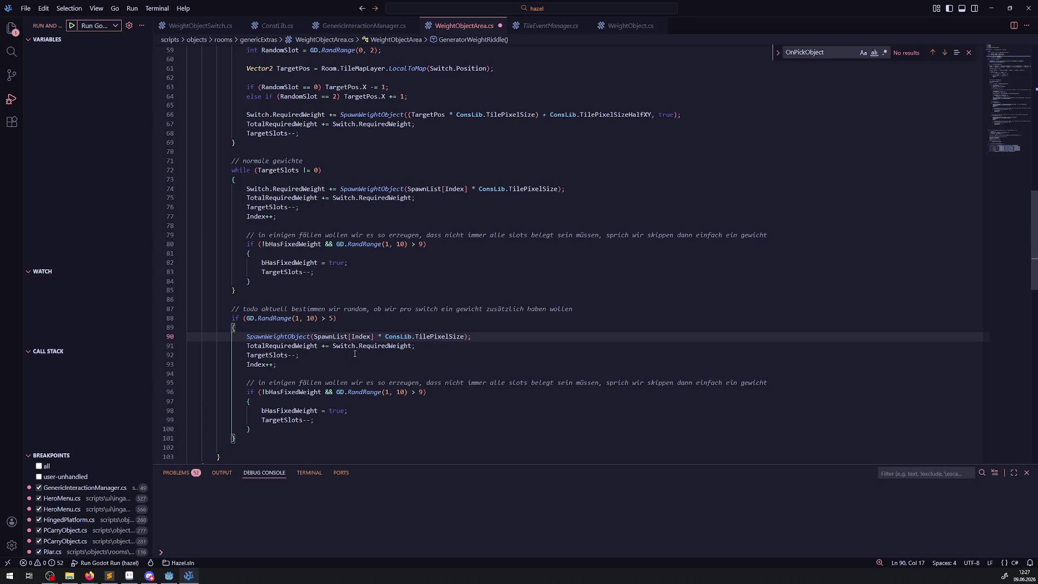
{"action": "left_click", "coordinate": [243, 346]}
{"action": "key", "text": "shift+End"}
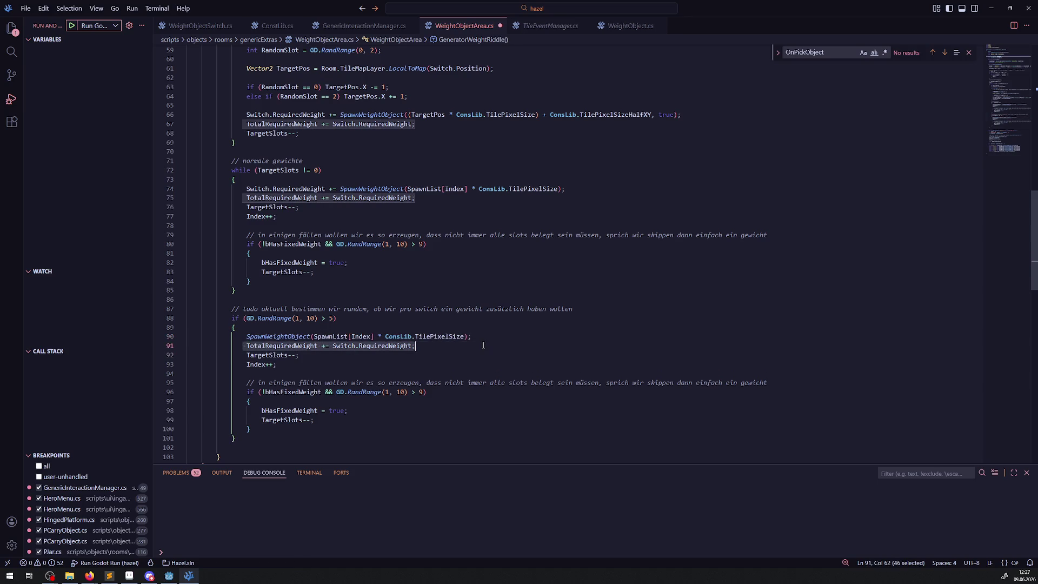
{"action": "key", "text": "Delete"}
{"action": "key", "text": "BackSpace"}
{"action": "key", "text": "BackSpace"}
{"action": "key", "text": "BackSpace"}
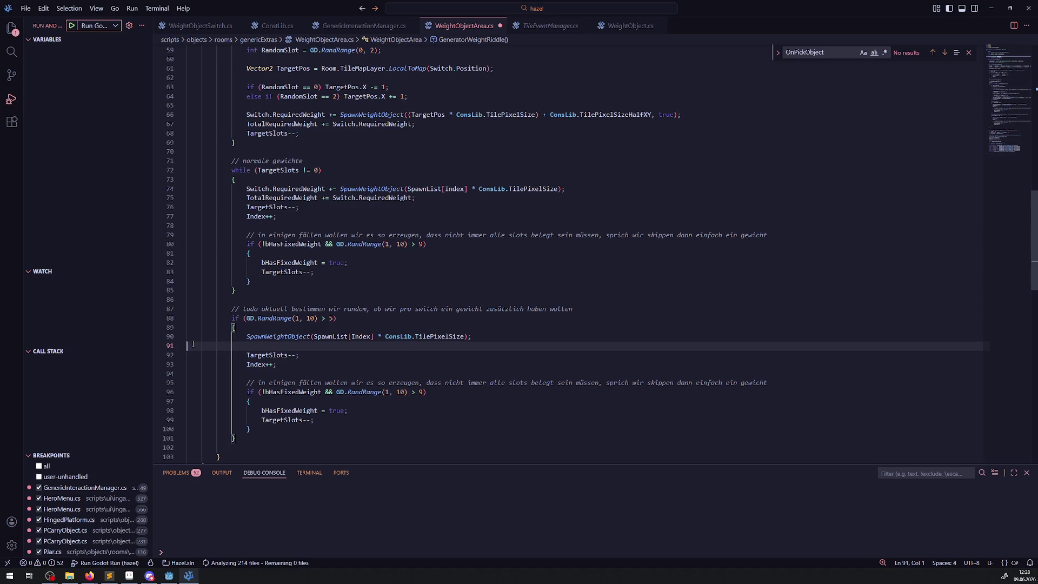
{"action": "key", "text": "shift+Down"}
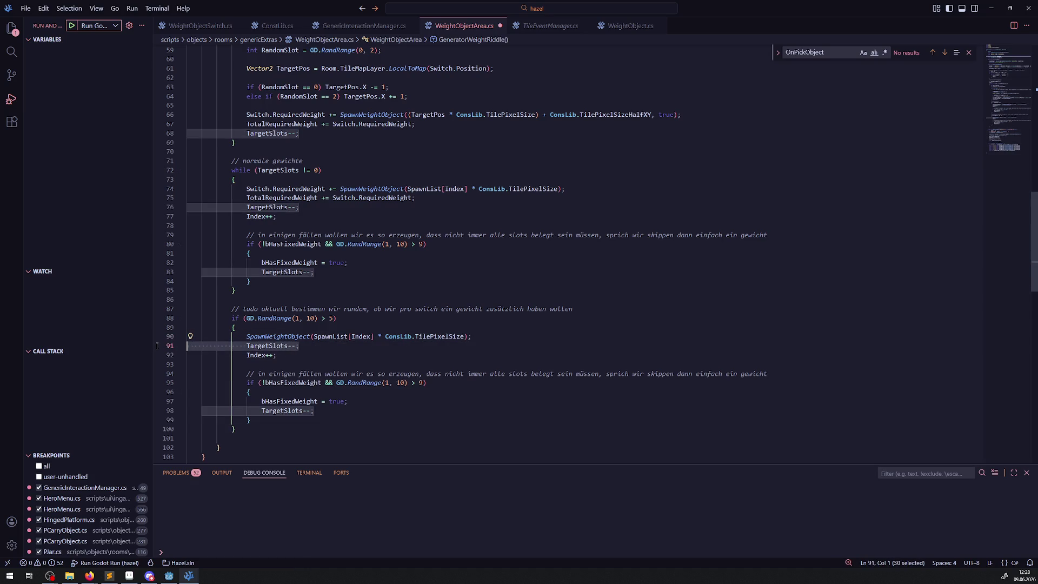
{"action": "key", "text": "Delete"}
{"action": "left_click_drag", "start_coordinate": [289, 347], "coordinate": [209, 346]}
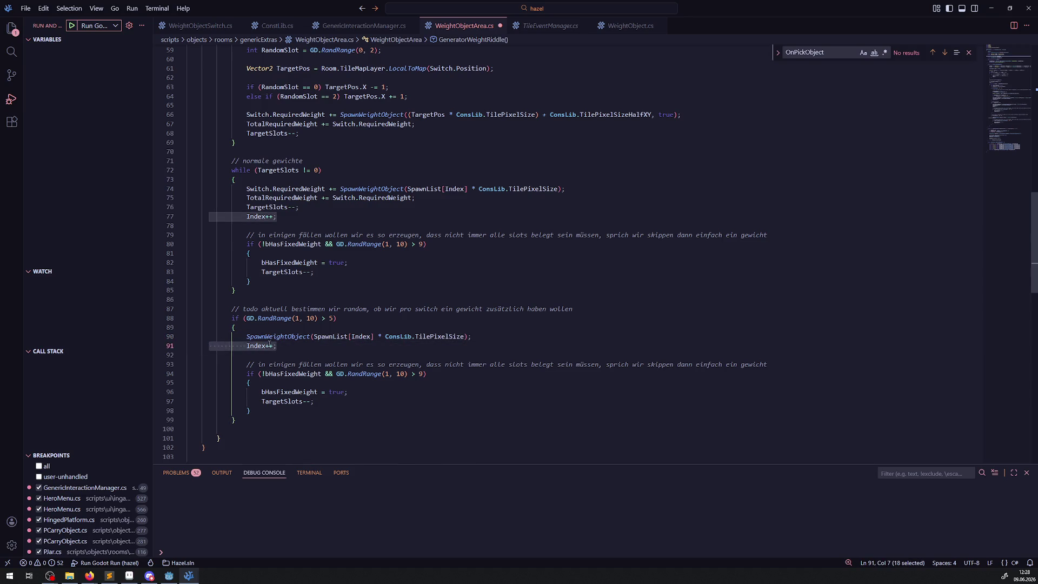
- Delete the duplicated skip block below Index++, save WeightObjectArea.cs, and return to Godot
{"action": "scroll", "scroll_direction": "up", "scroll_amount": 3}
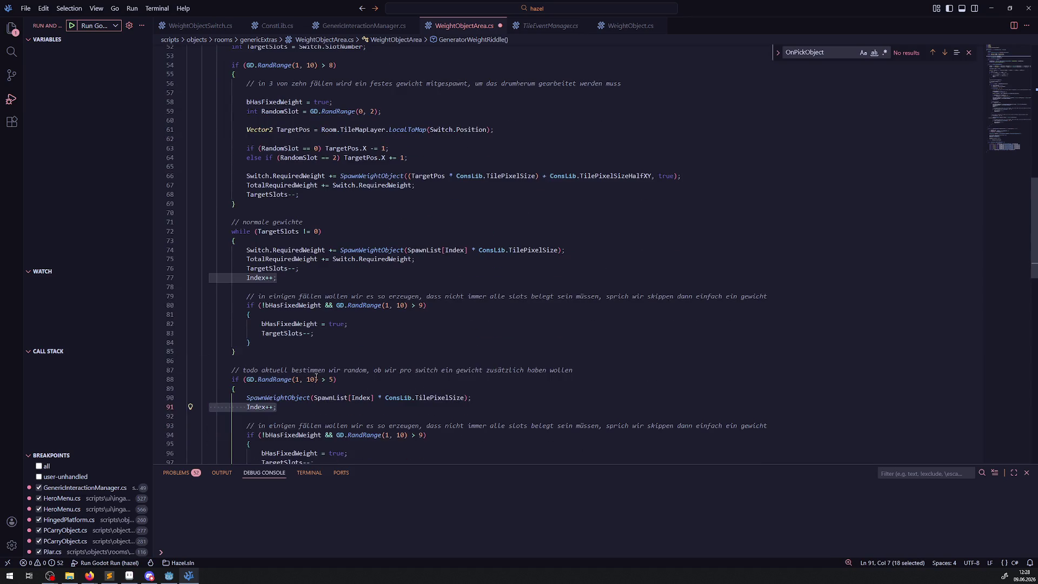
{"action": "scroll", "scroll_direction": "down", "scroll_amount": 3}
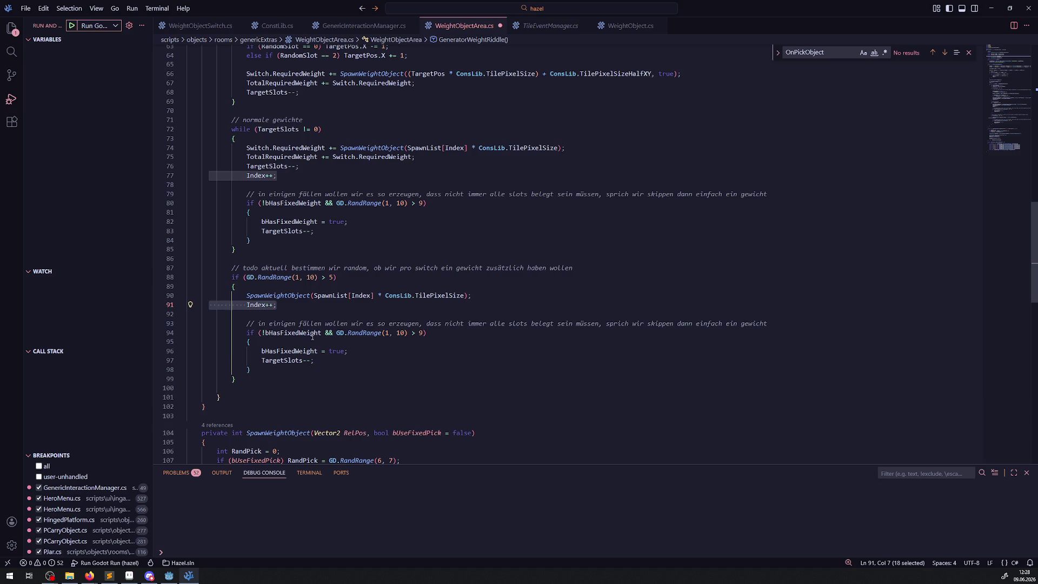
{"action": "left_click_drag", "start_coordinate": [250, 370], "coordinate": [194, 321]}
{"action": "key", "text": "Delete"}
{"action": "key", "text": "BackSpace"}
{"action": "key", "text": "Delete"}
{"action": "left_click", "coordinate": [328, 313]}
{"action": "key", "text": "ctrl+s"}
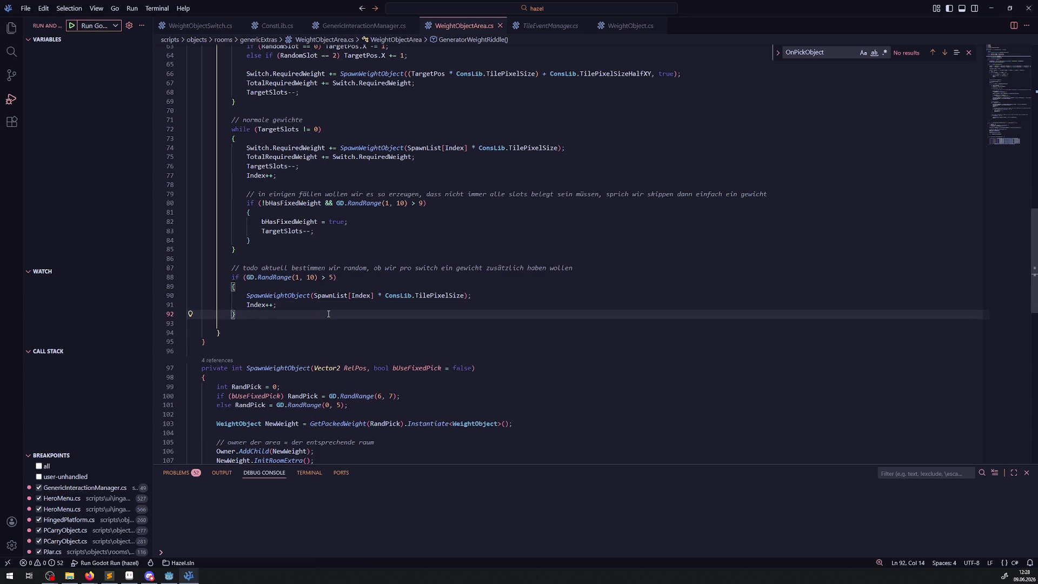
{"action": "left_click", "coordinate": [170, 575]}
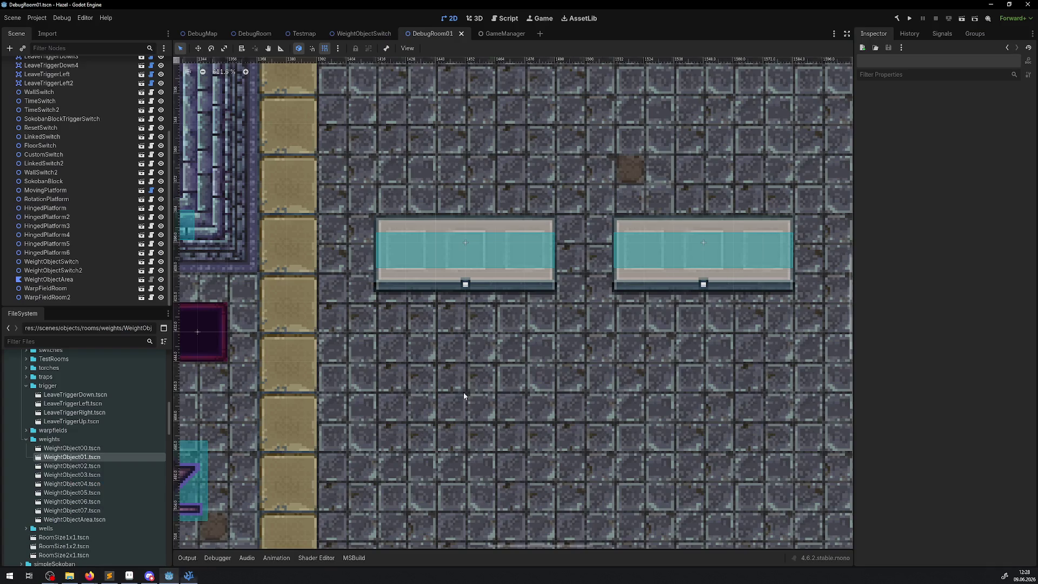
- Run the project and trace the IndexOutOfRangeException to WeightObjectArea.cs line 74 in the Errors tab
{"action": "left_click", "coordinate": [896, 18]}
{"action": "left_click", "coordinate": [911, 20]}
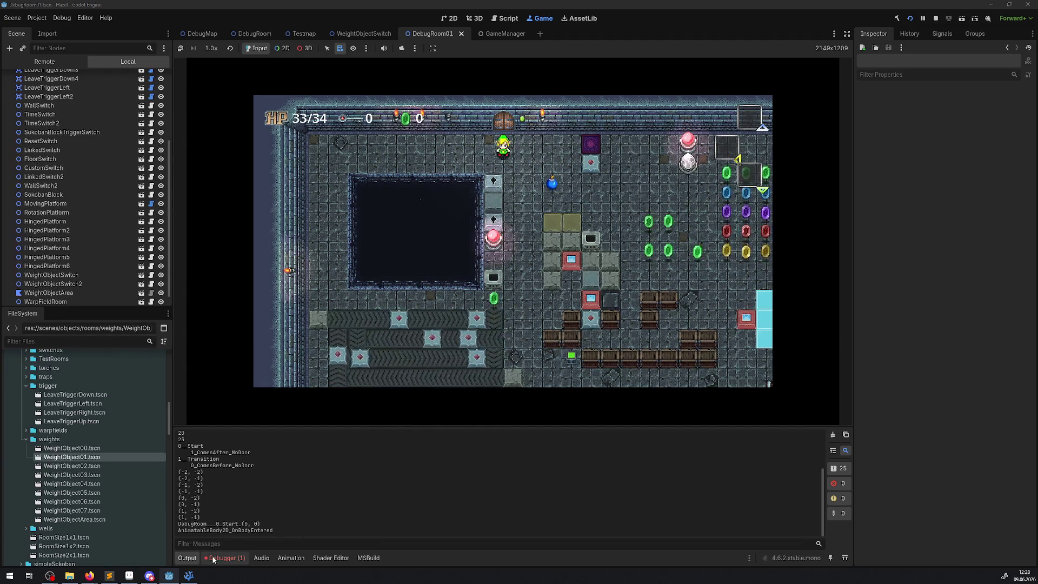
{"action": "left_click", "coordinate": [225, 557]}
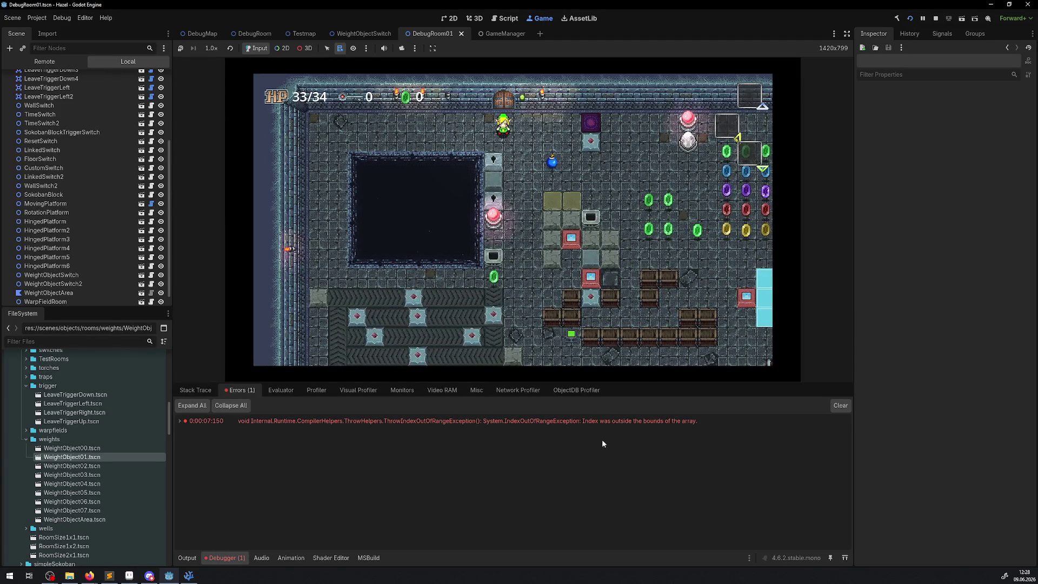
{"action": "left_click", "coordinate": [611, 420]}
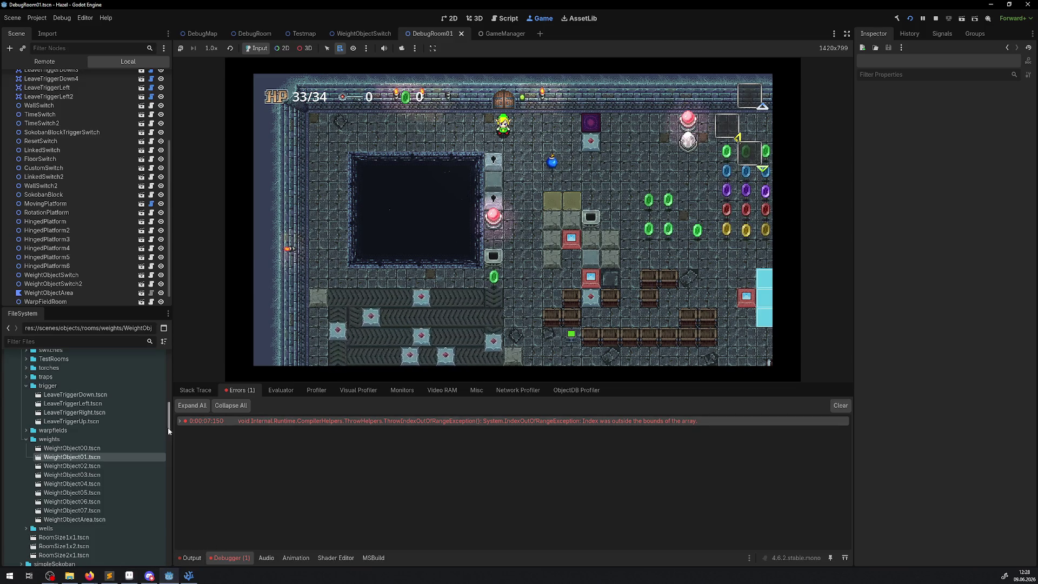
{"action": "left_click", "coordinate": [180, 421]}
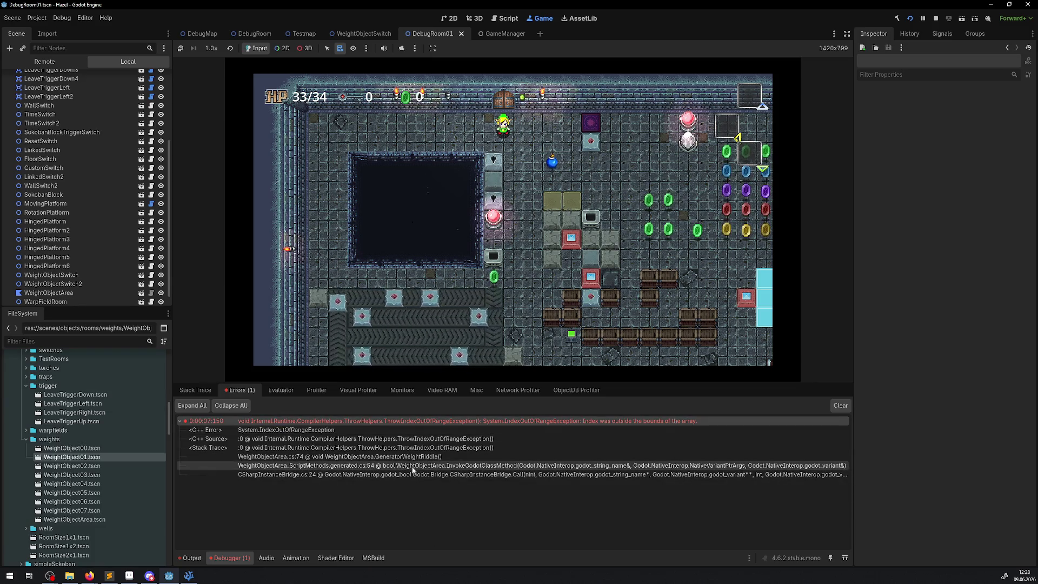
{"action": "left_click", "coordinate": [411, 456]}
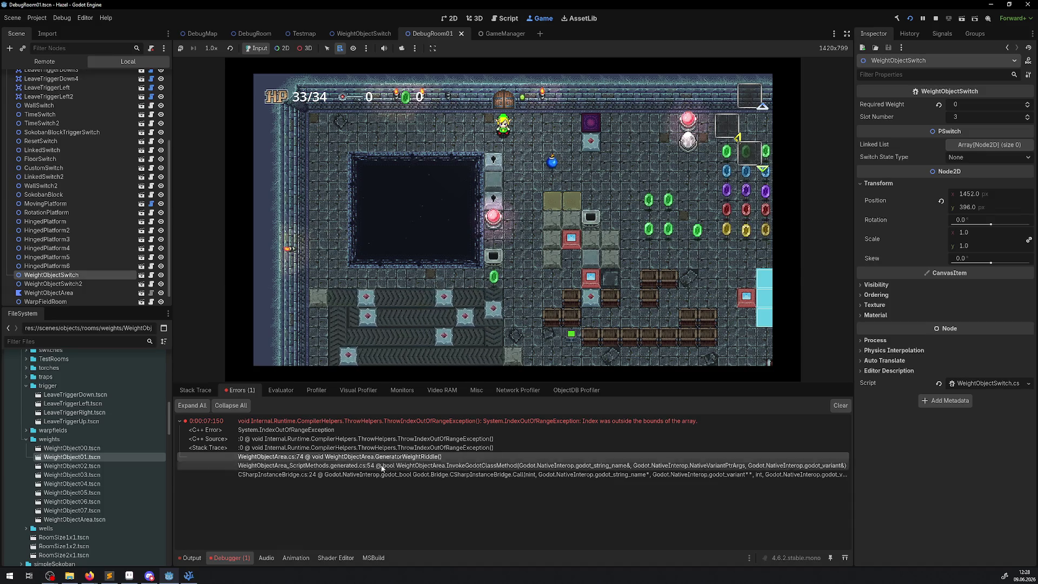
{"action": "left_click", "coordinate": [188, 575]}
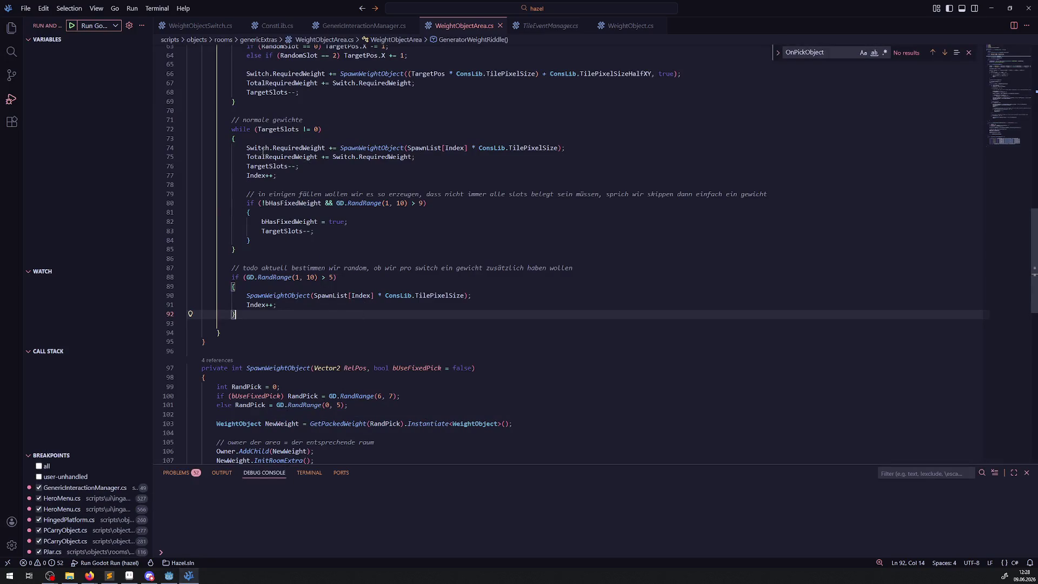
{"action": "left_click_drag", "start_coordinate": [247, 148], "coordinate": [558, 148]}
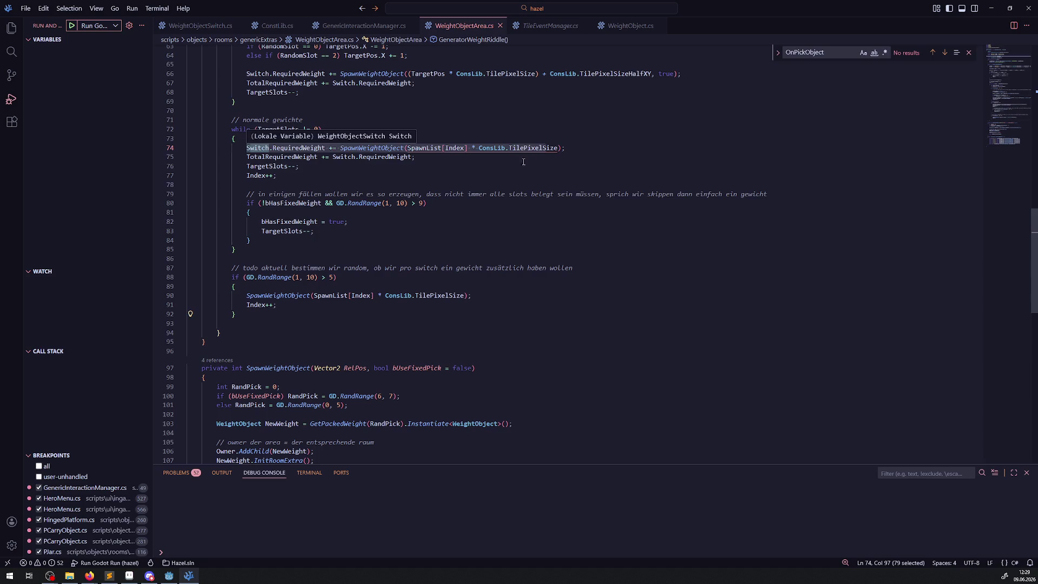
{"action": "scroll", "scroll_direction": "up", "scroll_amount": 3}
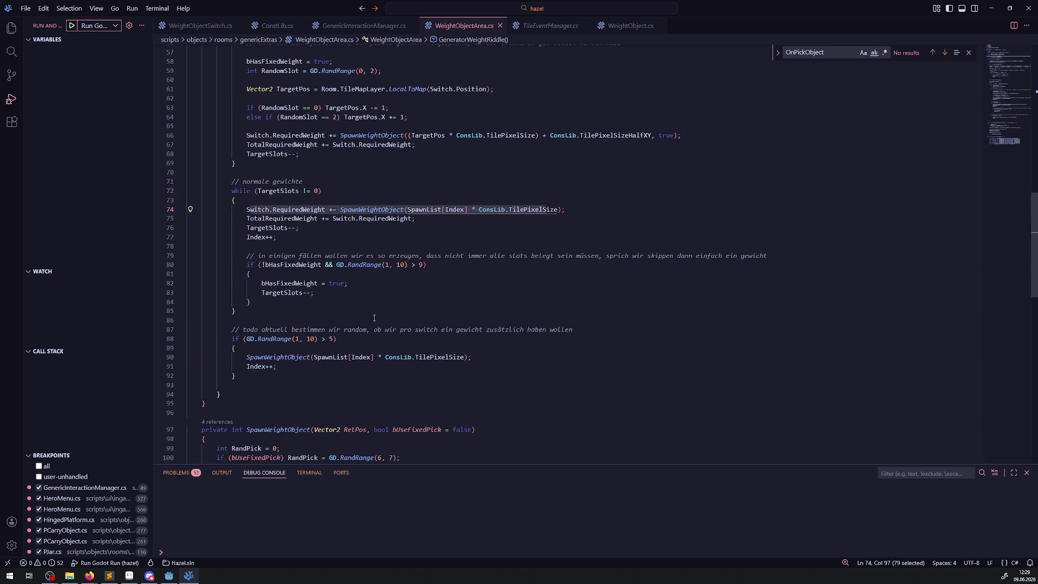
{"action": "double_click", "coordinate": [277, 190]}
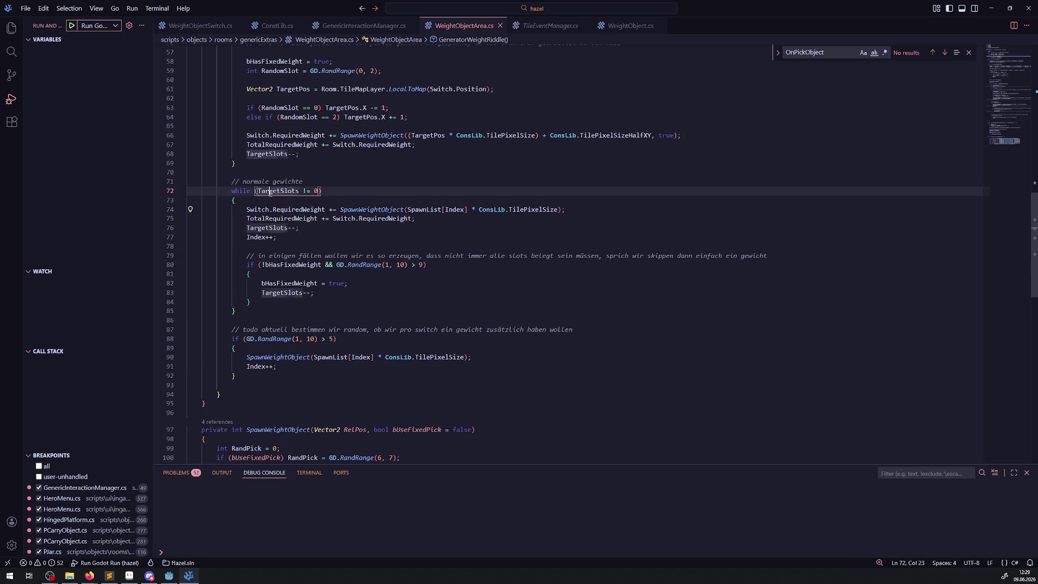
{"action": "scroll", "scroll_direction": "up", "scroll_amount": 3}
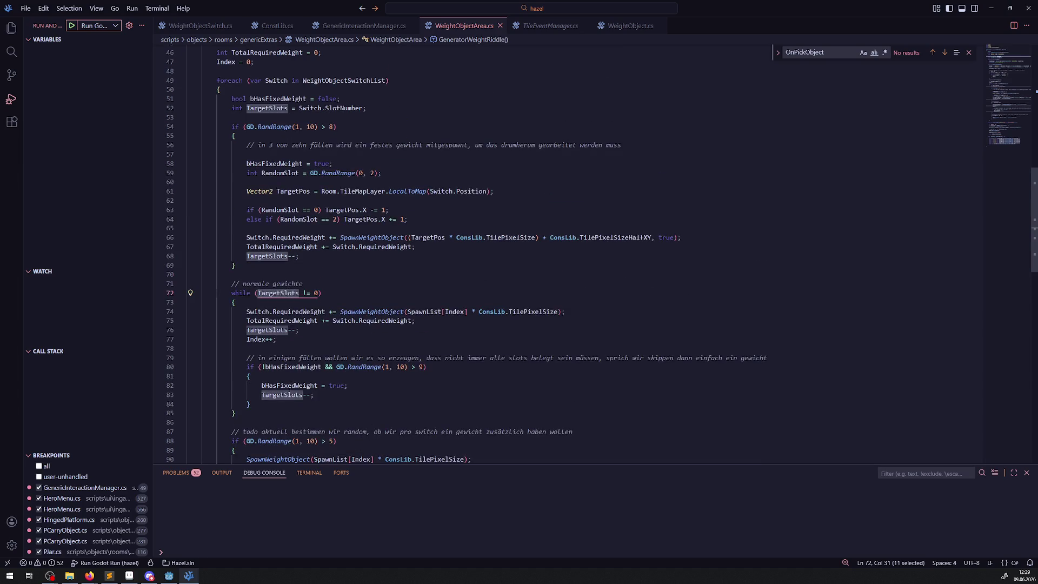
{"action": "left_click", "coordinate": [447, 394]}
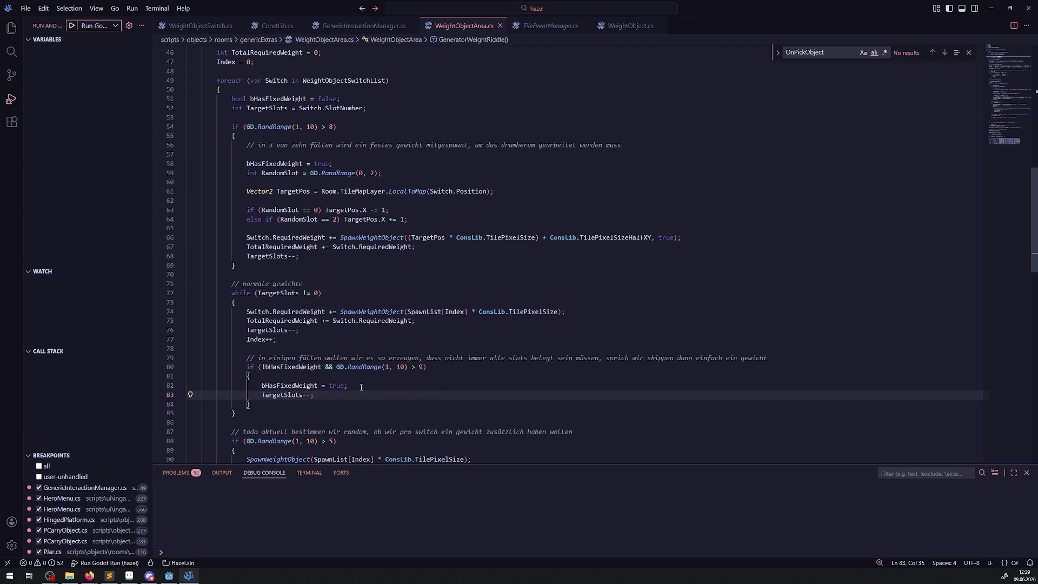
{"action": "scroll", "scroll_direction": "down", "scroll_amount": 3}
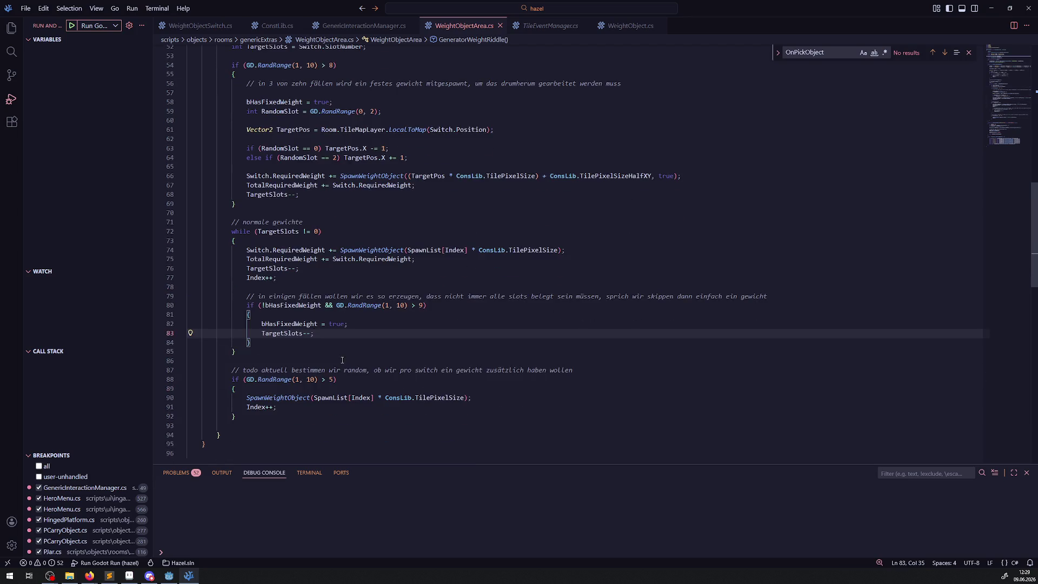
{"action": "double_click", "coordinate": [331, 398]}
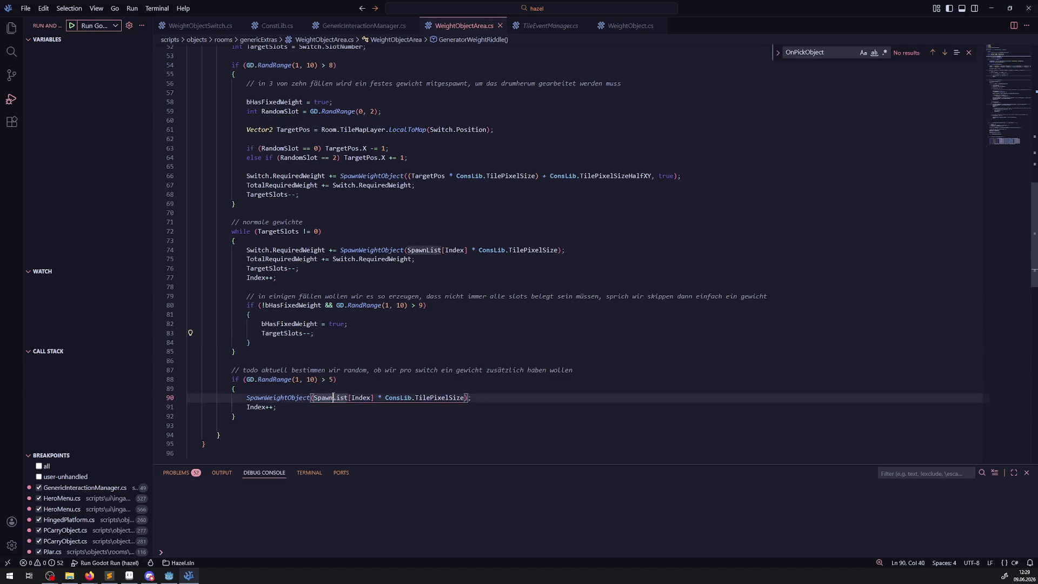
{"action": "left_click_drag", "start_coordinate": [241, 425], "coordinate": [228, 380]}
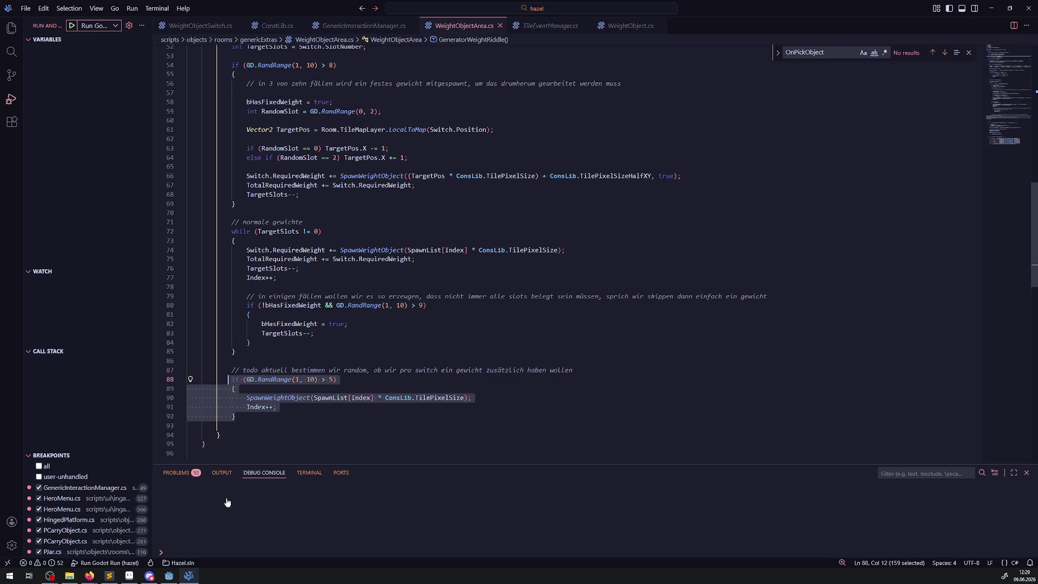
{"action": "left_click", "coordinate": [169, 575]}
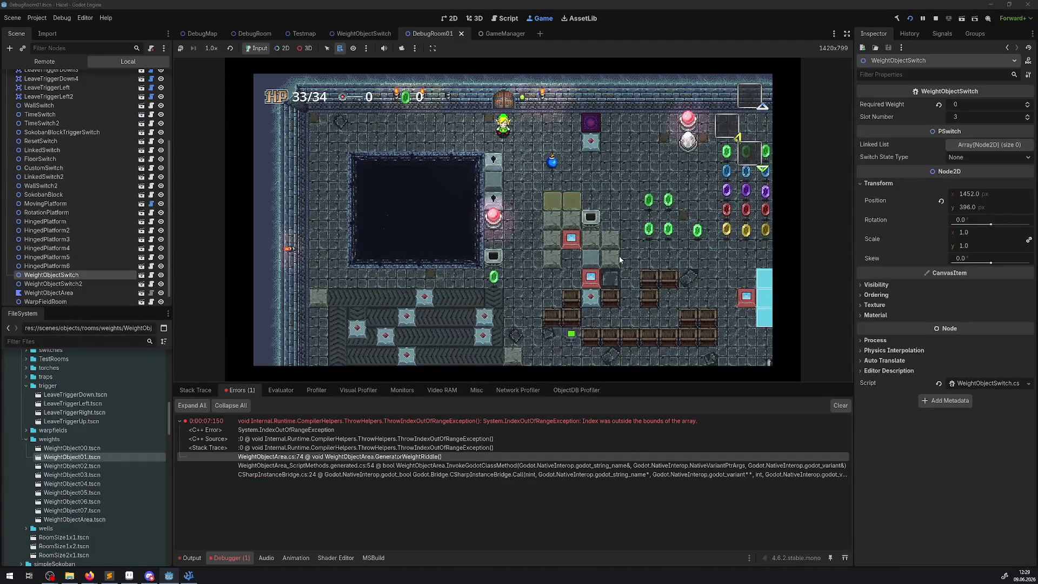
- Walk the player right and up through the rooms and warp, then stop the game
{"action": "key", "text": "Right"}
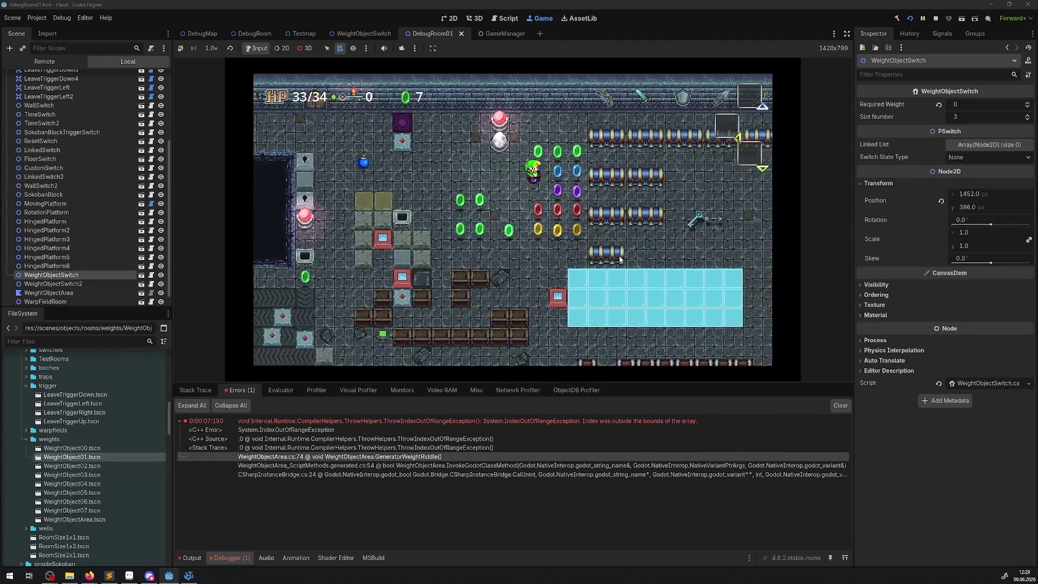
{"action": "key", "text": "Up"}
{"action": "key", "text": "Right"}
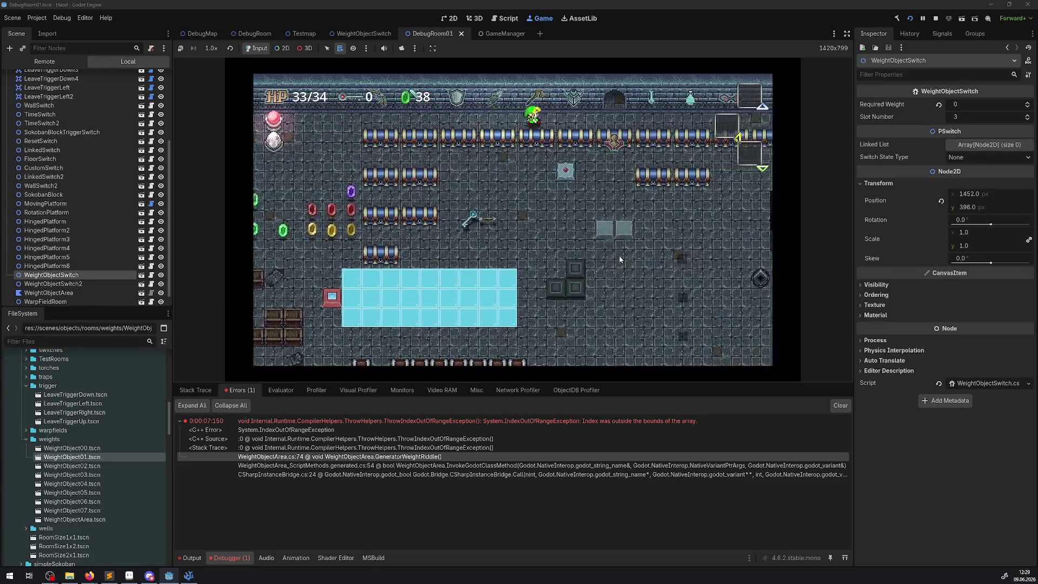
{"action": "key", "text": "Up"}
{"action": "key", "text": "Left"}
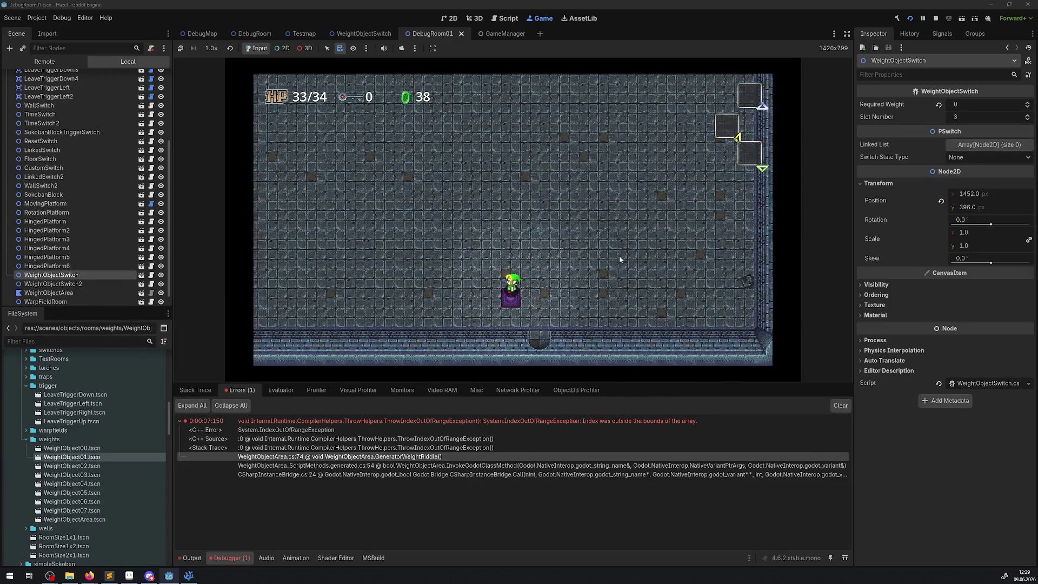
{"action": "key", "text": "Right"}
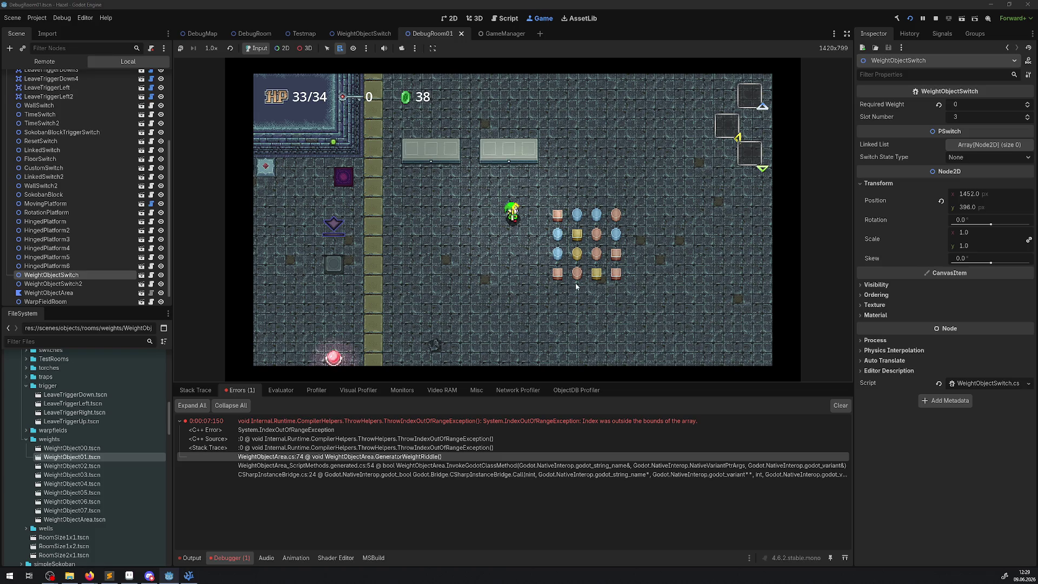
{"action": "left_click", "coordinate": [936, 19]}
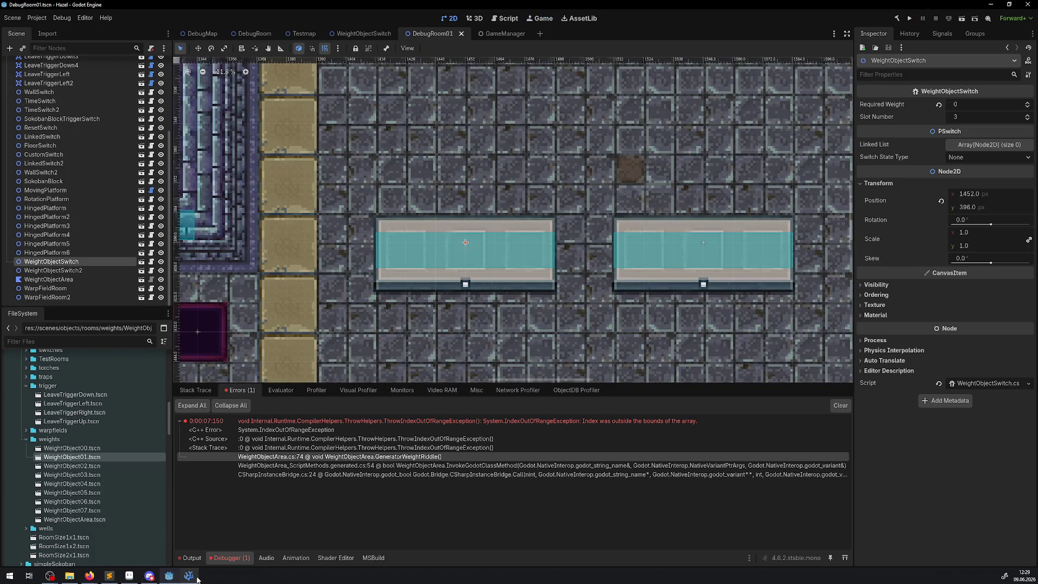
{"action": "left_click", "coordinate": [189, 576]}
- Review the foreach block and the spawning loop around line 84 in GeneratorWeightRiddle
{"action": "scroll", "scroll_direction": "up", "scroll_amount": 3}
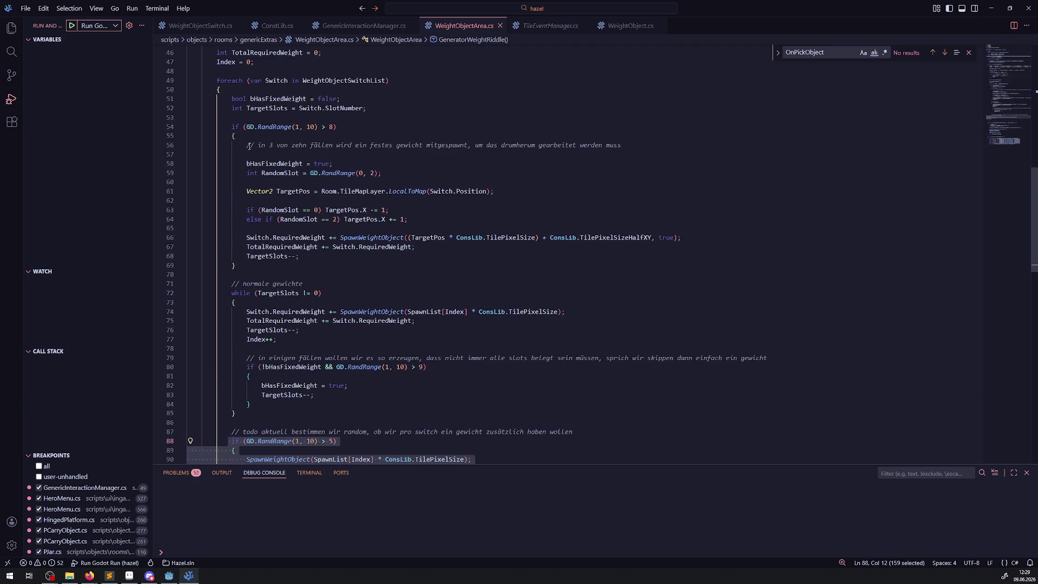
{"action": "left_click", "coordinate": [180, 81]}
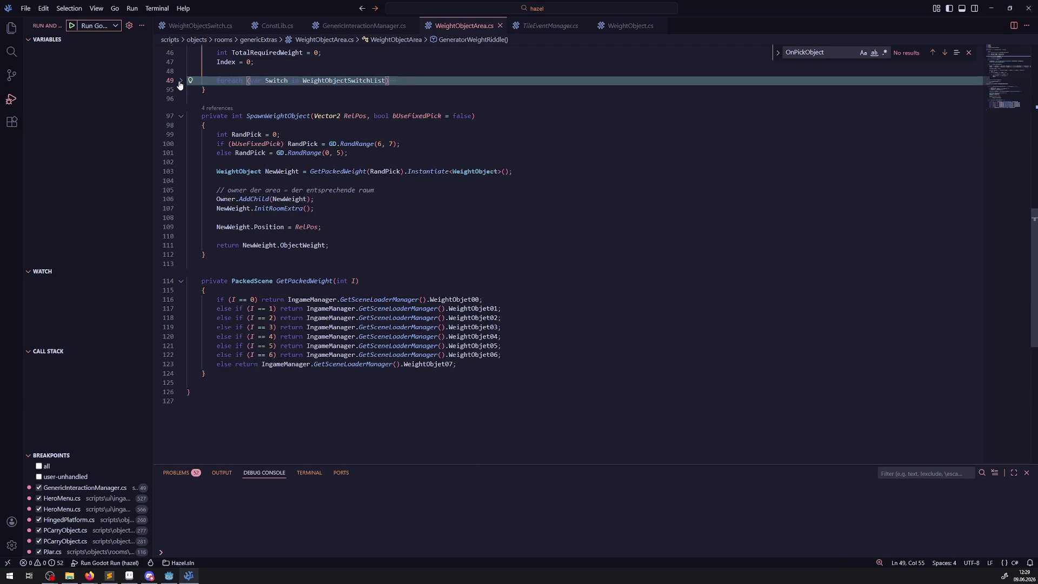
{"action": "left_click", "coordinate": [180, 81]}
{"action": "scroll", "scroll_direction": "down", "scroll_amount": 3}
{"action": "left_click_drag", "start_coordinate": [268, 416], "coordinate": [229, 365]}
{"action": "scroll", "scroll_direction": "up", "scroll_amount": 3}
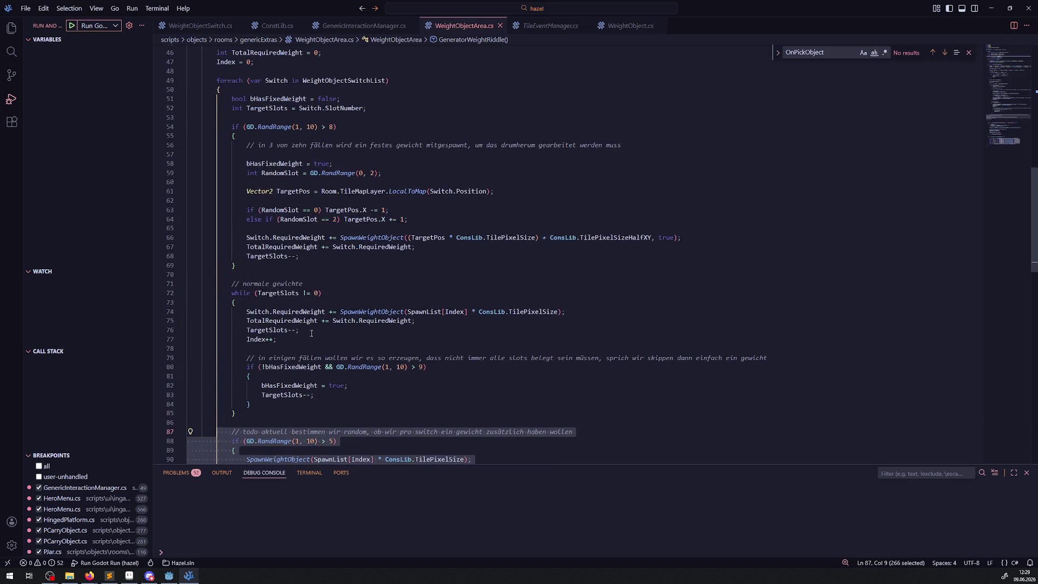
{"action": "scroll", "scroll_direction": "down", "scroll_amount": 3}
{"action": "left_click", "coordinate": [382, 343]}
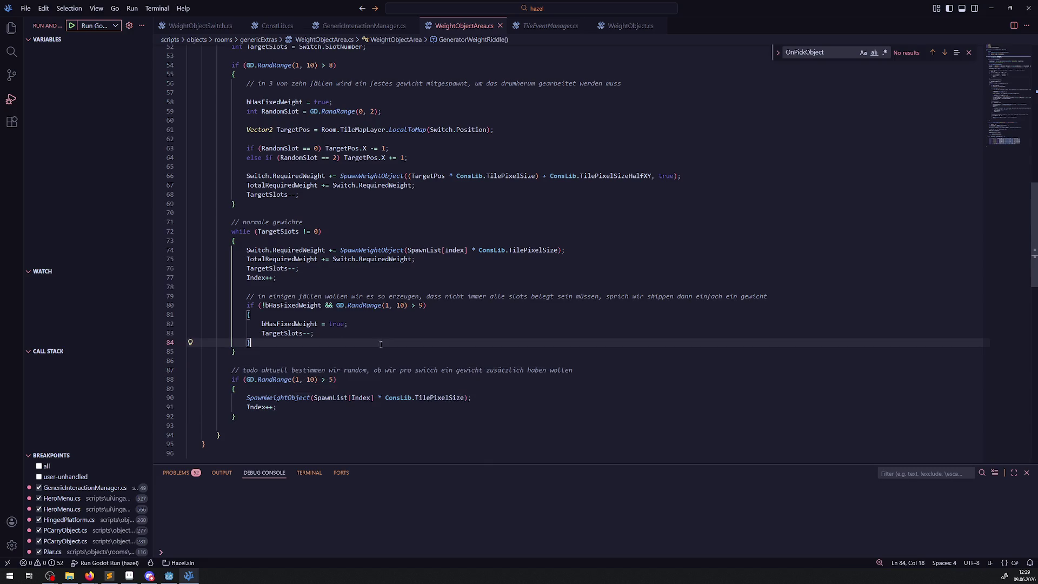
{"action": "left_click_drag", "start_coordinate": [246, 351], "coordinate": [233, 240]}
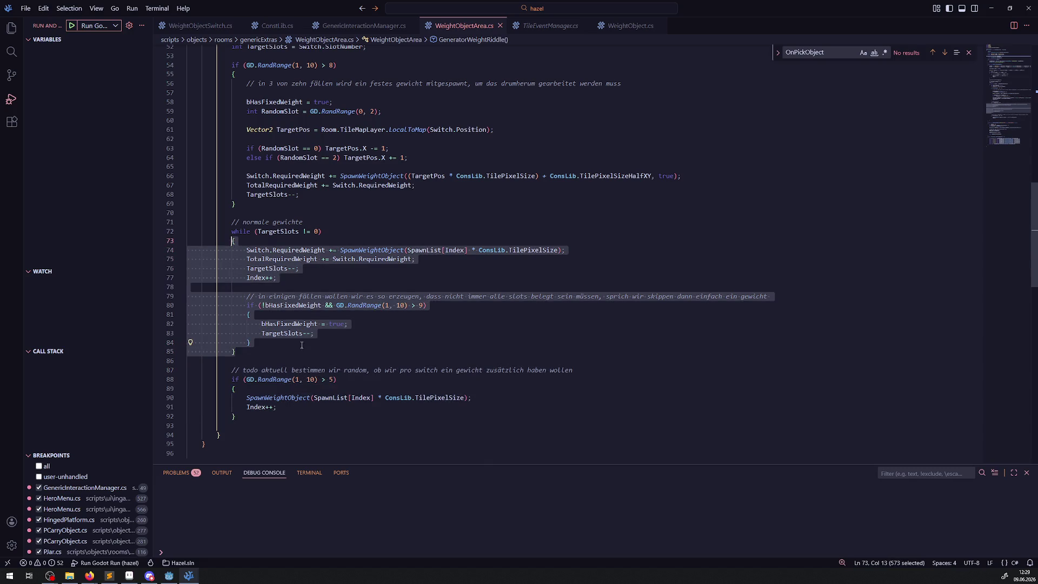
{"action": "scroll", "scroll_direction": "up", "scroll_amount": 3}
{"action": "left_click", "coordinate": [348, 100]}
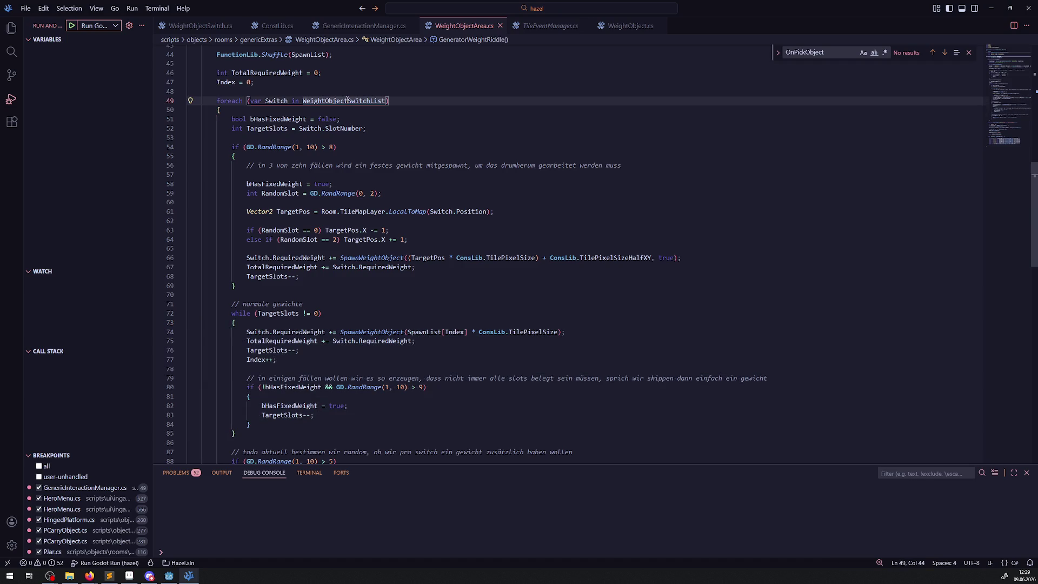
- Highlight the SpawnWeightObject calls on line 90 to review their uses, then go back to Godot
{"action": "scroll", "scroll_direction": "down", "scroll_amount": 3}
{"action": "scroll", "scroll_direction": "down", "scroll_amount": 3}
{"action": "double_click", "coordinate": [279, 354]}
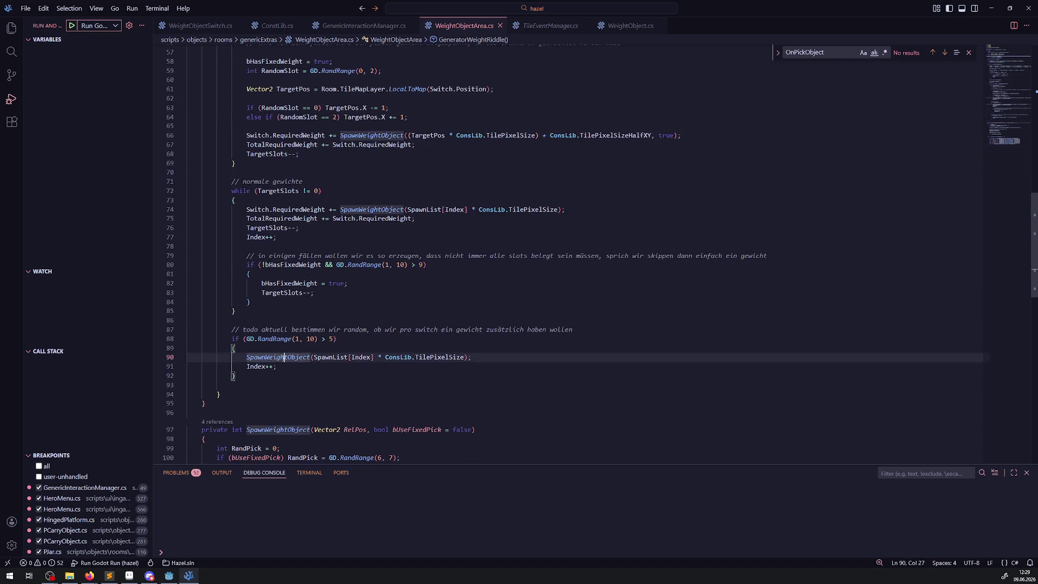
{"action": "scroll", "scroll_direction": "down", "scroll_amount": 3}
{"action": "scroll", "scroll_direction": "down", "scroll_amount": 3}
{"action": "scroll", "scroll_direction": "up", "scroll_amount": 3}
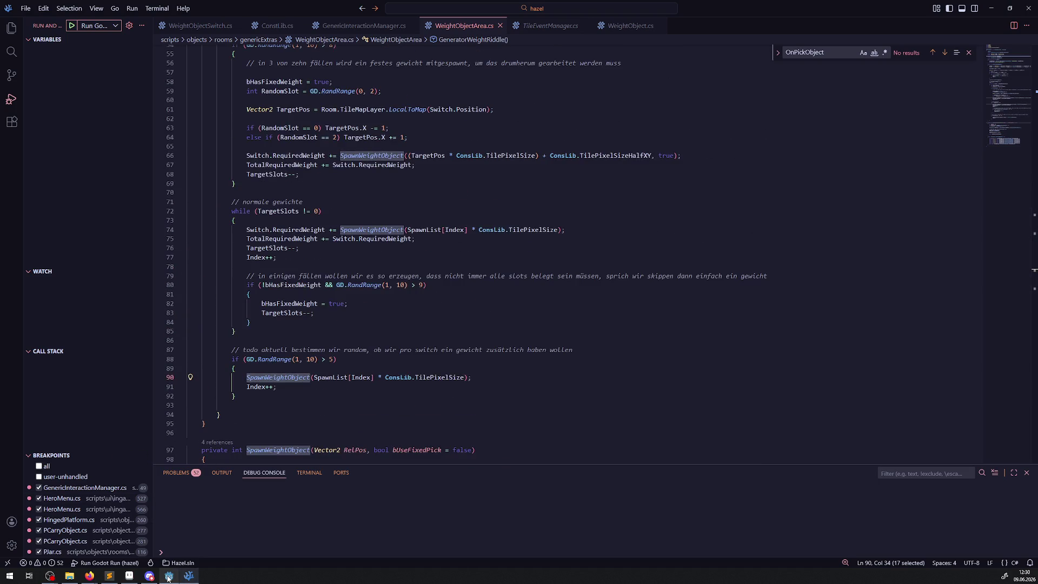
{"action": "left_click", "coordinate": [169, 576]}
{"action": "scroll", "scroll_direction": "down", "scroll_amount": 3}
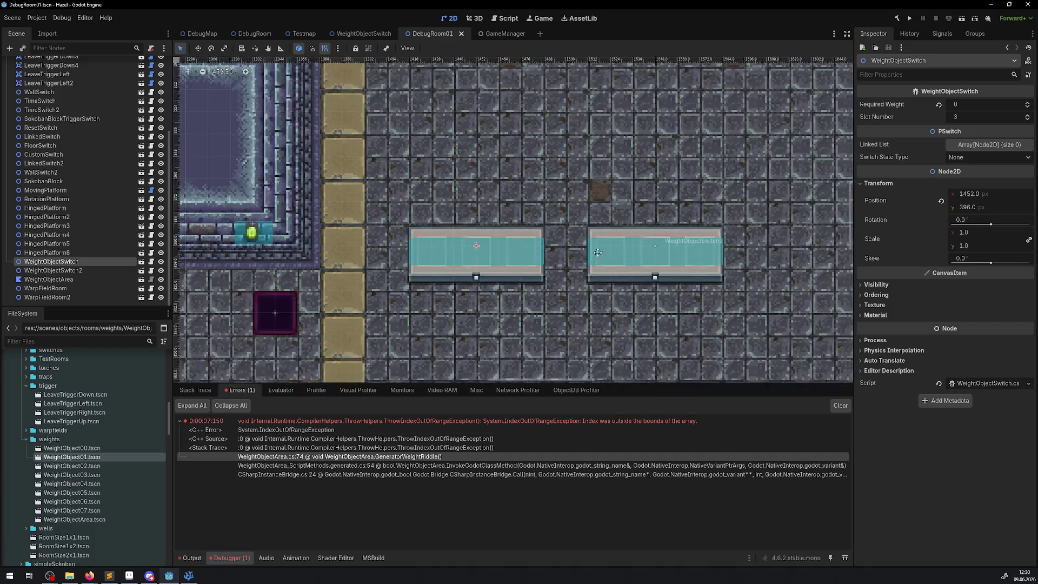
- Zoom out and select the WeightObjectArea polygon beside the two weight switches in DebugRoom01
{"action": "scroll", "scroll_direction": "down", "scroll_amount": 3}
{"action": "left_click_drag", "start_coordinate": [613, 360], "coordinate": [582, 299]}
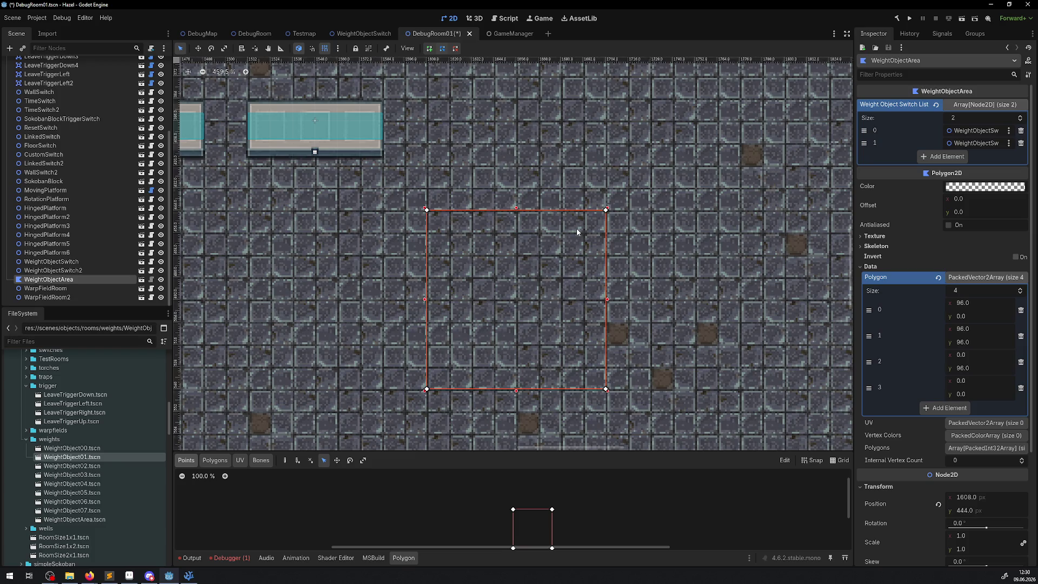
{"action": "scroll", "scroll_direction": "down", "scroll_amount": 3}
{"action": "left_click_drag", "start_coordinate": [284, 185], "coordinate": [416, 181]}
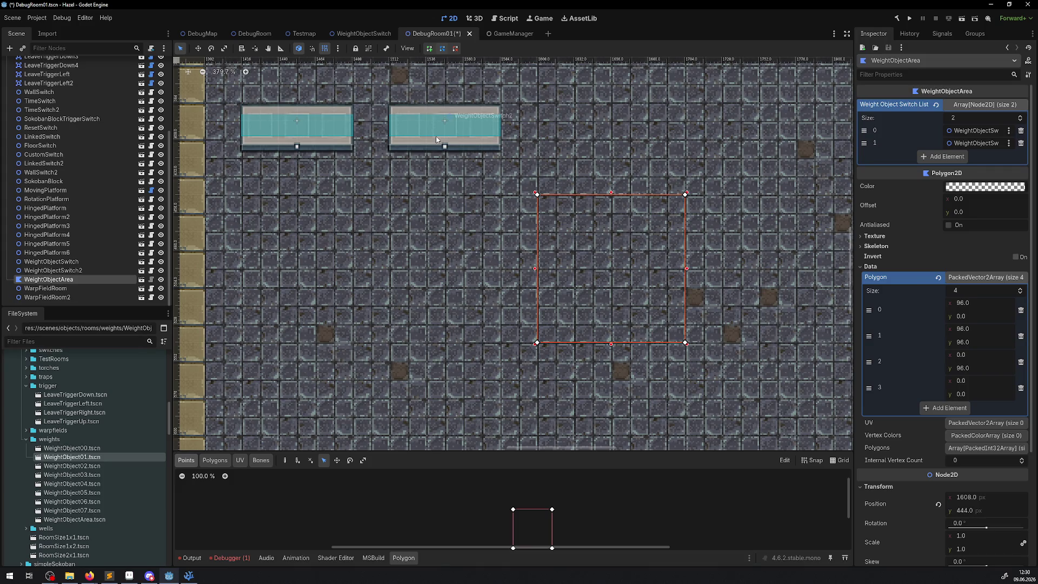
{"action": "left_click", "coordinate": [190, 576]}
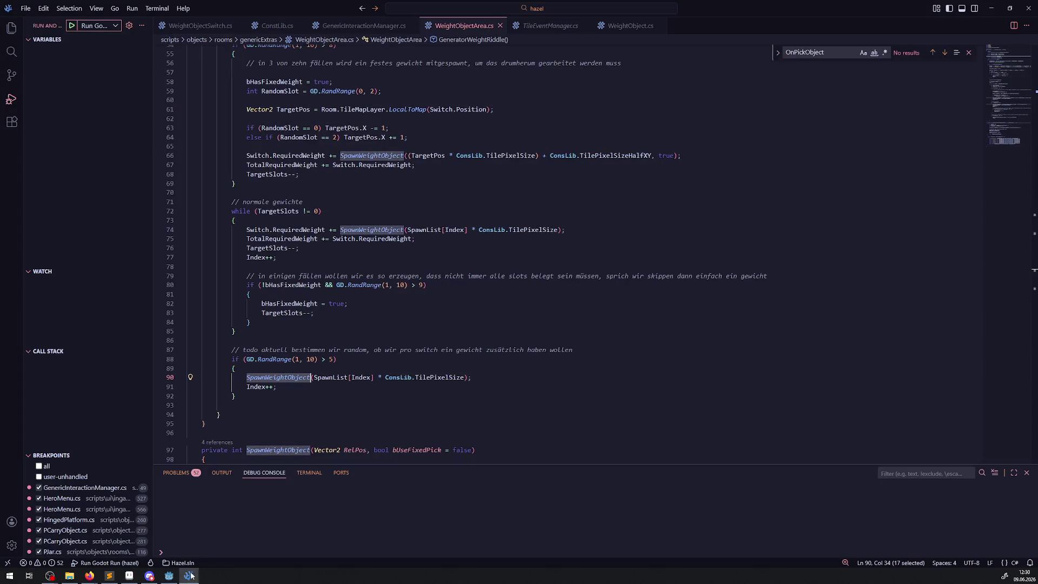
- Highlight TargetSlots uses and inspect the slot-skip block and its decrement on lines 80–85
{"action": "scroll", "scroll_direction": "up", "scroll_amount": 3}
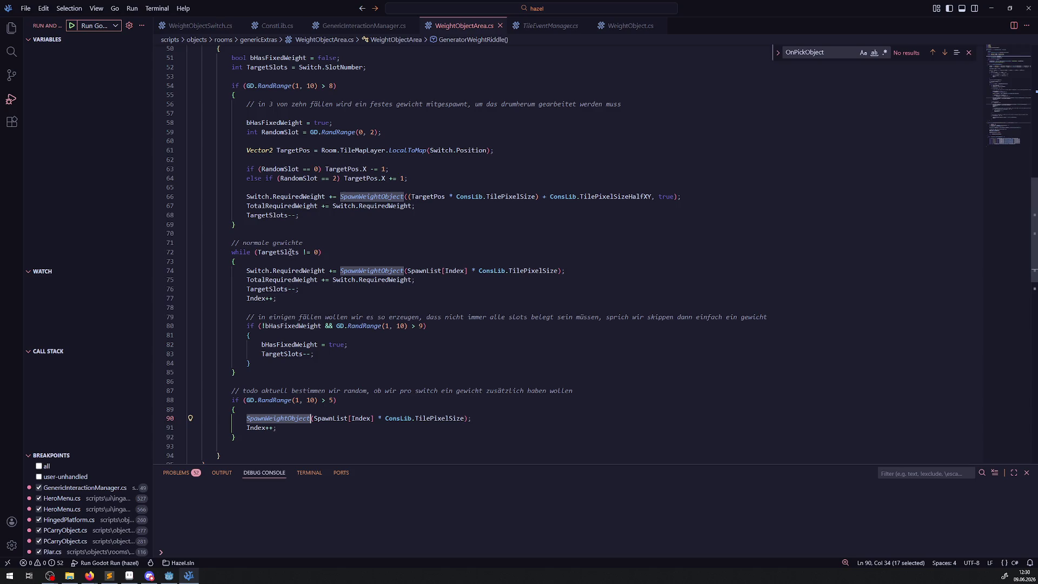
{"action": "double_click", "coordinate": [290, 252]}
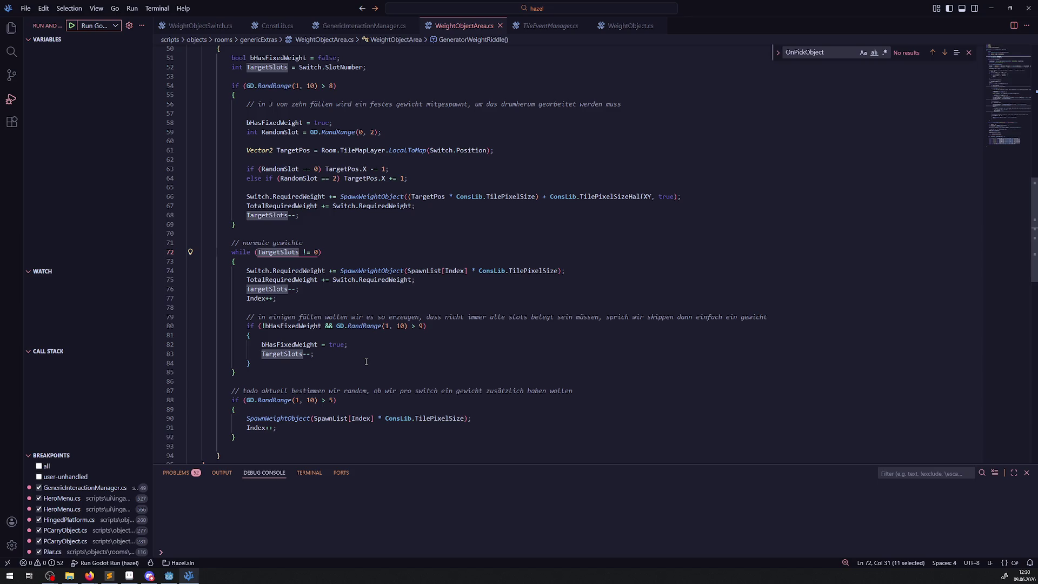
{"action": "left_click", "coordinate": [366, 361]}
{"action": "left_click_drag", "start_coordinate": [370, 372], "coordinate": [346, 325]}
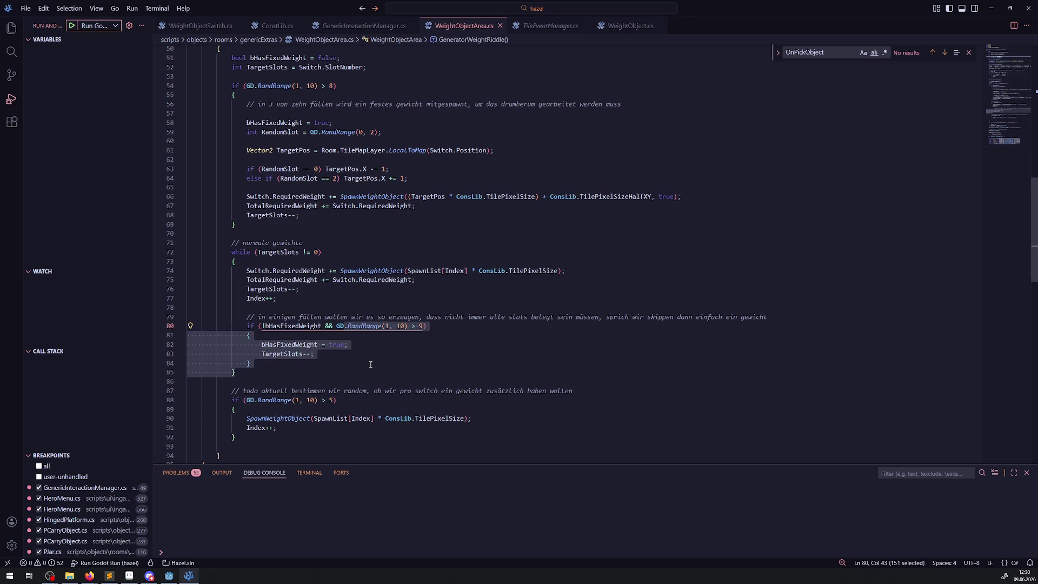
{"action": "left_click", "coordinate": [370, 364]}
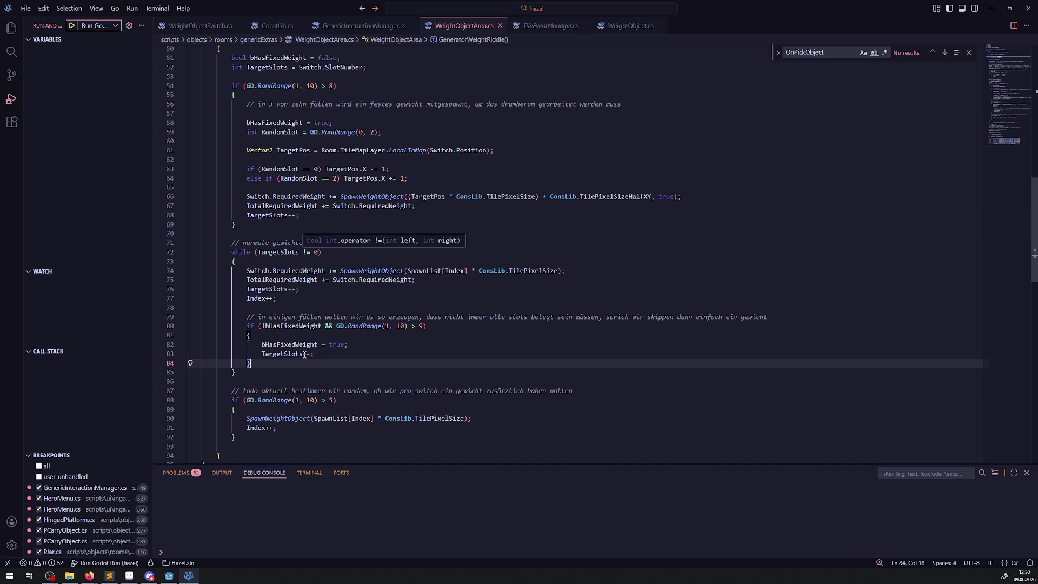
{"action": "double_click", "coordinate": [306, 354]}
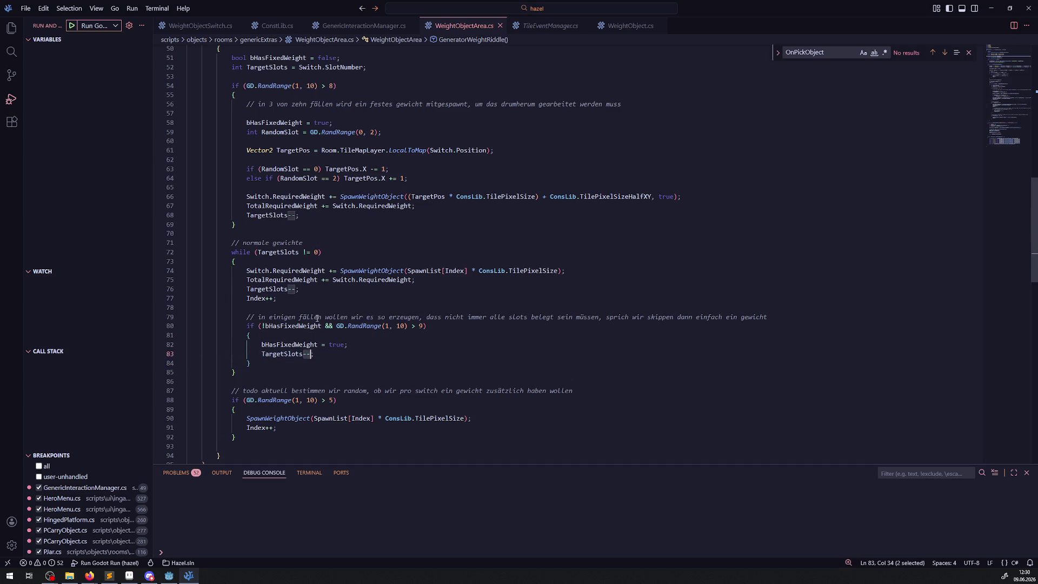
- Change the line 72 loop condition from TargetSlots != 0 to a greater-or-equal comparison
{"action": "double_click", "coordinate": [305, 252]}
{"action": "key", "text": "BackSpace"}
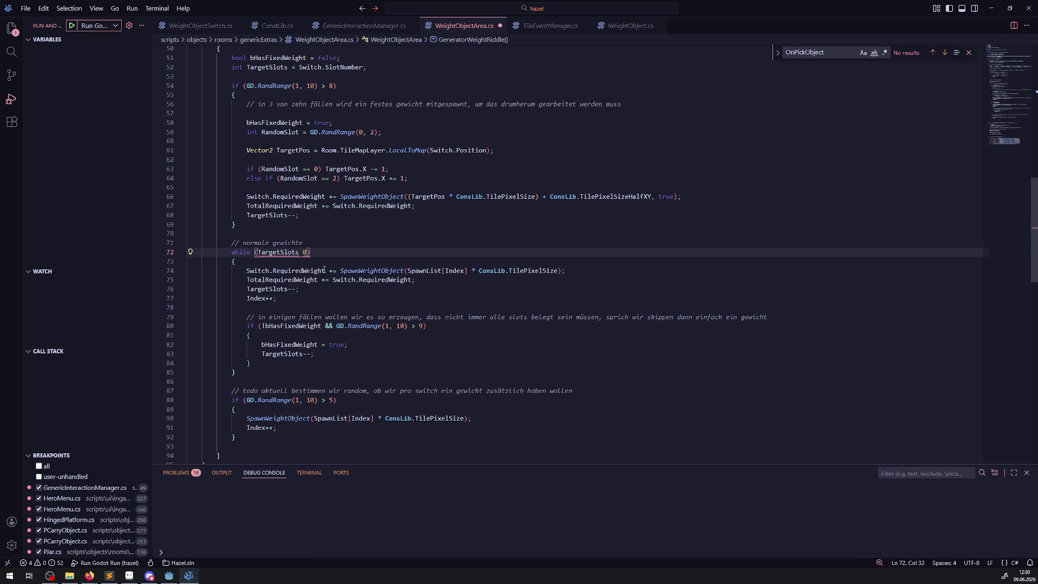
{"action": "type", "text": ">"}
{"action": "key", "text": "Left"}
{"action": "type", "text": "="}
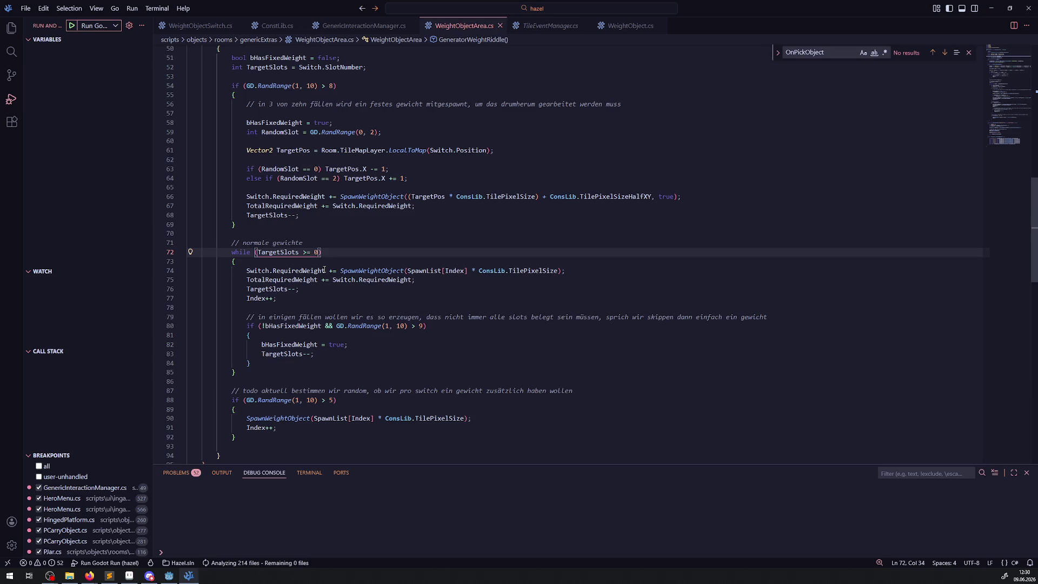
{"action": "left_click_drag", "start_coordinate": [303, 252], "coordinate": [320, 252]}
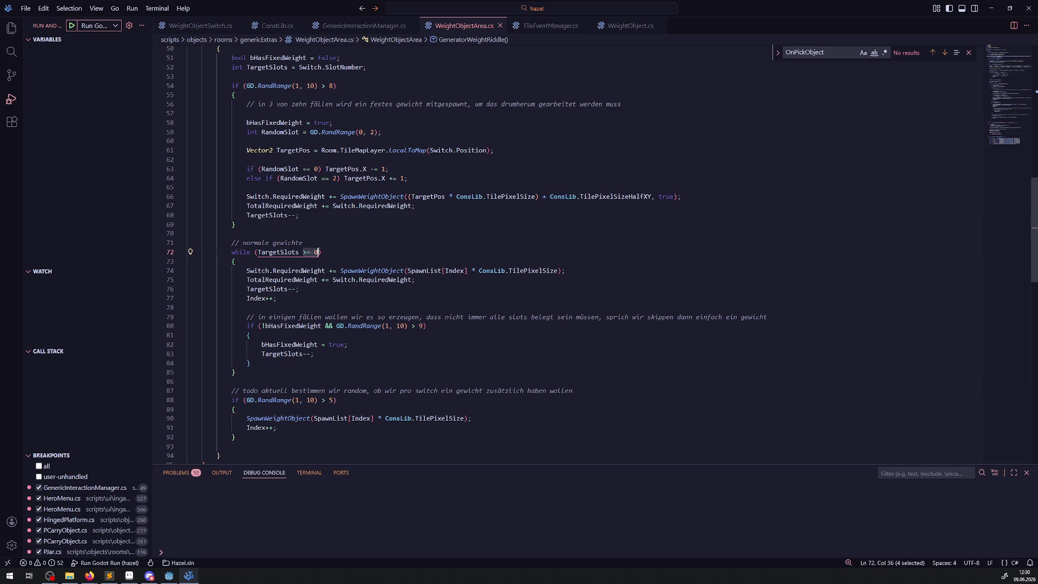
{"action": "scroll", "scroll_direction": "up", "scroll_amount": 3}
{"action": "scroll", "scroll_direction": "down", "scroll_amount": 3}
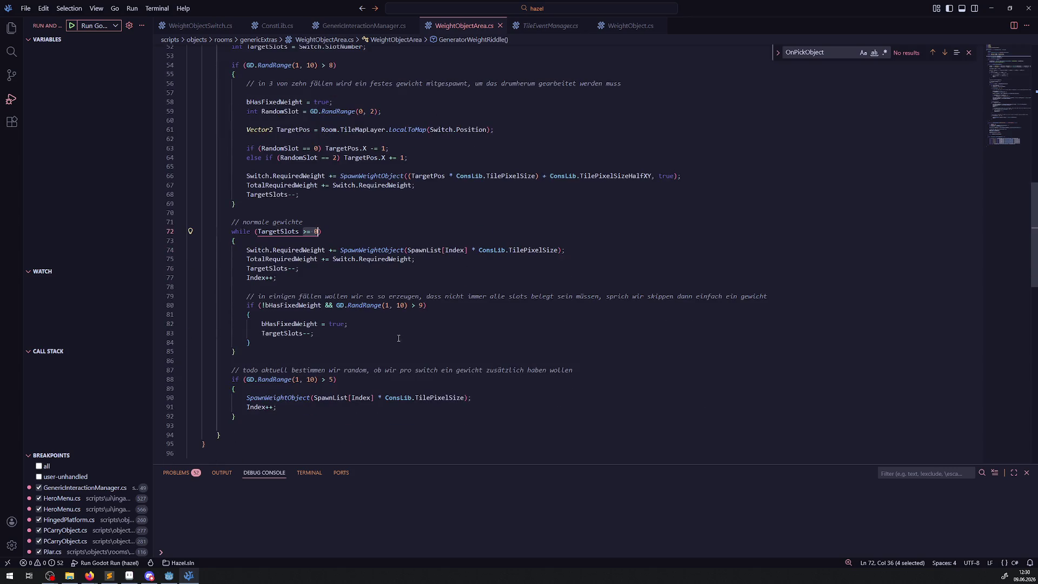
{"action": "left_click", "coordinate": [386, 340]}
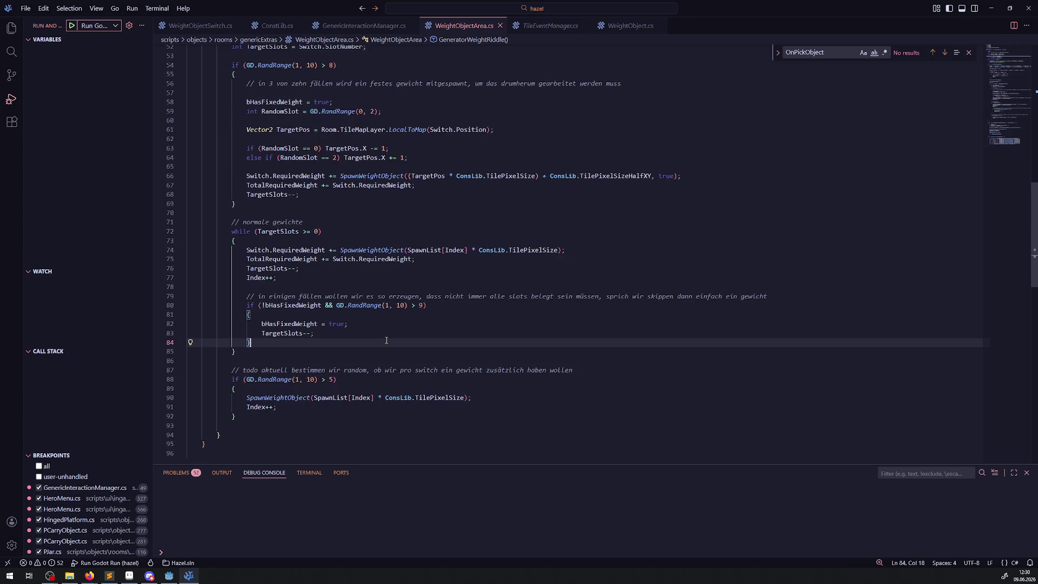
- Remove the equals sign so the loop runs while TargetSlots > 0, save, and return to Godot
{"action": "double_click", "coordinate": [274, 232]}
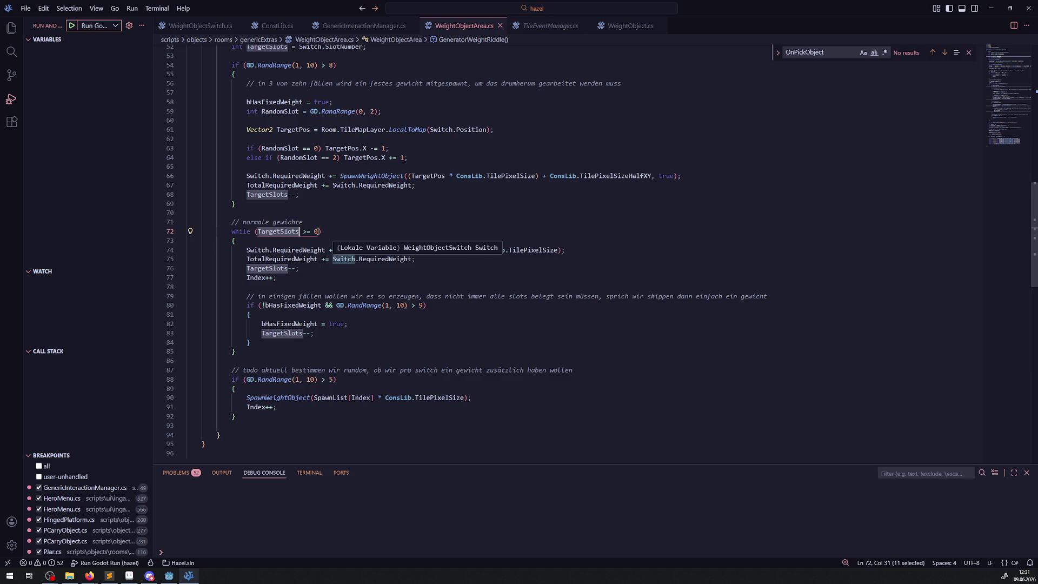
{"action": "left_click", "coordinate": [317, 232]}
{"action": "key", "text": "Left"}
{"action": "key", "text": "Left"}
{"action": "key", "text": "BackSpace"}
{"action": "key", "text": "End"}
{"action": "key", "text": "ctrl+s"}
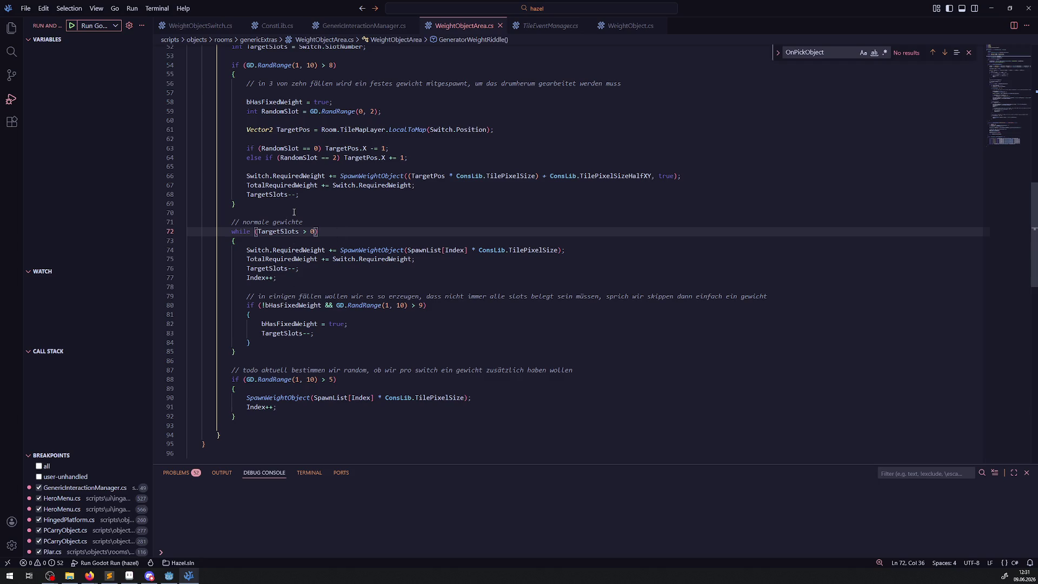
{"action": "left_click", "coordinate": [168, 575]}
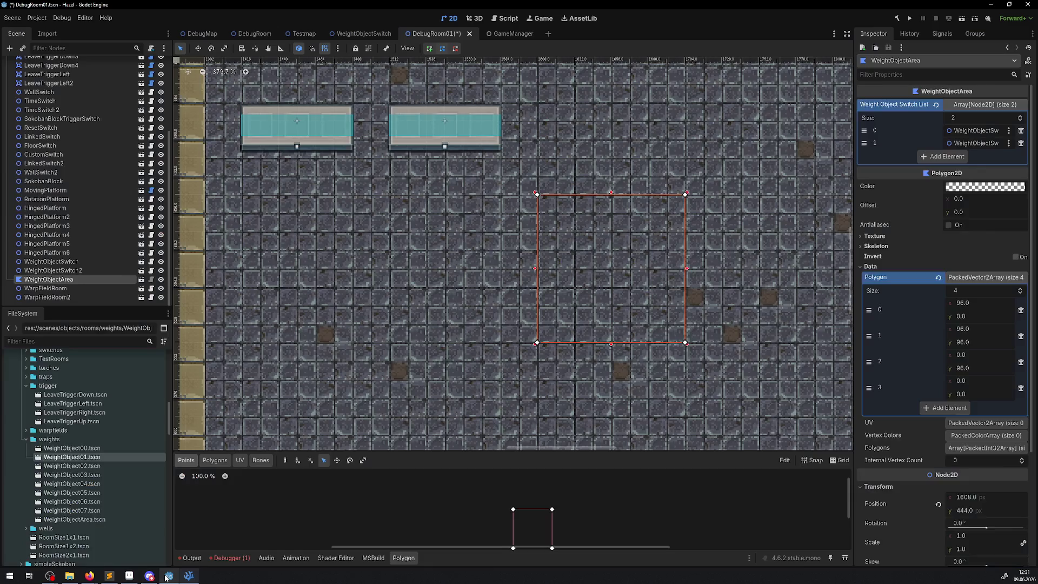
- Rebuild the C# project, hide the side docks, and run the DebugRoom01 scene
{"action": "left_click", "coordinate": [896, 18]}
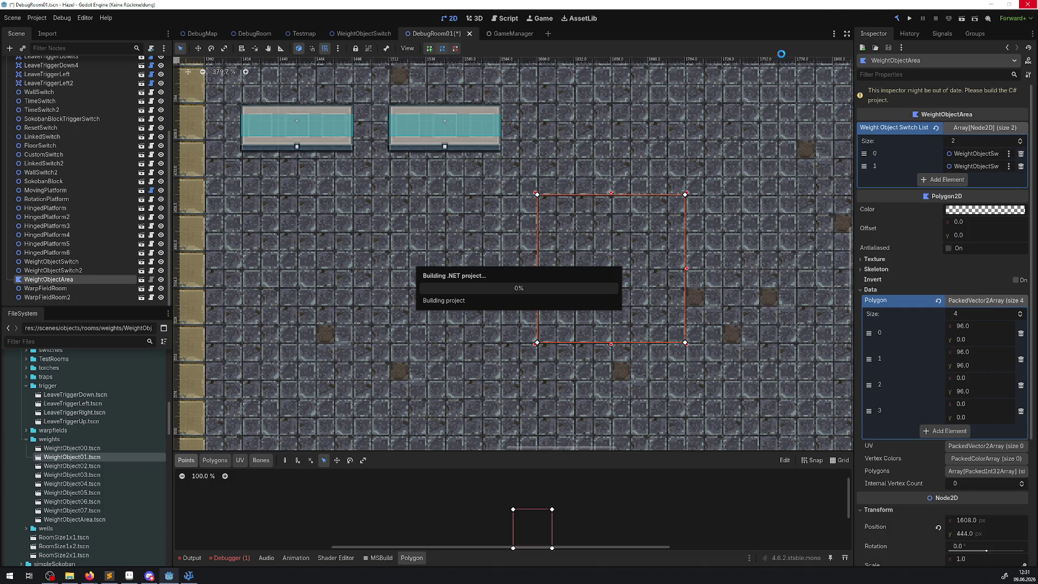
{"action": "left_click", "coordinate": [847, 34]}
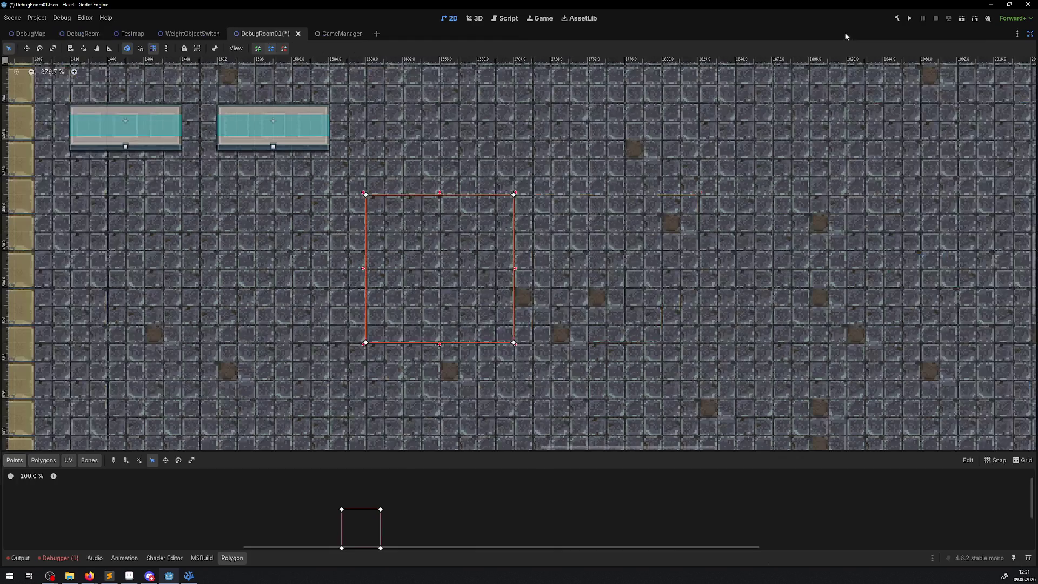
{"action": "left_click", "coordinate": [910, 18]}
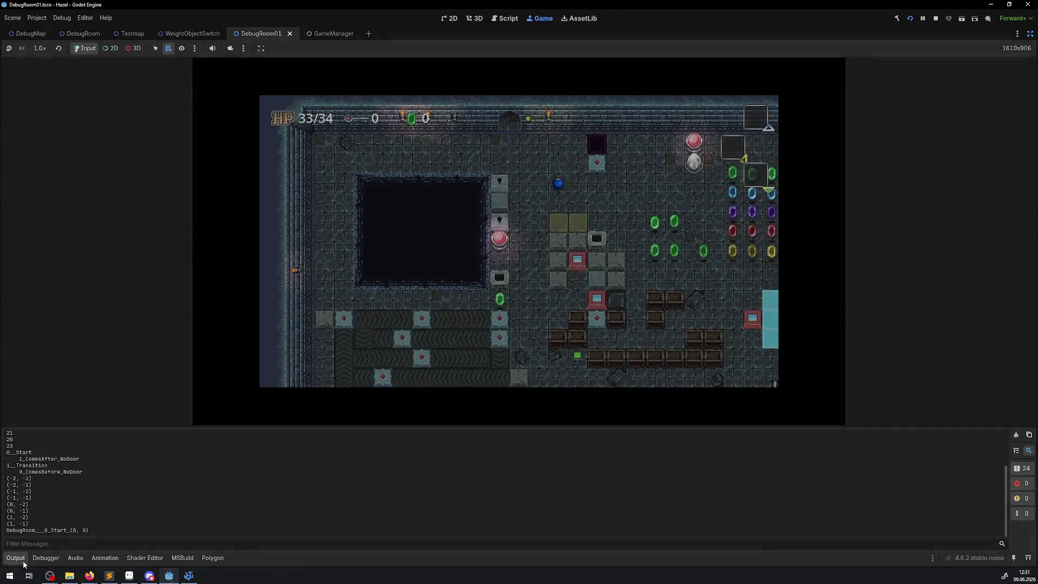
- Collapse the output panel and walk the player through the warp pad to the weight-switch room
{"action": "left_click", "coordinate": [21, 559]}
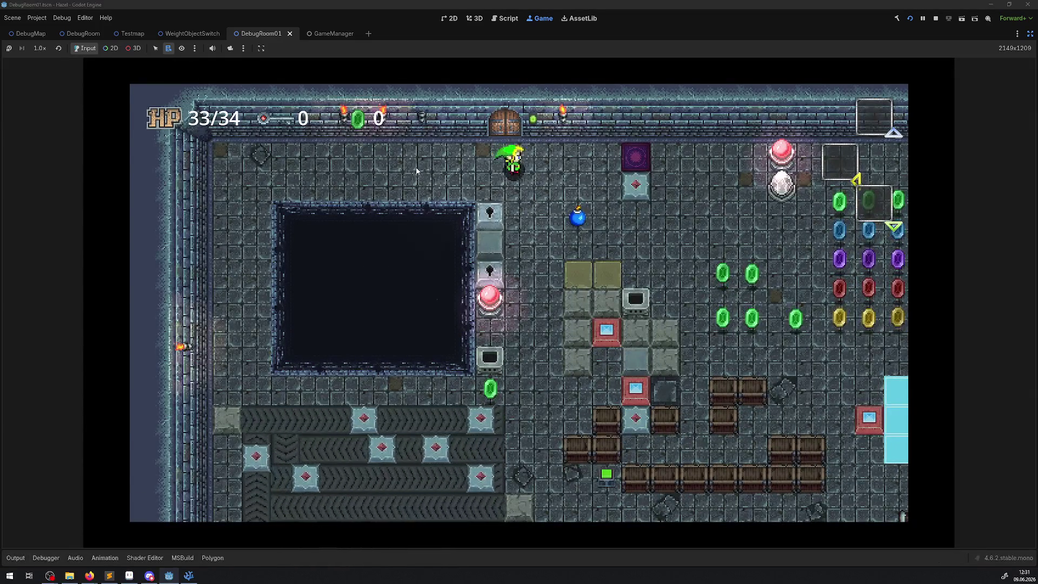
{"action": "key", "text": "Right"}
{"action": "key", "text": "Down"}
{"action": "key", "text": "Right"}
{"action": "key", "text": "Up"}
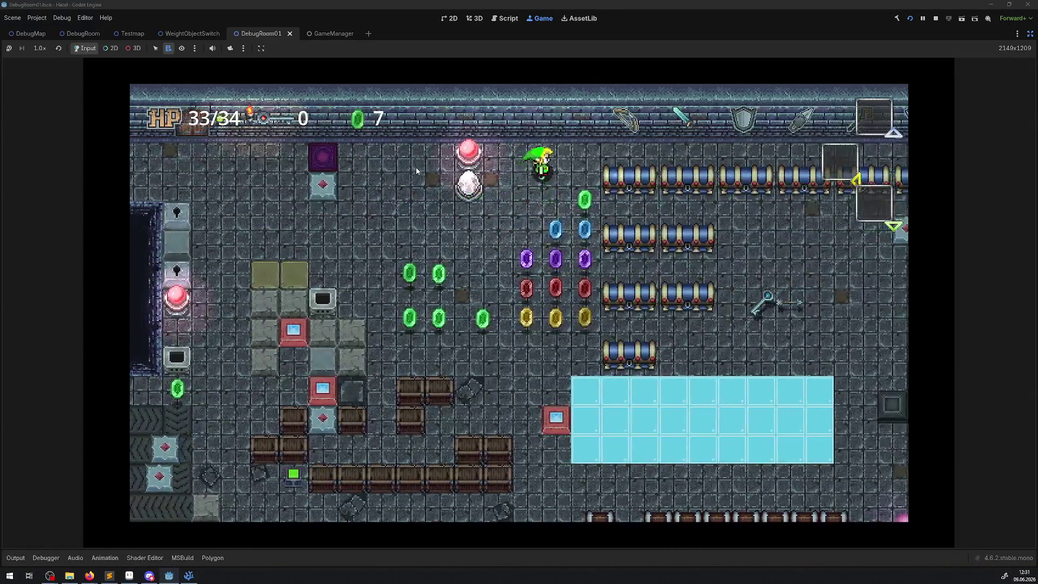
{"action": "key", "text": "Right"}
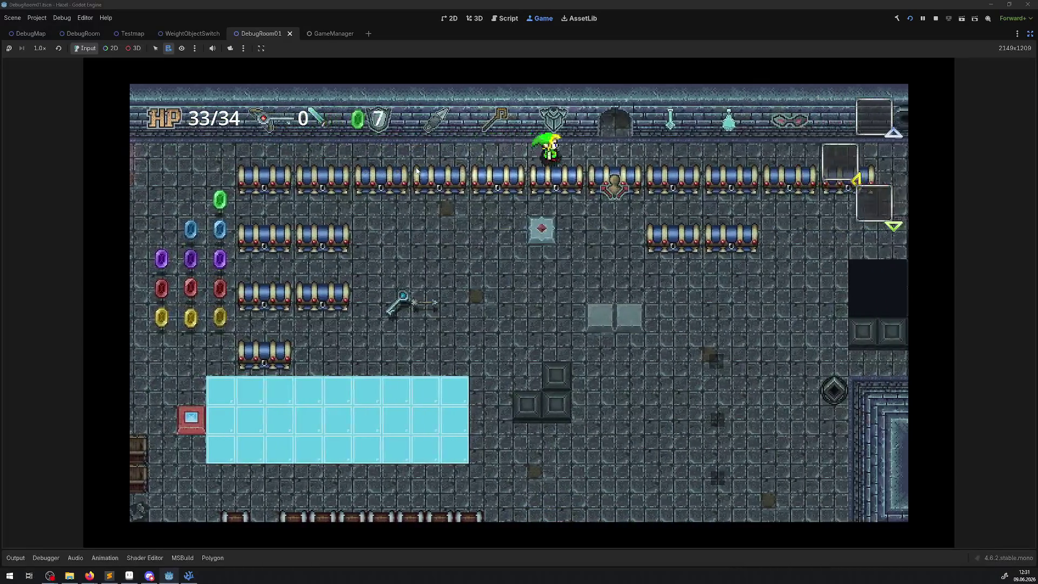
{"action": "key", "text": "Right"}
{"action": "key", "text": "Right"}
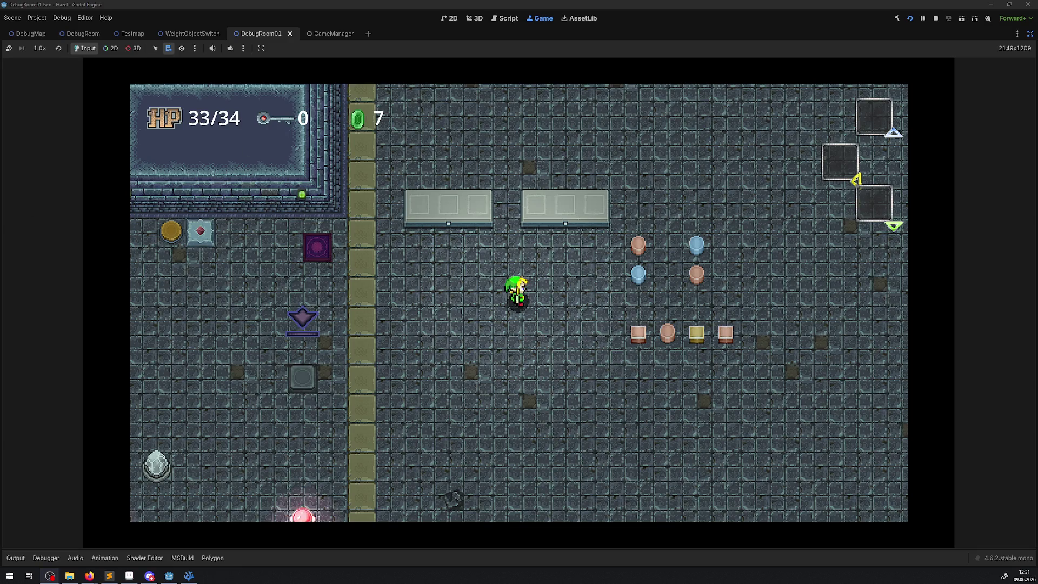
{"action": "key", "text": "Right"}
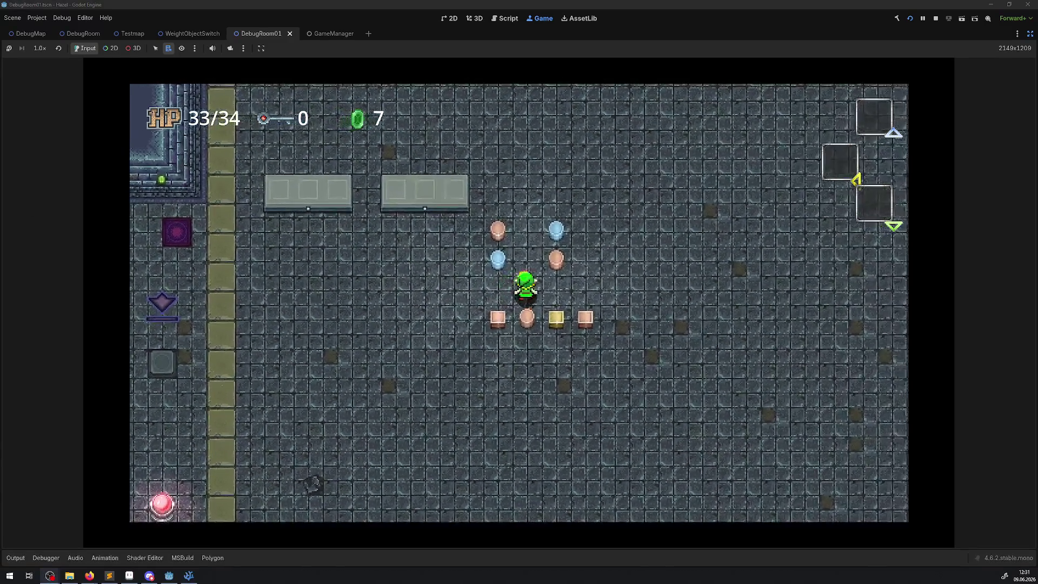
{"action": "key", "text": "Left"}
{"action": "key", "text": "Up"}
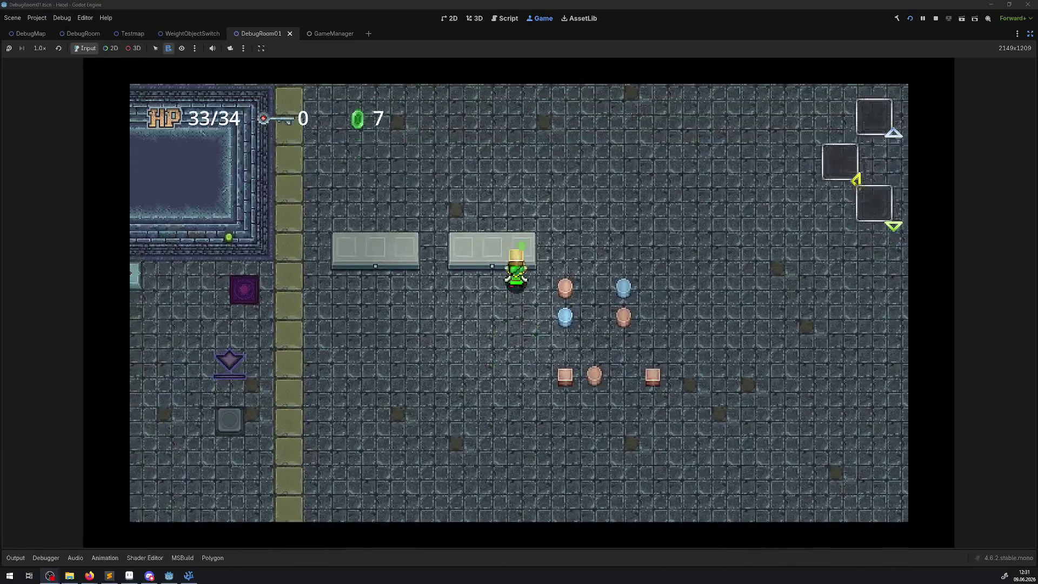
{"action": "key", "text": "Left"}
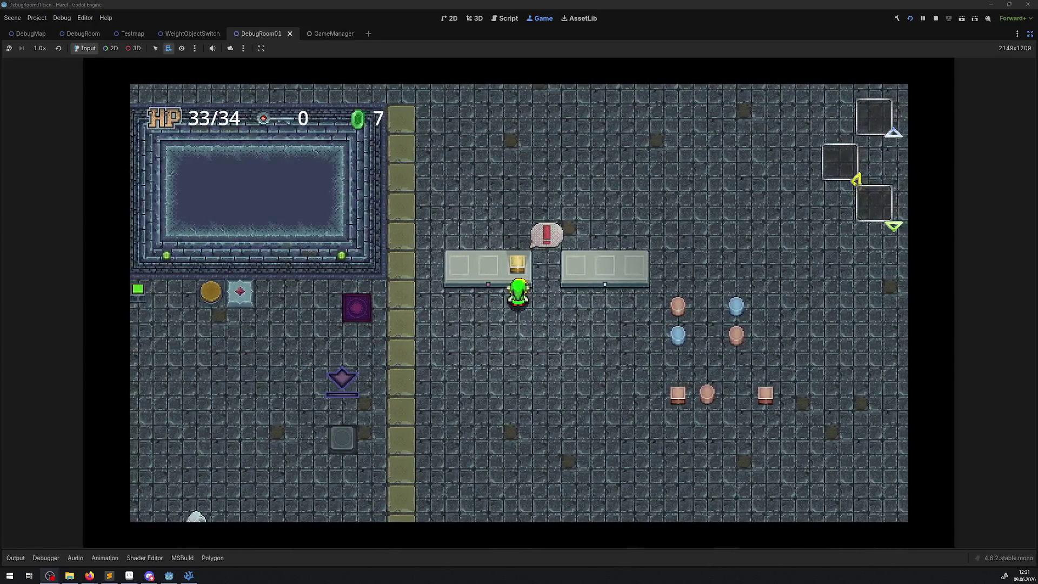
{"action": "key", "text": "Right"}
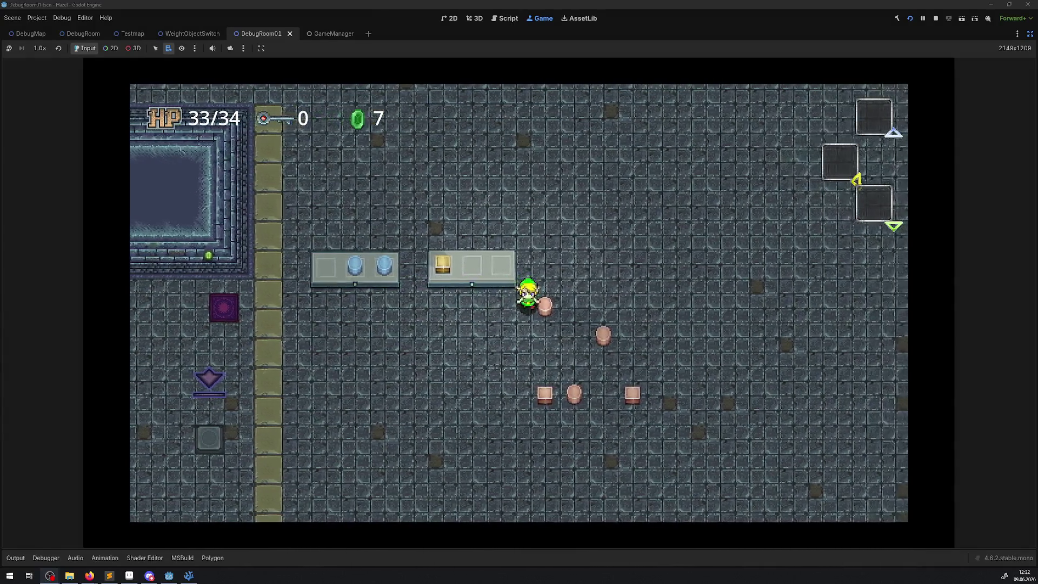
- Carry boxes and pots onto the right shelf, lifting the red block off and throwing it down
{"action": "key", "text": "Up"}
{"action": "key", "text": "space"}
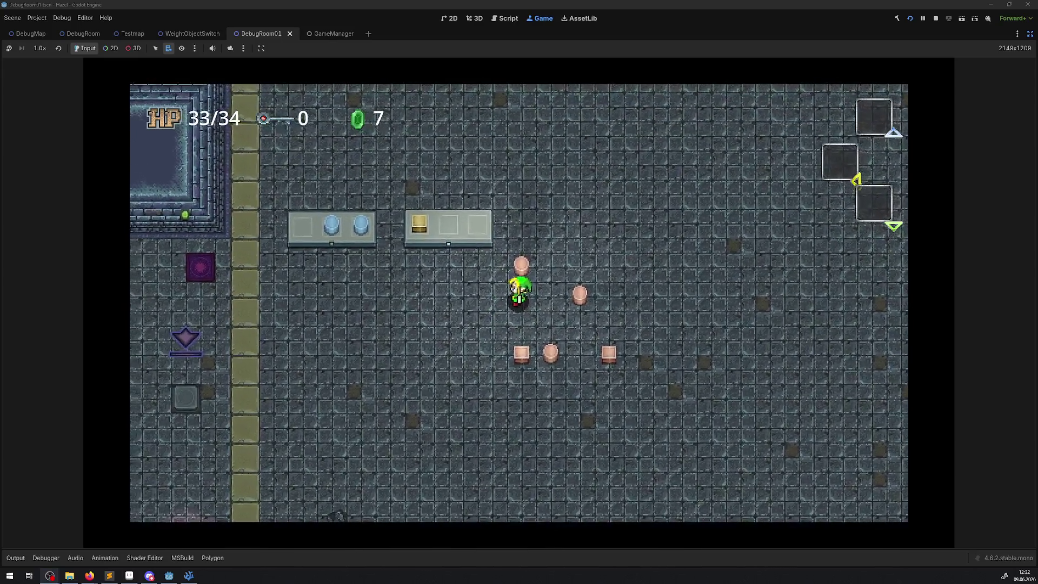
{"action": "key", "text": "Up"}
{"action": "key", "text": "space"}
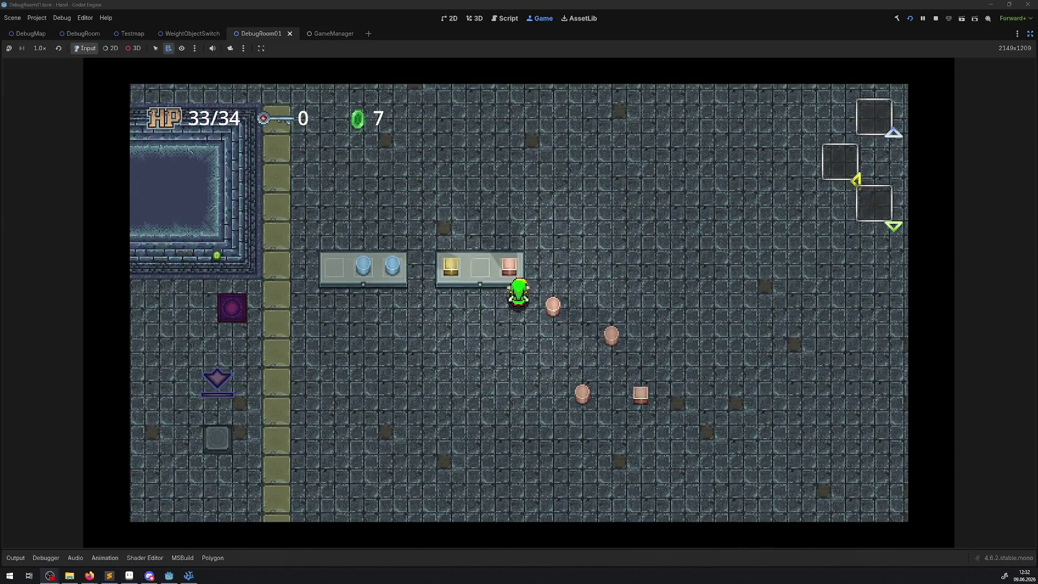
{"action": "key", "text": "Left"}
{"action": "key", "text": "Down"}
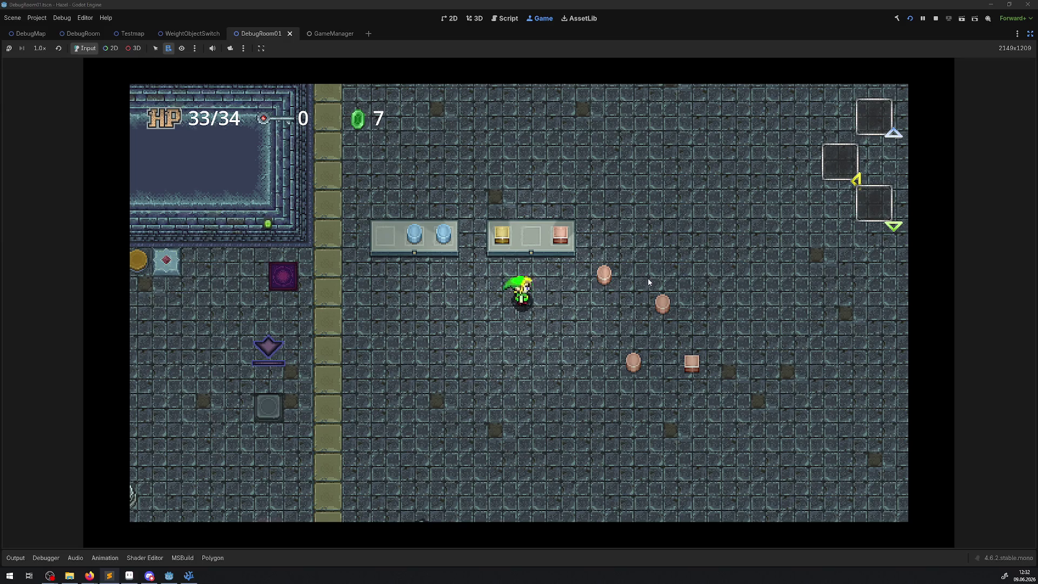
{"action": "key", "text": "Right"}
{"action": "key", "text": "space"}
{"action": "key", "text": "space"}
{"action": "key", "text": "space"}
{"action": "key", "text": "Up"}
{"action": "key", "text": "space"}
{"action": "key", "text": "Right"}
{"action": "key", "text": "space"}
{"action": "key", "text": "Left"}
{"action": "key", "text": "Up"}
{"action": "key", "text": "space"}
{"action": "key", "text": "Left"}
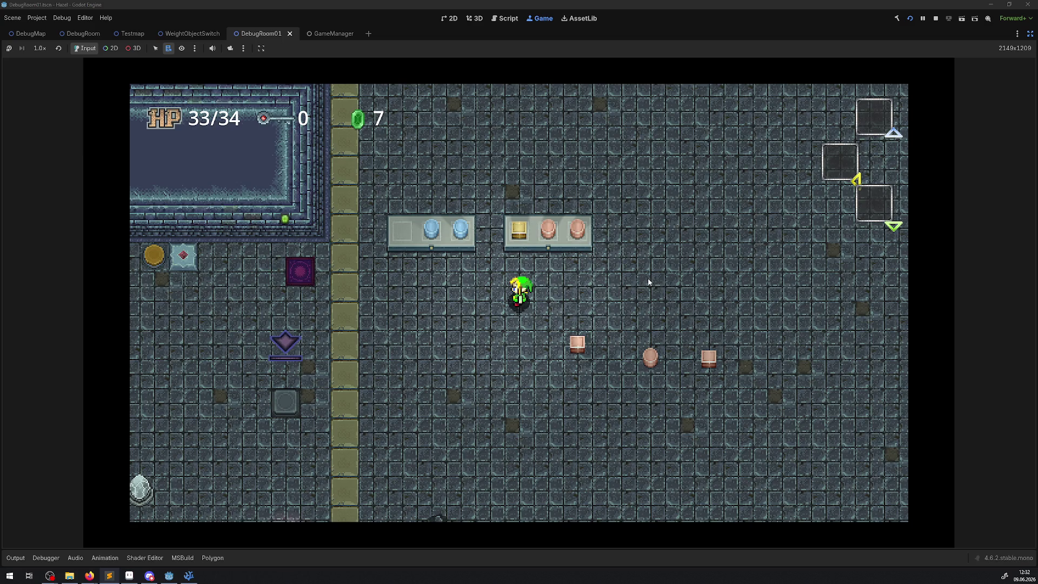
- Walk the player around the shelves and blue pots to the pot on the floor
{"action": "key", "text": "Left"}
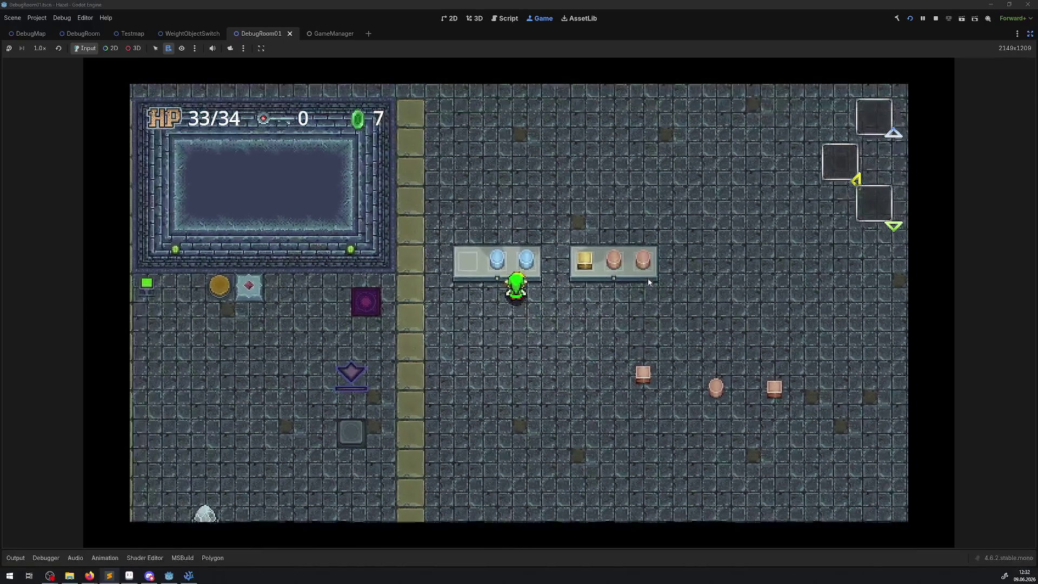
{"action": "key", "text": "Up"}
{"action": "key", "text": "Down"}
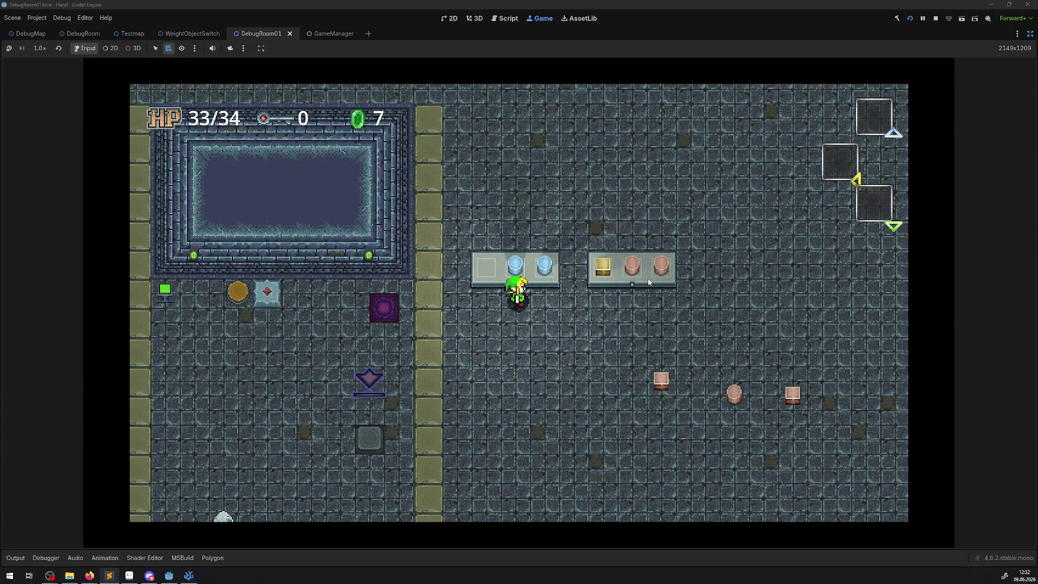
{"action": "key", "text": "Right"}
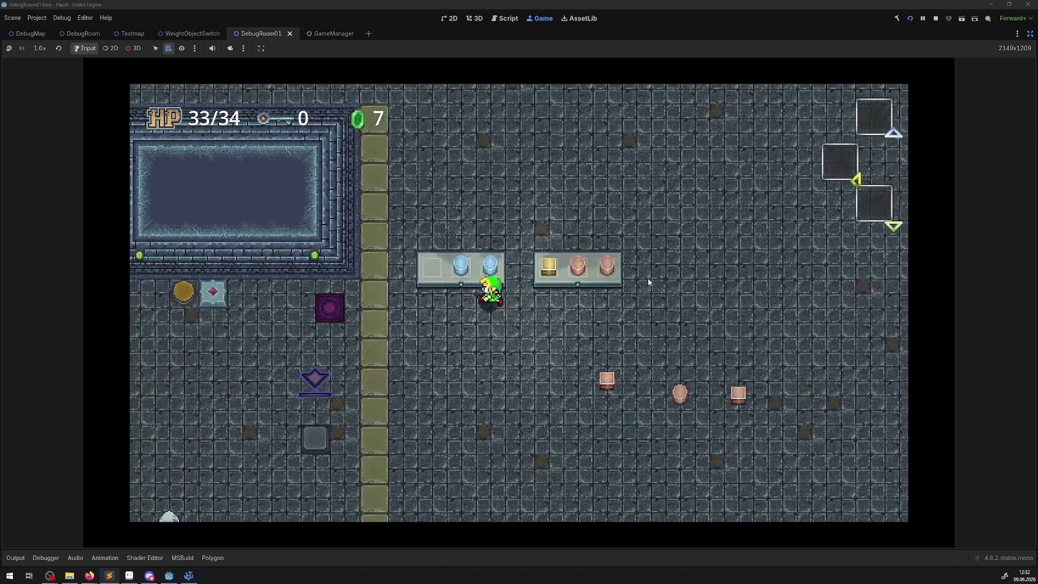
{"action": "key", "text": "Left"}
{"action": "key", "text": "Right"}
{"action": "key", "text": "Left"}
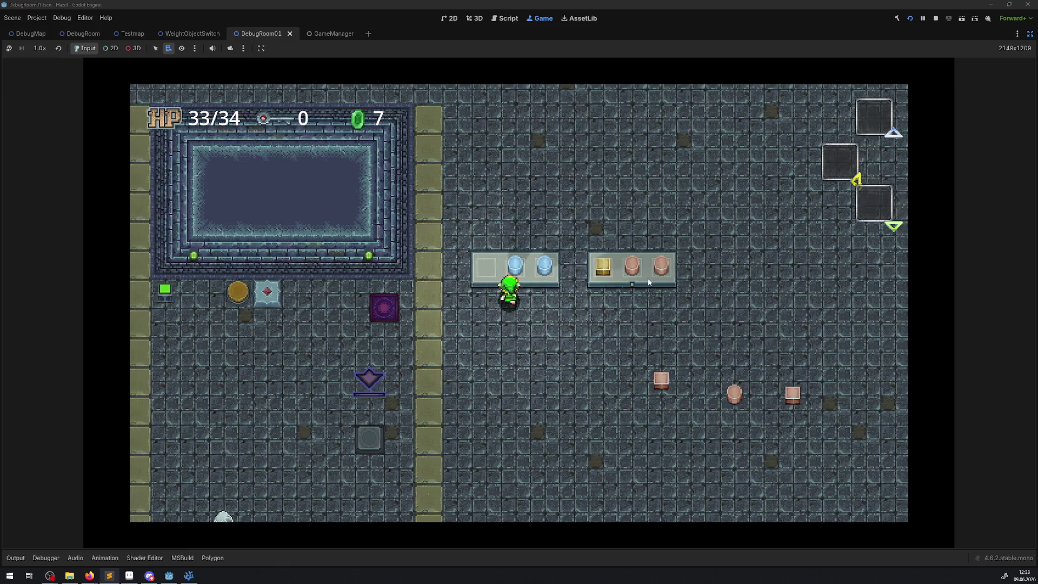
{"action": "key", "text": "Left"}
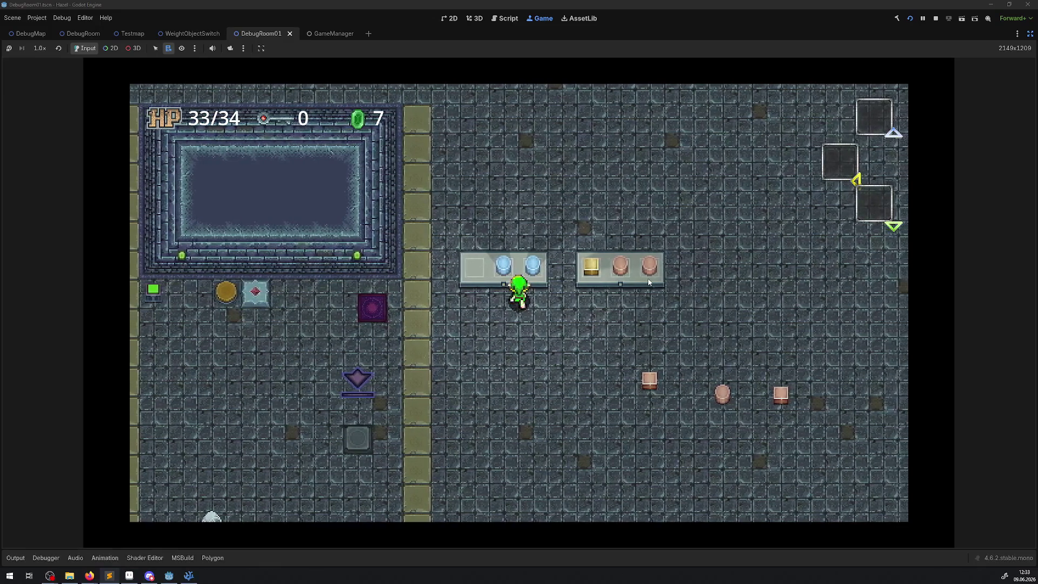
{"action": "key", "text": "Left"}
{"action": "key", "text": "Right"}
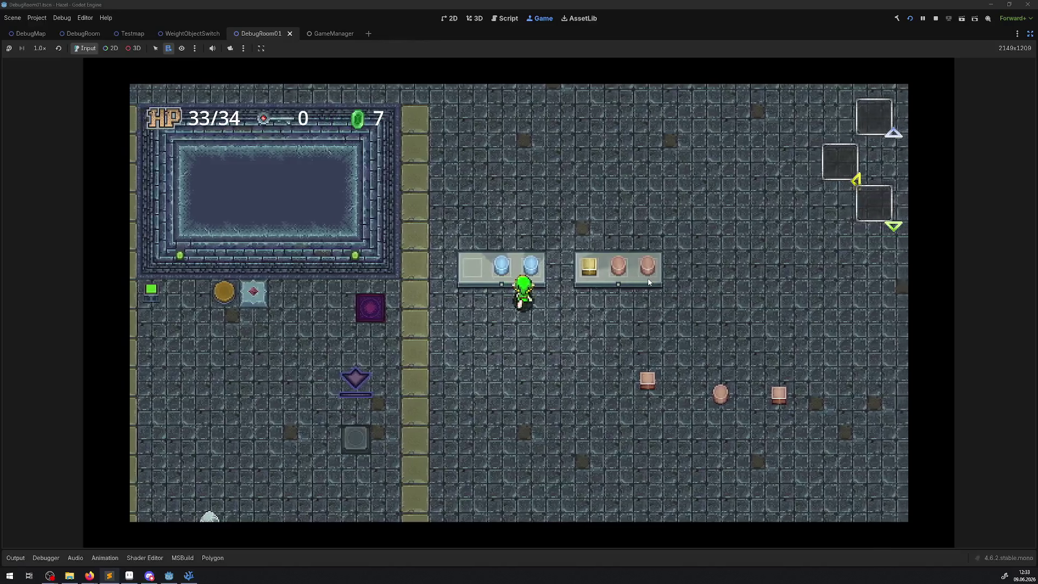
{"action": "key", "text": "Down"}
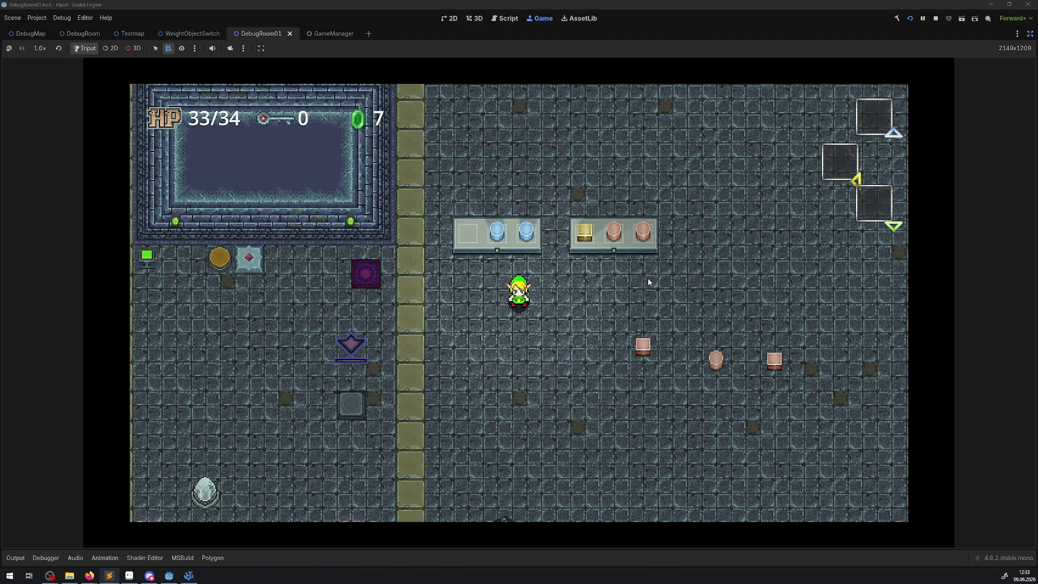
{"action": "key", "text": "Down"}
{"action": "key", "text": "Right"}
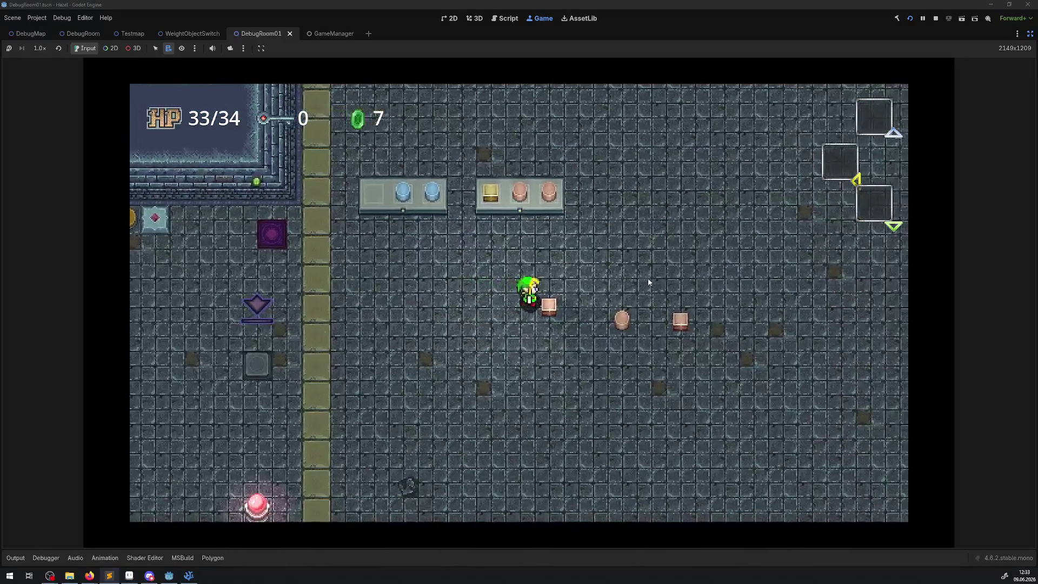
{"action": "key", "text": "Right"}
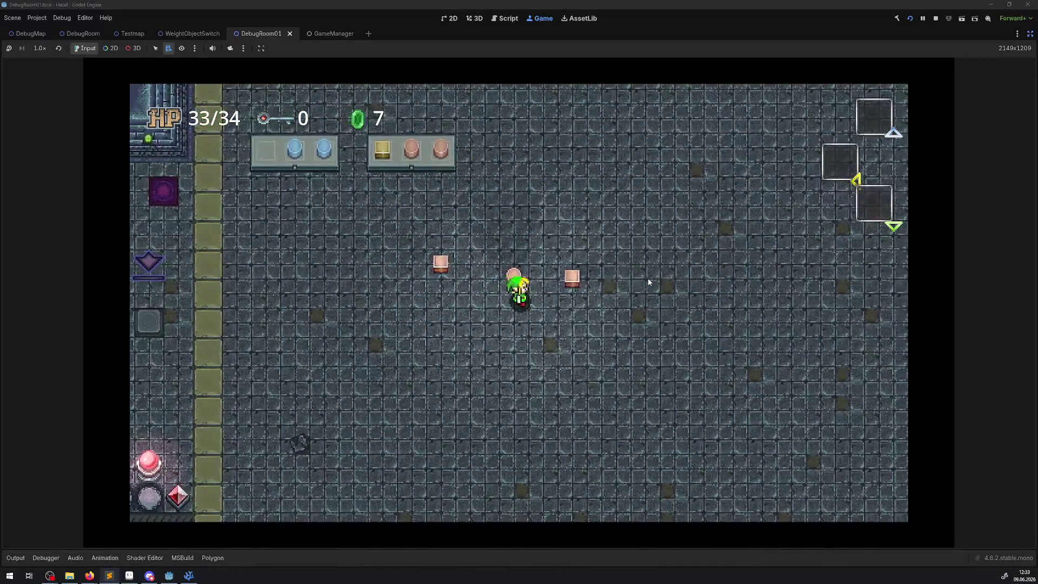
- Set the floor pot in the left shelf's empty slot, then lift and replace it to retrigger the switch
{"action": "key", "text": "space"}
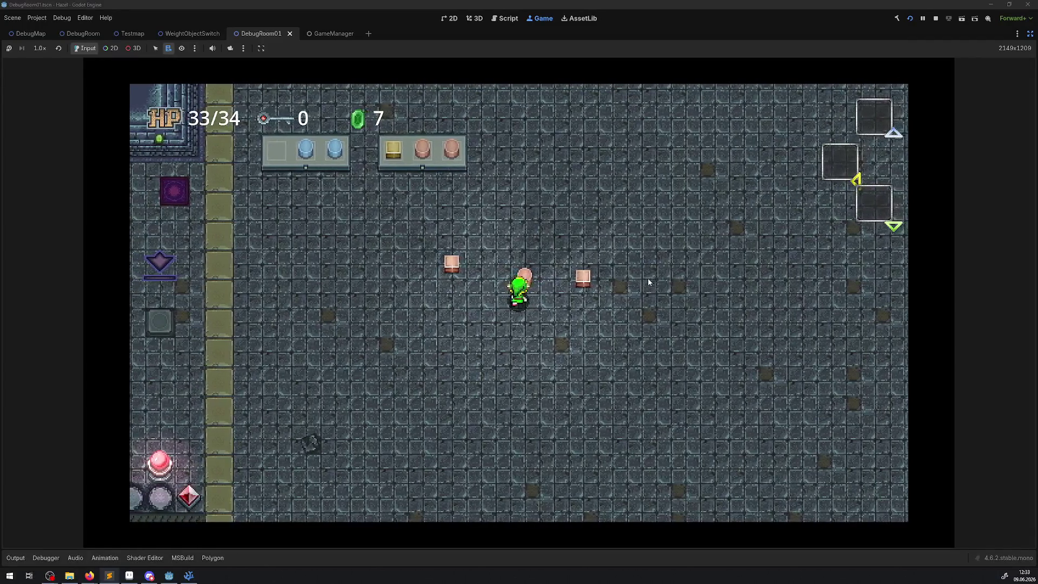
{"action": "key", "text": "Left"}
{"action": "key", "text": "Up"}
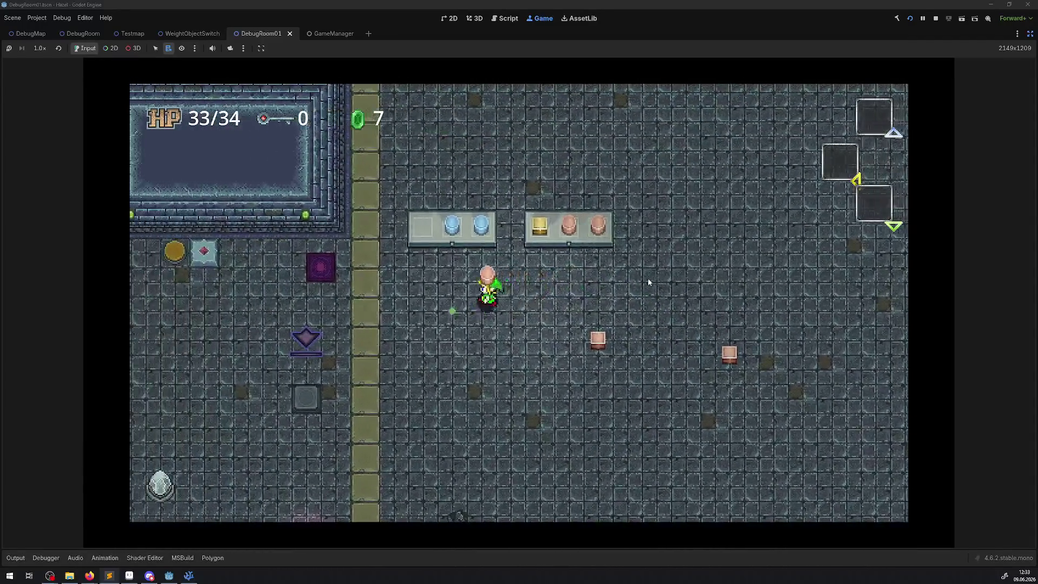
{"action": "key", "text": "space"}
{"action": "key", "text": "Left"}
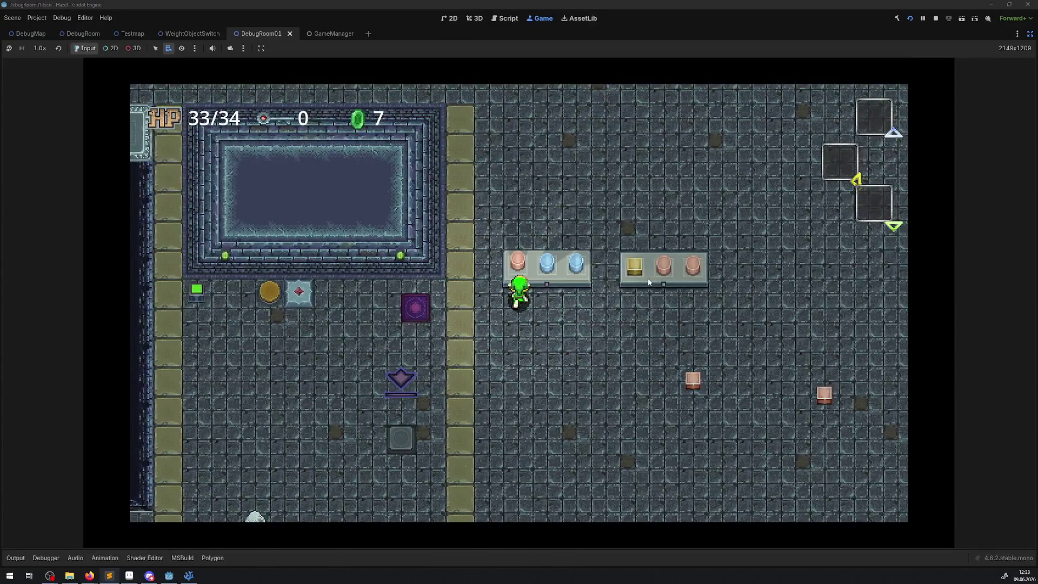
{"action": "key", "text": "Up"}
{"action": "key", "text": "Left"}
{"action": "key", "text": "space"}
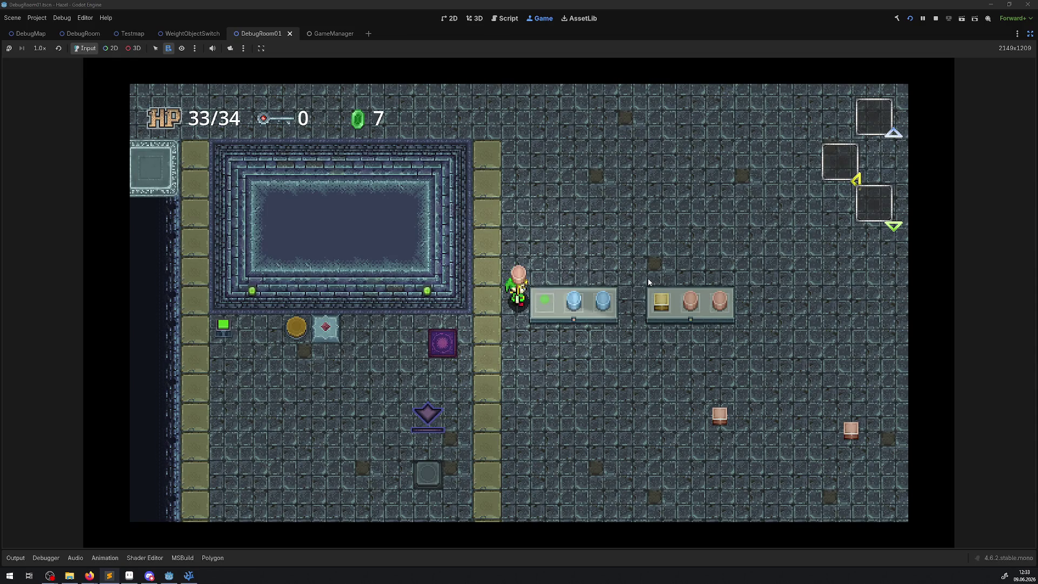
{"action": "key", "text": "space"}
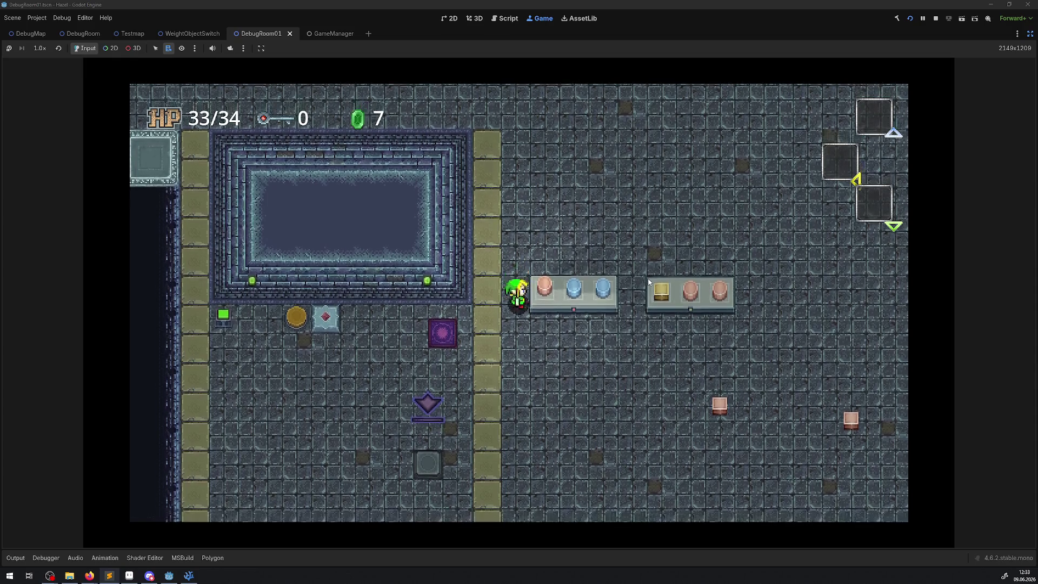
{"action": "key", "text": "space"}
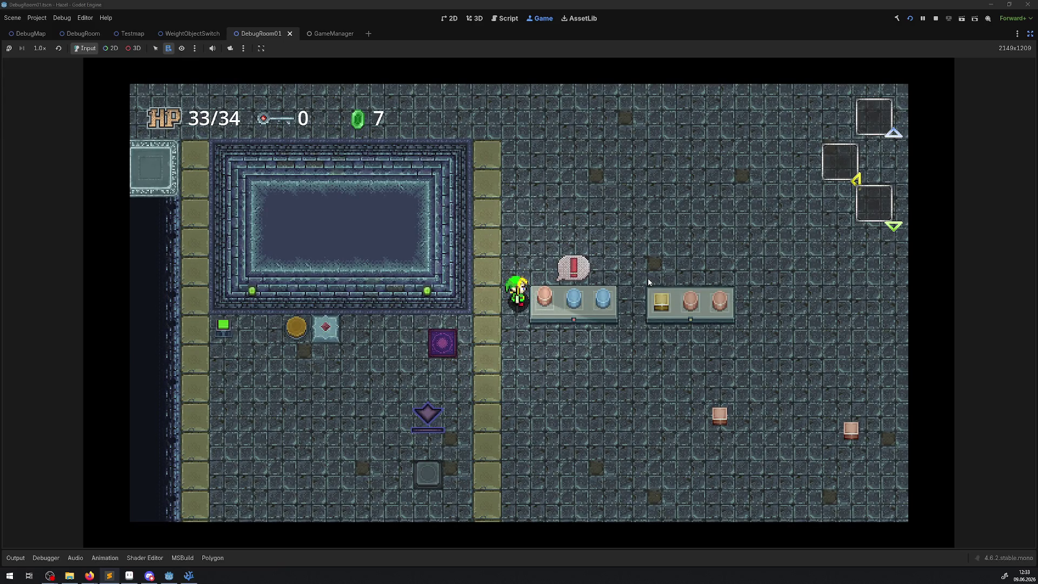
{"action": "key", "text": "space"}
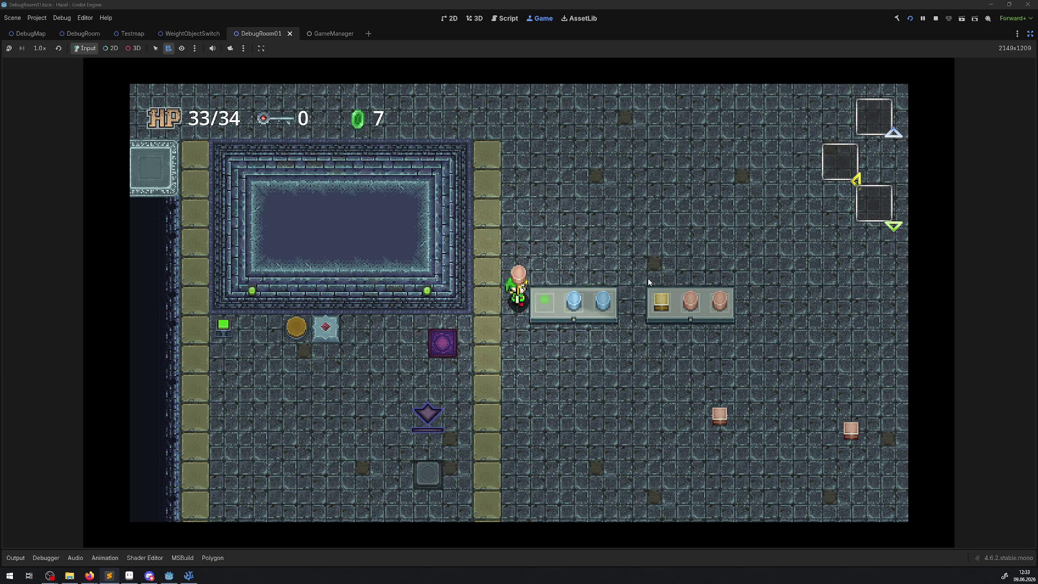
{"action": "key", "text": "space"}
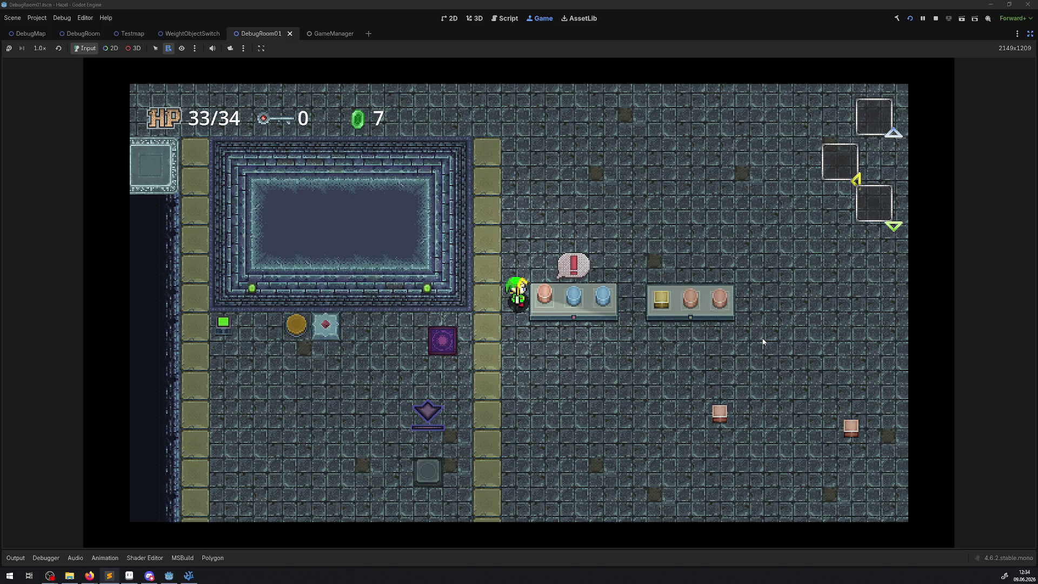
- Drop the pink pot from the left shelf onto the floor, then lift a blue pot from the shelf
{"action": "key", "text": "space"}
{"action": "key", "text": "Down"}
{"action": "key", "text": "space"}
{"action": "key", "text": "Up"}
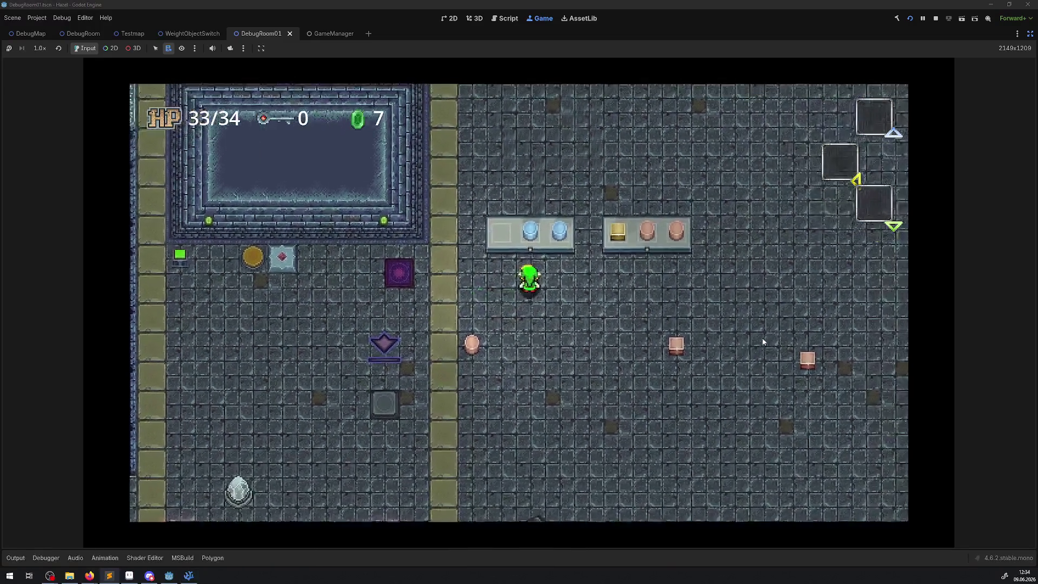
{"action": "key", "text": "space"}
{"action": "key", "text": "space"}
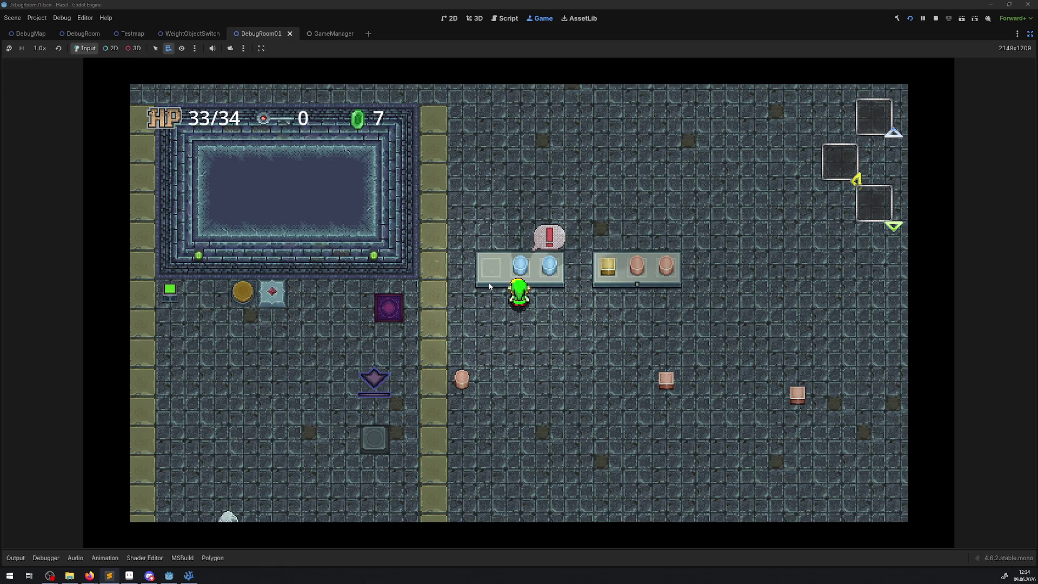
{"action": "left_click", "coordinate": [188, 575]}
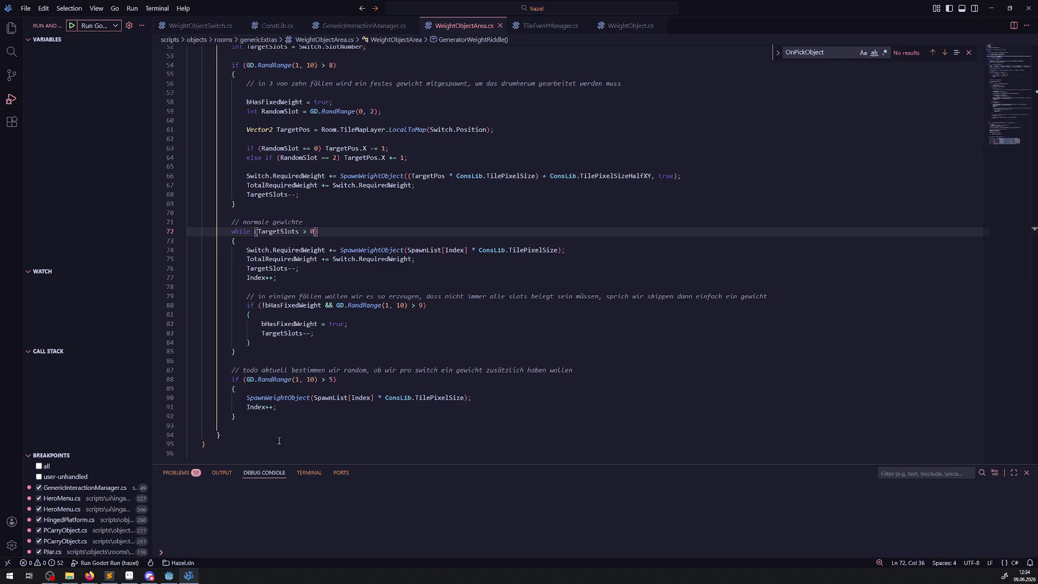
{"action": "left_click_drag", "start_coordinate": [298, 194], "coordinate": [243, 157]}
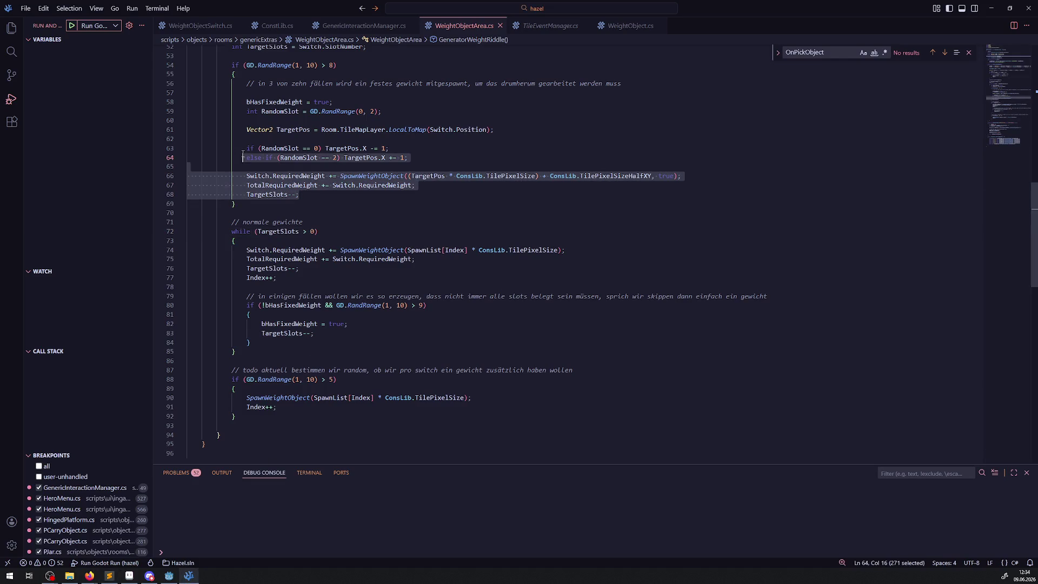
{"action": "left_click_drag", "start_coordinate": [236, 351], "coordinate": [237, 416]}
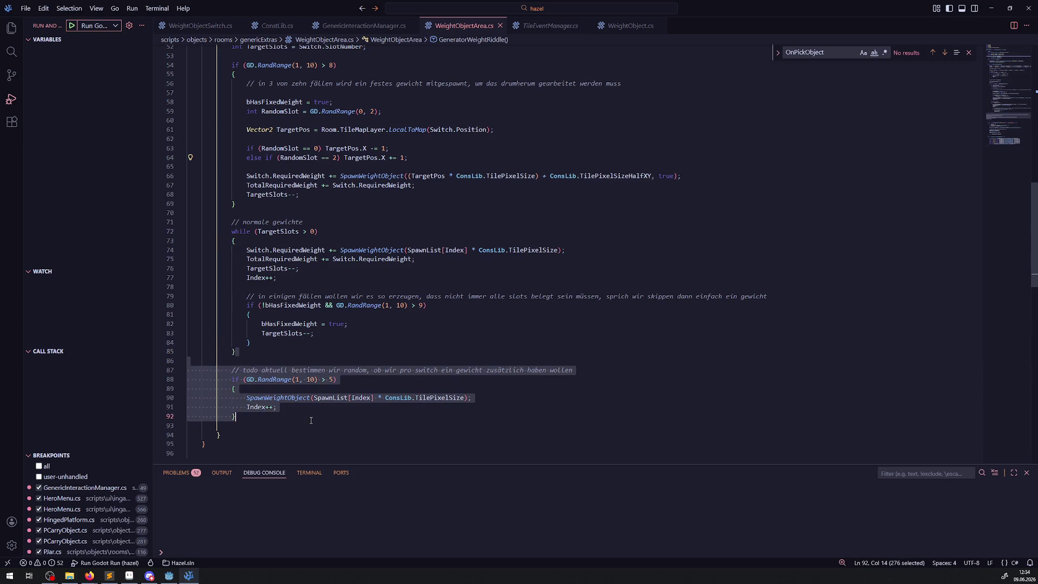
{"action": "left_click", "coordinate": [177, 580]}
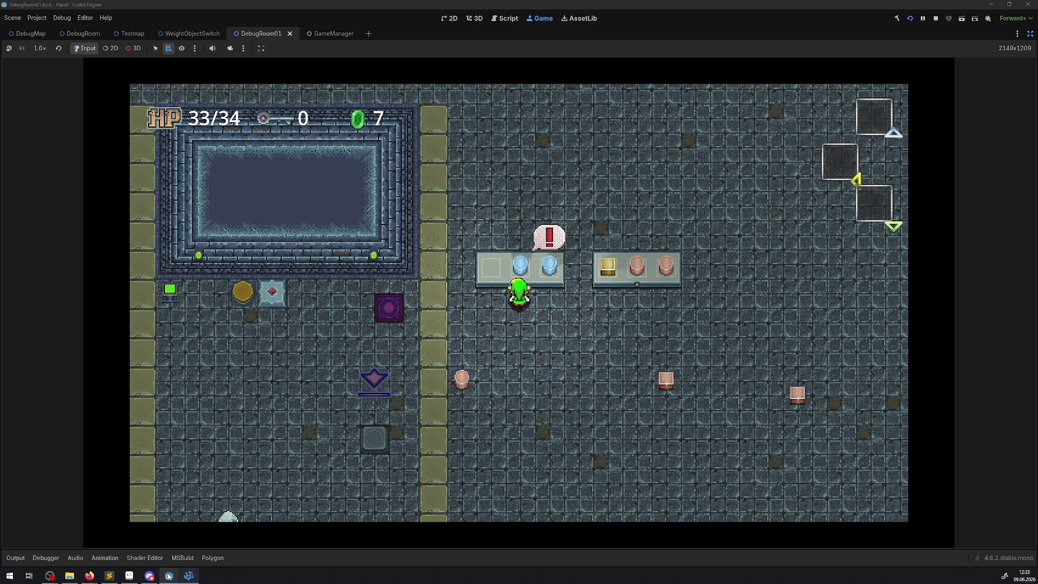
{"action": "mouse_move", "coordinate": [169, 579]}
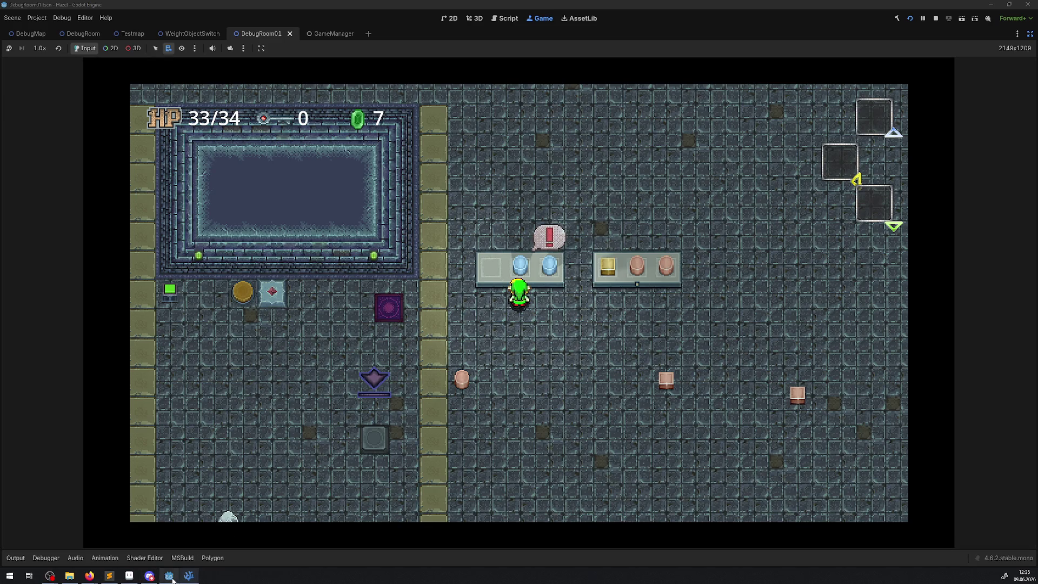
{"action": "left_click", "coordinate": [192, 580]}
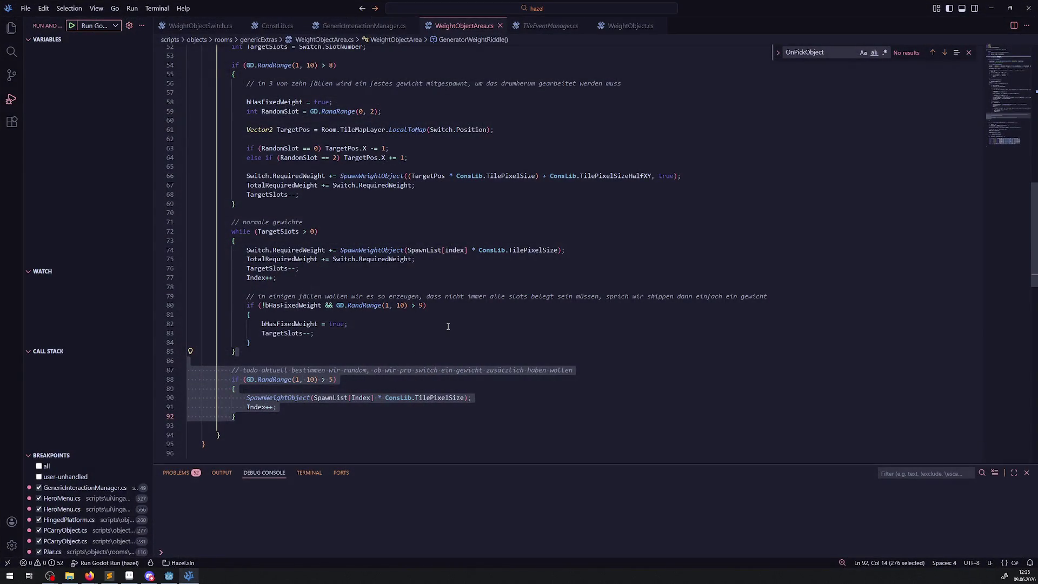
{"action": "left_click", "coordinate": [447, 325]}
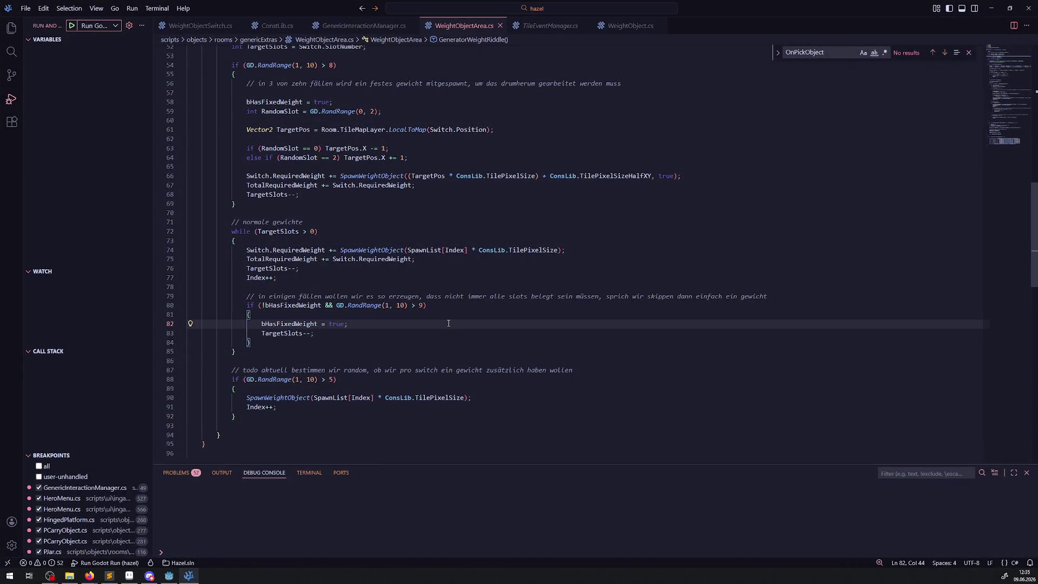
{"action": "scroll", "scroll_direction": "up", "scroll_amount": 3}
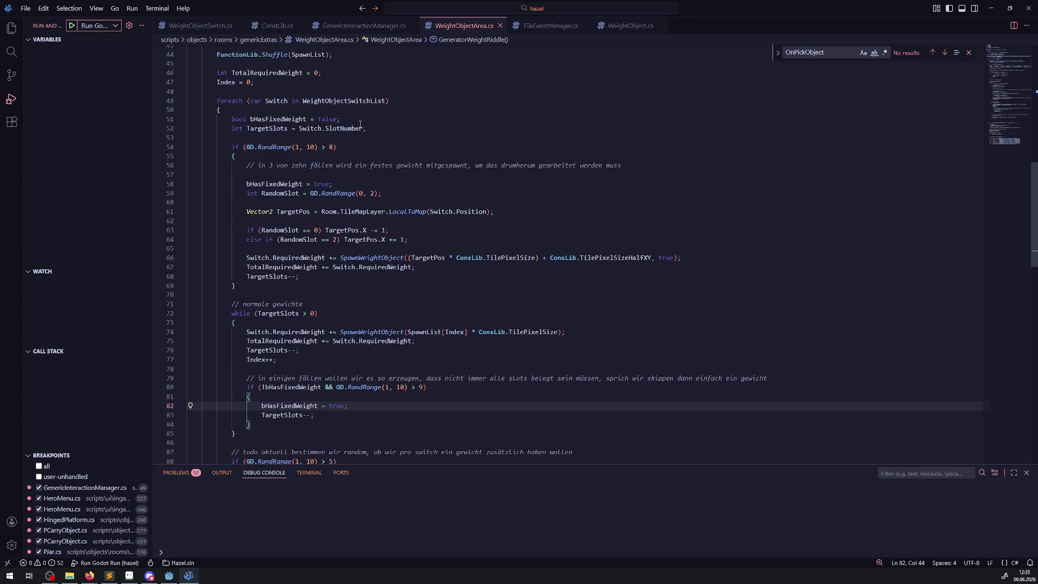
{"action": "mouse_move", "coordinate": [354, 98]}
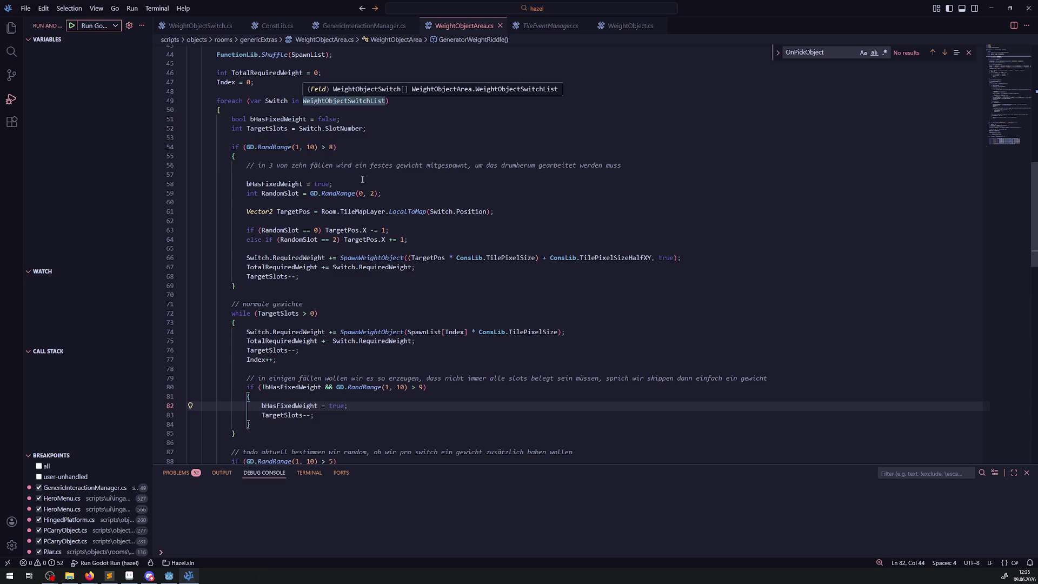
{"action": "scroll", "scroll_direction": "down", "scroll_amount": 3}
{"action": "scroll", "scroll_direction": "down", "scroll_amount": 3}
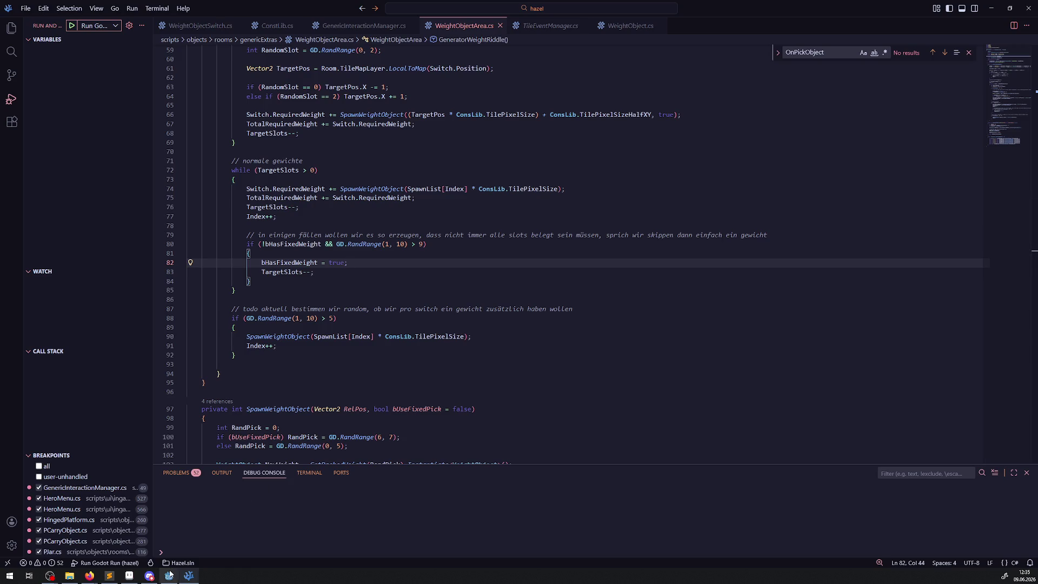
{"action": "left_click", "coordinate": [172, 577]}
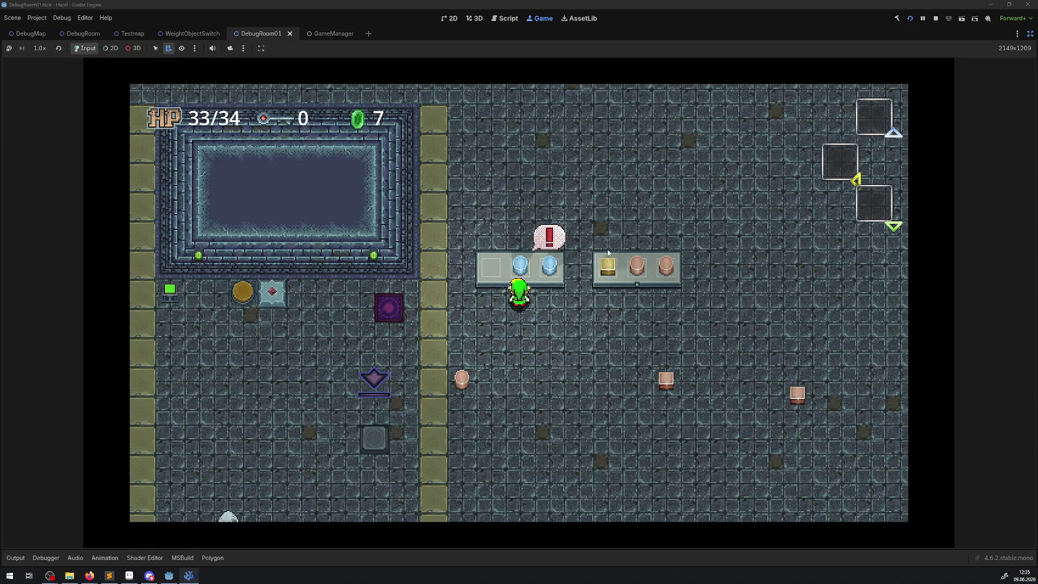
- Restore the docks, pick the Area2D in the game view, and inspect the remote WeightObjectSwitch node
{"action": "left_click", "coordinate": [1029, 33]}
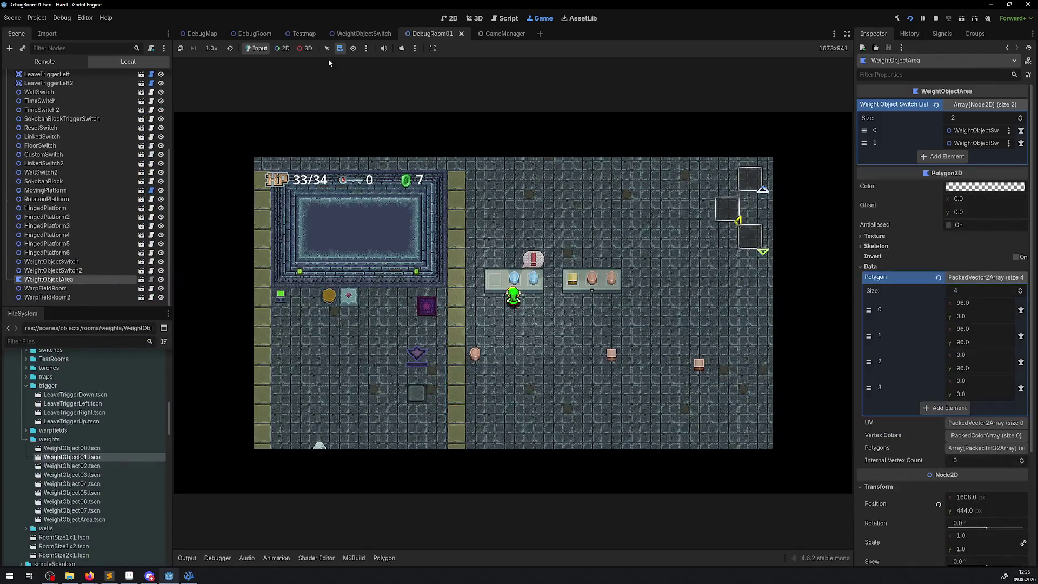
{"action": "left_click", "coordinate": [283, 48]}
{"action": "right_click", "coordinate": [499, 266]}
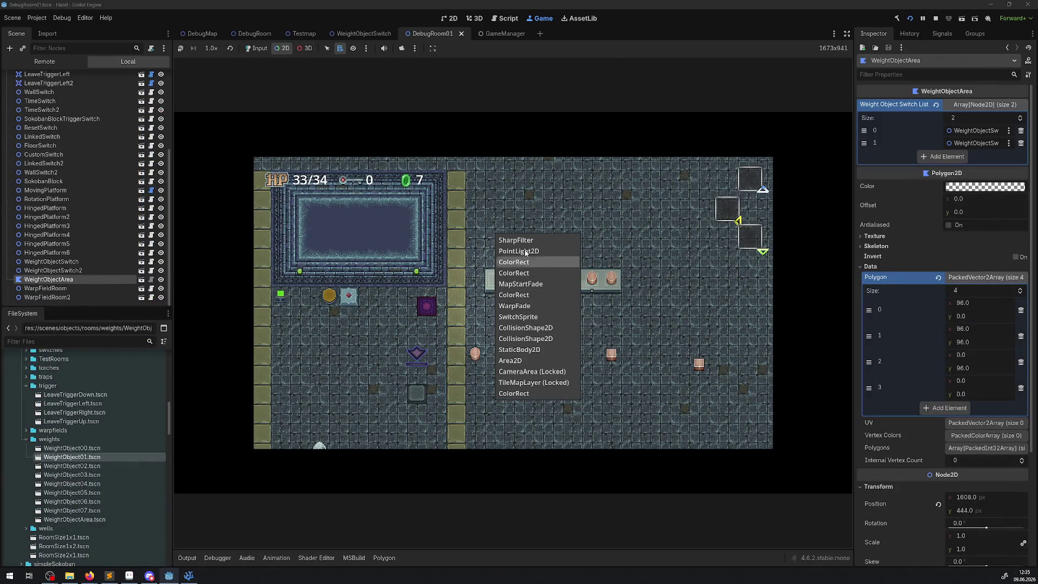
{"action": "left_click", "coordinate": [509, 360]}
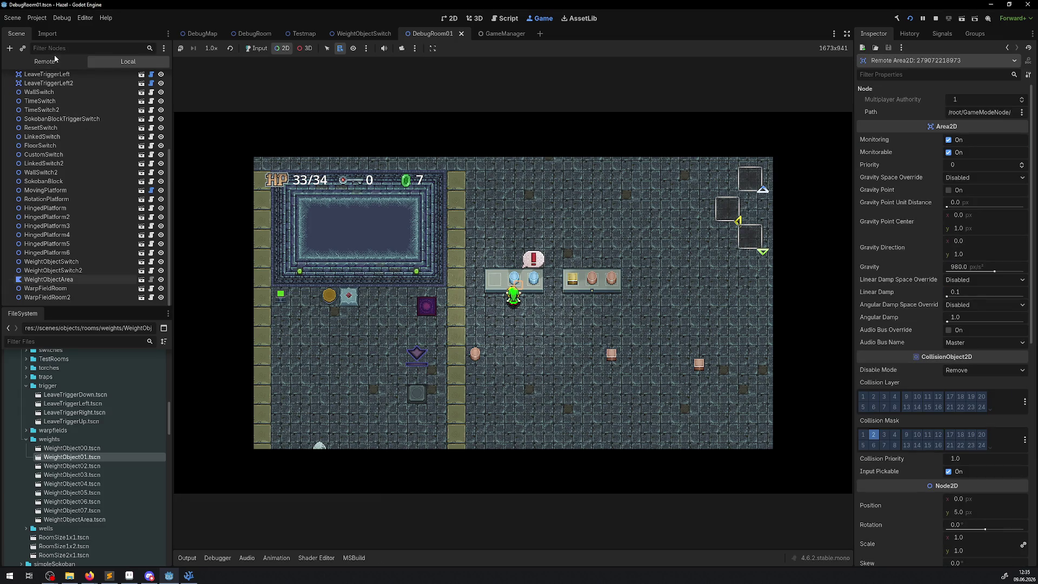
{"action": "left_click", "coordinate": [44, 61]}
{"action": "left_click", "coordinate": [70, 114]}
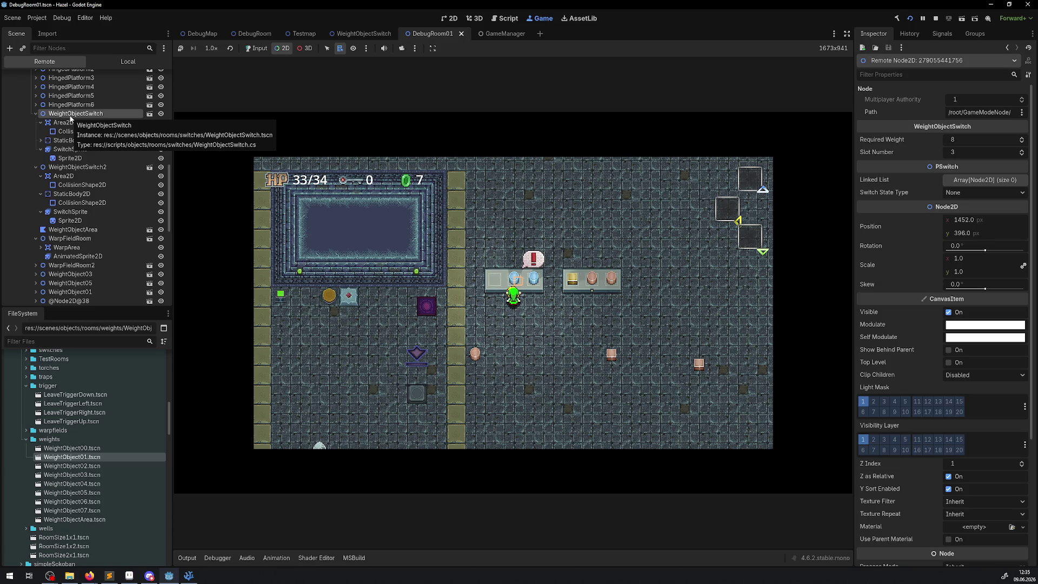
{"action": "left_click", "coordinate": [527, 312]}
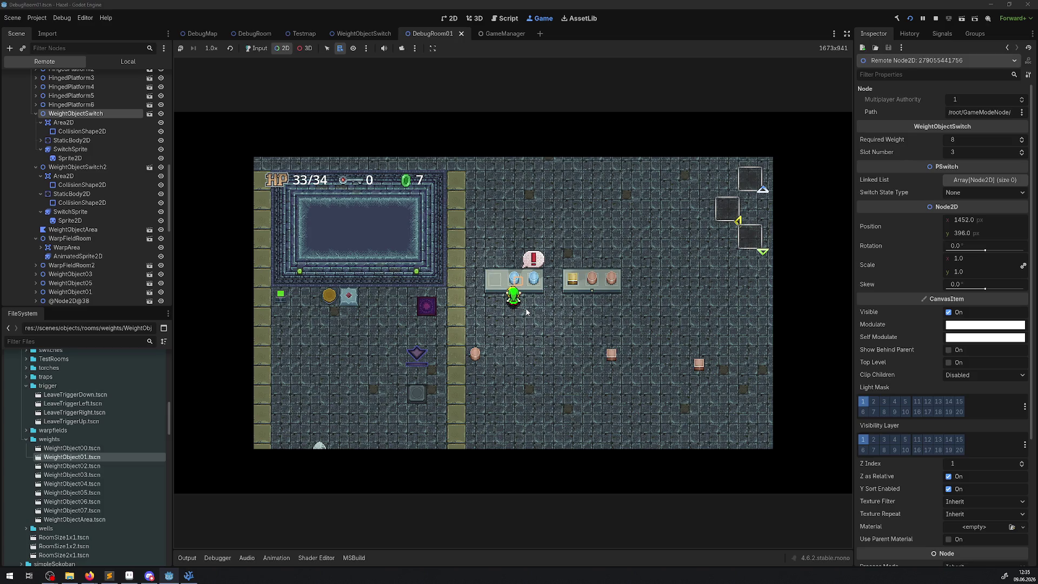
- Expand the game view, lift the blue vase off the left shelf, and fill the empty slot
{"action": "left_click", "coordinate": [846, 34]}
{"action": "left_click", "coordinate": [359, 206]}
{"action": "key", "text": "space"}
{"action": "key", "text": "Down"}
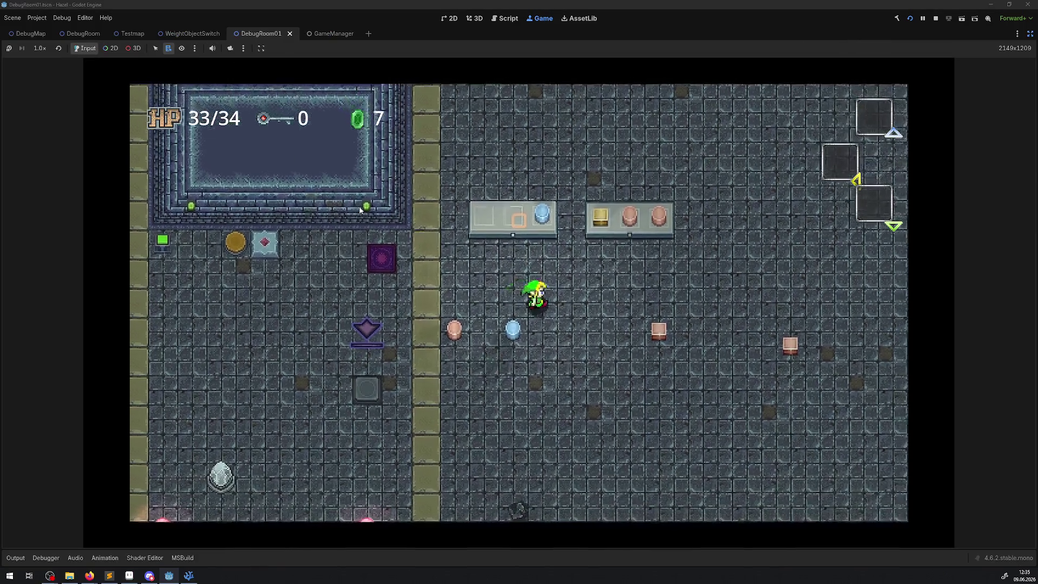
{"action": "key", "text": "Up"}
{"action": "key", "text": "space"}
- Fetch the pink box from the floor and put it in the left shelf's first slot
{"action": "key", "text": "Right"}
{"action": "key", "text": "Down"}
{"action": "key", "text": "space"}
{"action": "key", "text": "Left"}
{"action": "key", "text": "Up"}
{"action": "key", "text": "space"}
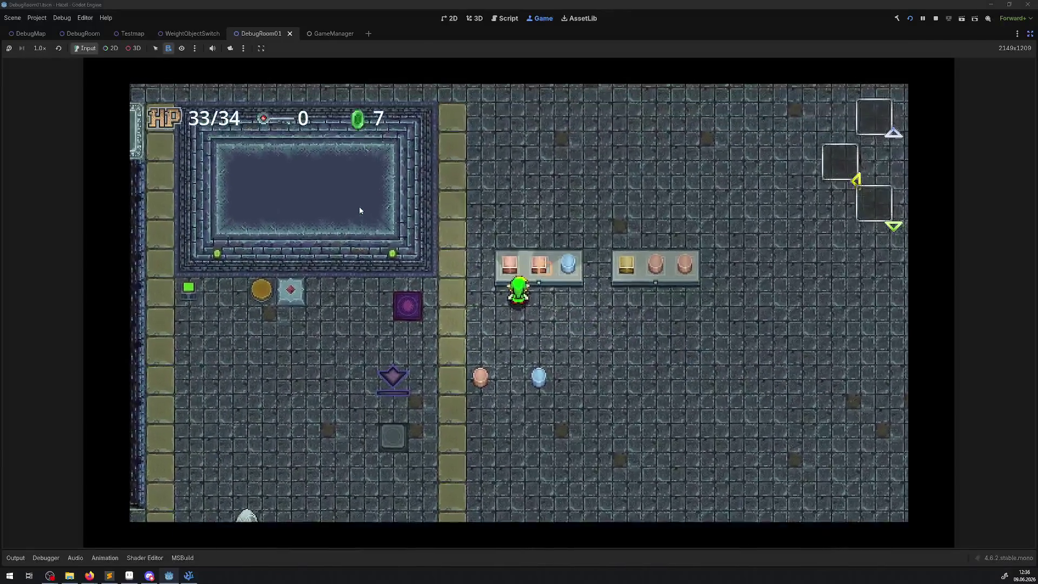
{"action": "key", "text": "Down"}
{"action": "key", "text": "Right"}
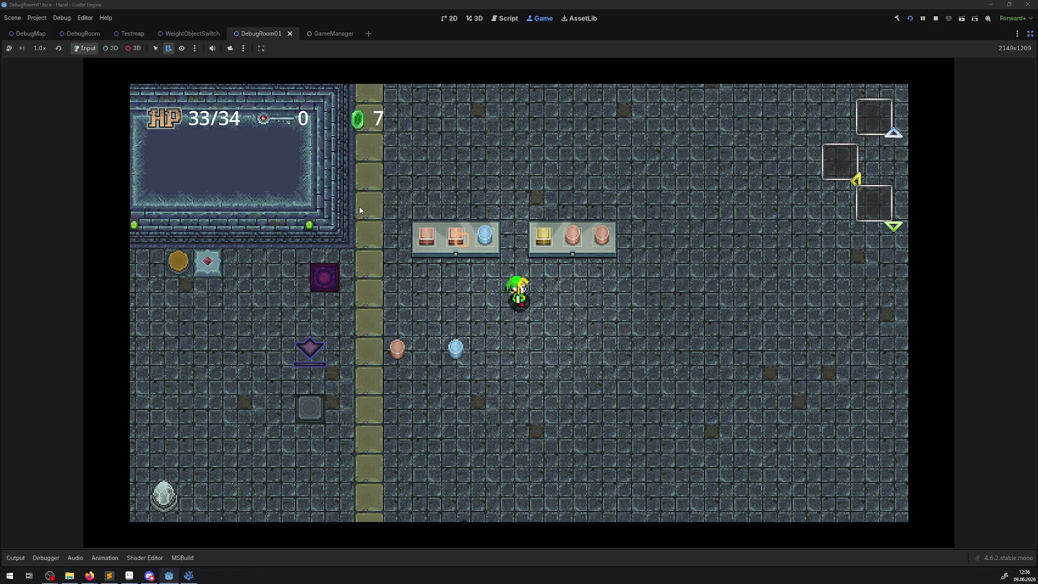
{"action": "key", "text": "Right"}
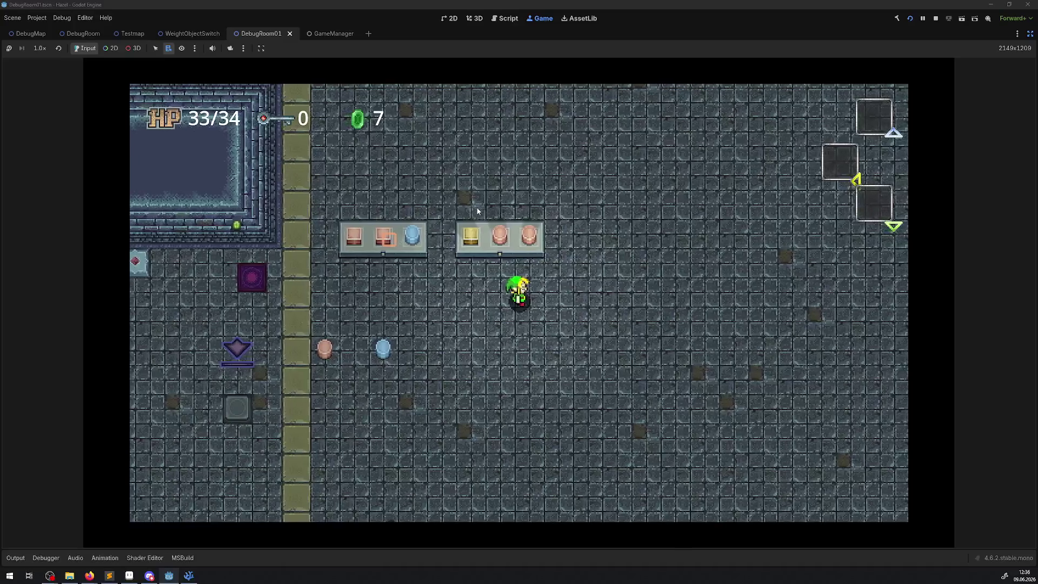
{"action": "key", "text": "Left"}
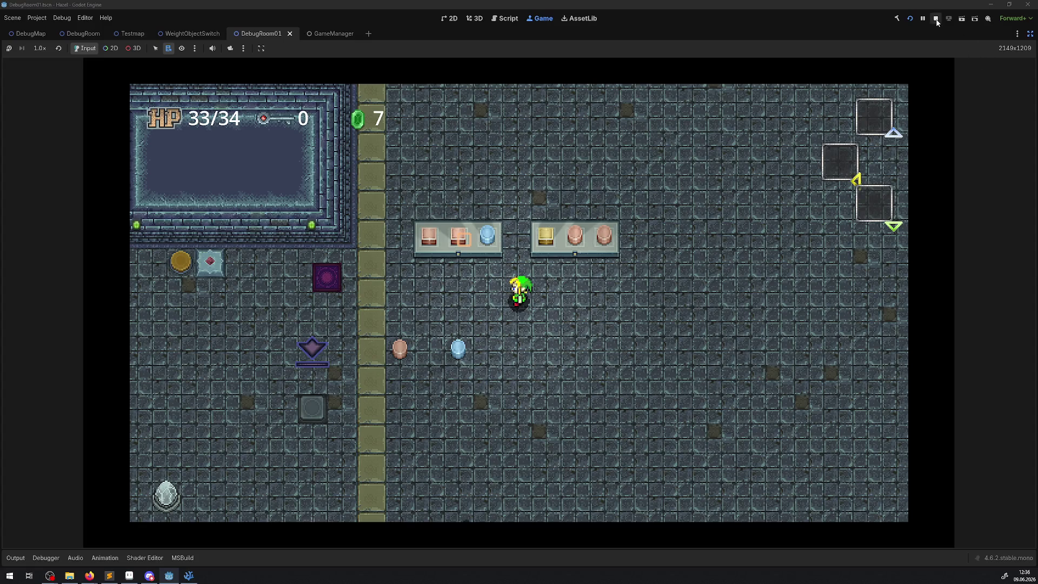
- Stop the game, open WeightObjectSwitch.cs in the code editor, and unfold OnBodyEntered and OnBodyExited
{"action": "left_click", "coordinate": [935, 18]}
{"action": "left_click", "coordinate": [188, 576]}
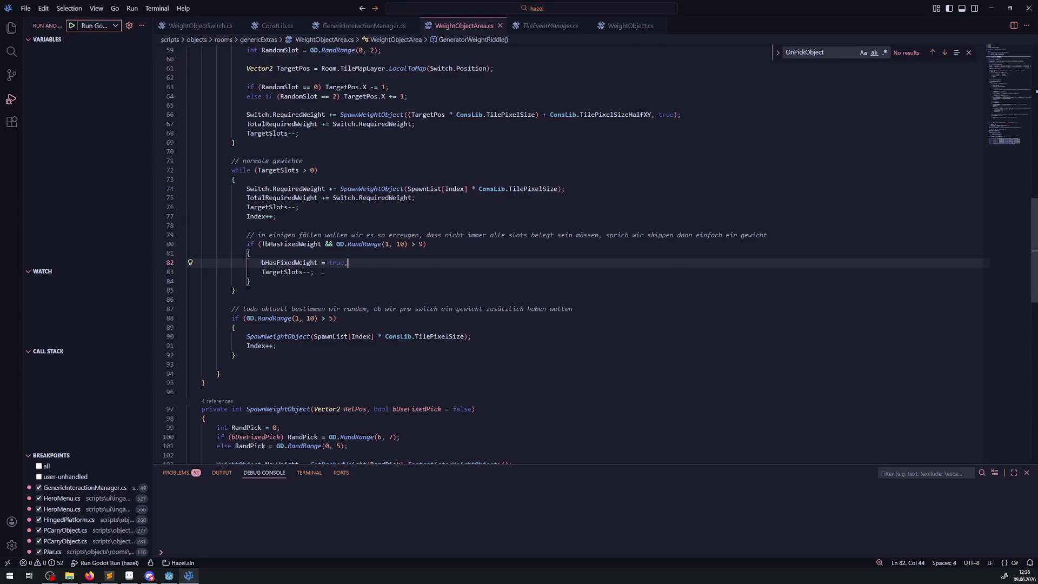
{"action": "scroll", "scroll_direction": "up", "scroll_amount": 3}
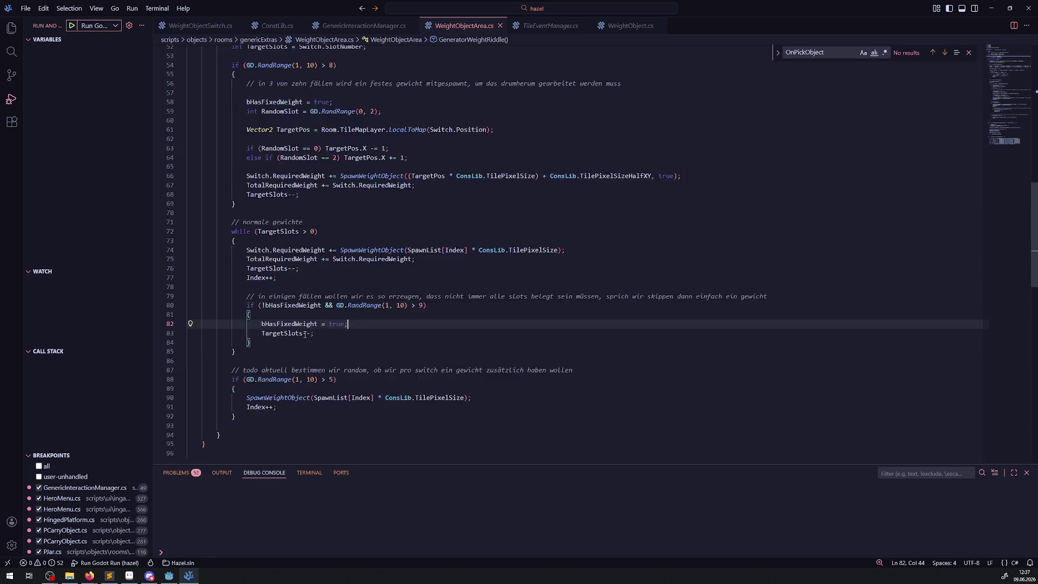
{"action": "scroll", "scroll_direction": "down", "scroll_amount": 3}
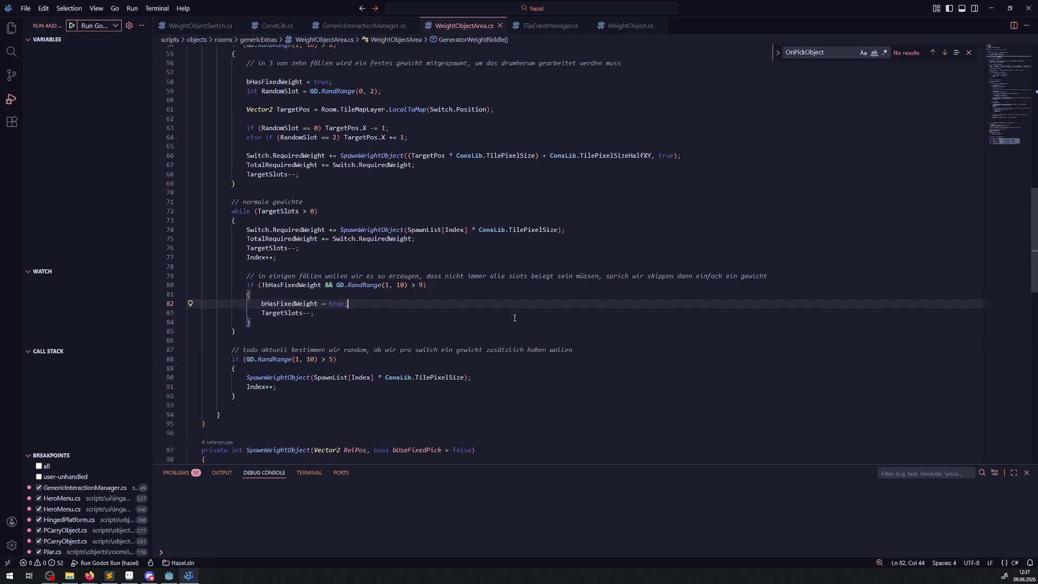
{"action": "scroll", "scroll_direction": "up", "scroll_amount": 3}
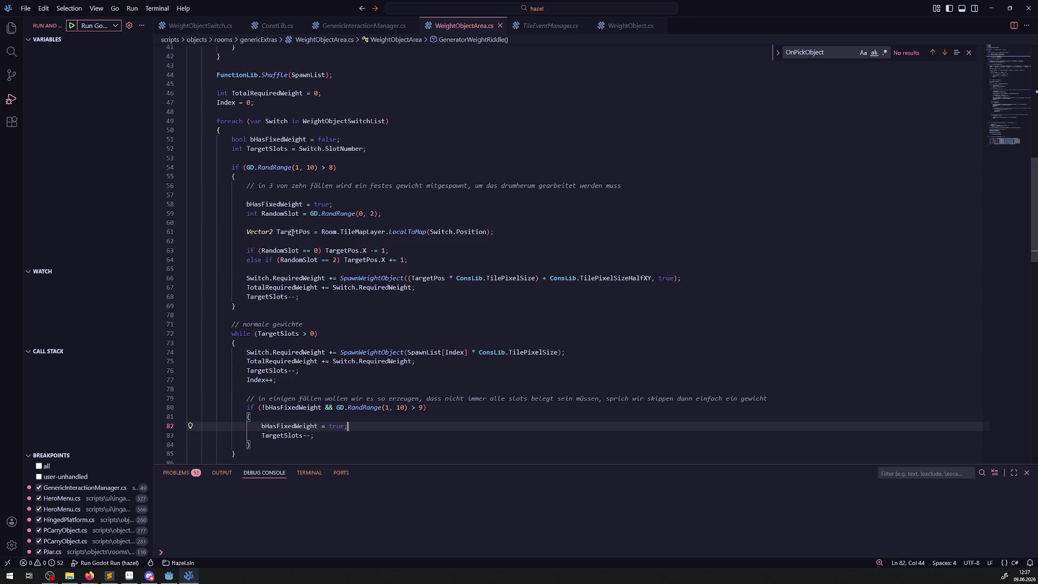
{"action": "scroll", "scroll_direction": "up", "scroll_amount": 3}
{"action": "left_click", "coordinate": [200, 25]}
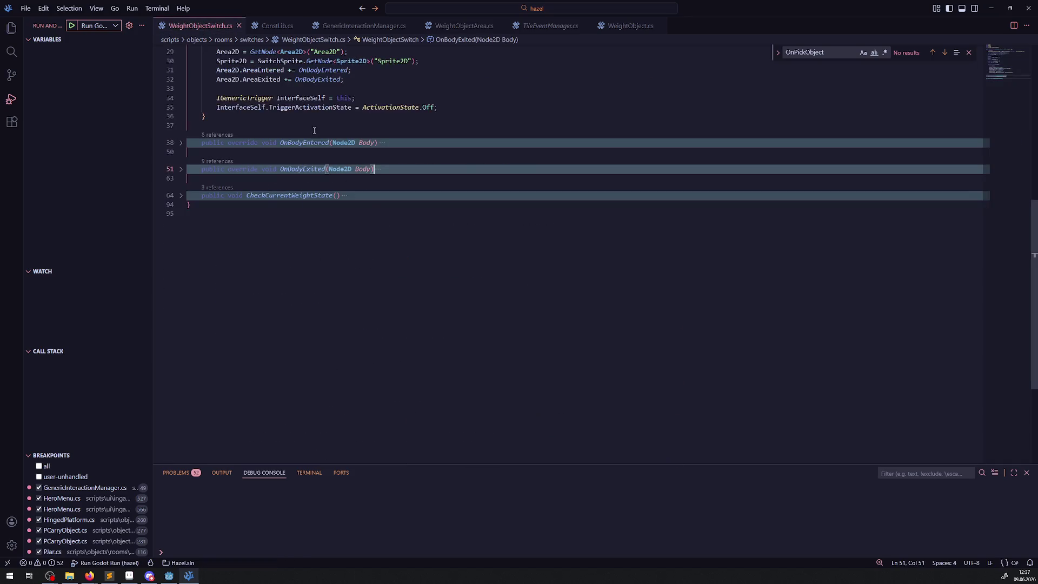
{"action": "scroll", "scroll_direction": "up", "scroll_amount": 3}
{"action": "scroll", "scroll_direction": "down", "scroll_amount": 3}
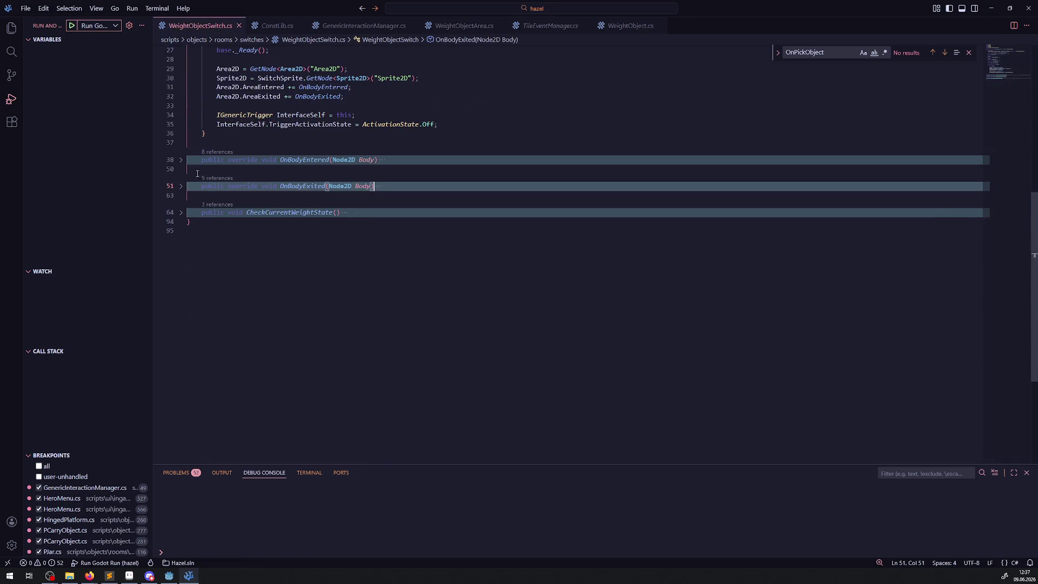
{"action": "left_click", "coordinate": [185, 160]}
{"action": "left_click", "coordinate": [181, 289]}
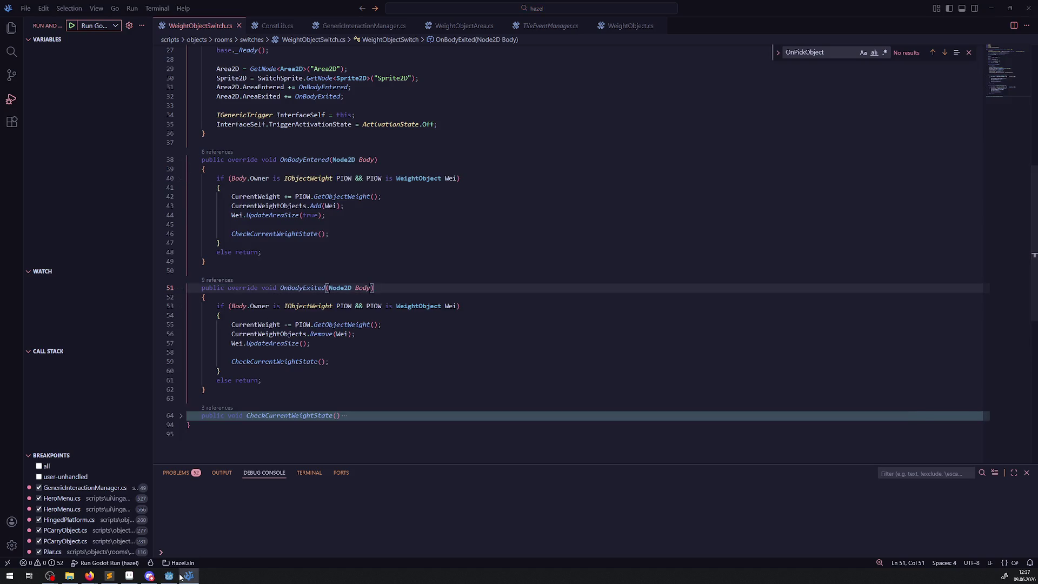
- Jump to the UpdateAreaSize definition from its call on line 57, then go back
{"action": "left_click", "coordinate": [170, 576]}
{"action": "left_click", "coordinate": [109, 576]}
{"action": "left_click", "coordinate": [189, 576]}
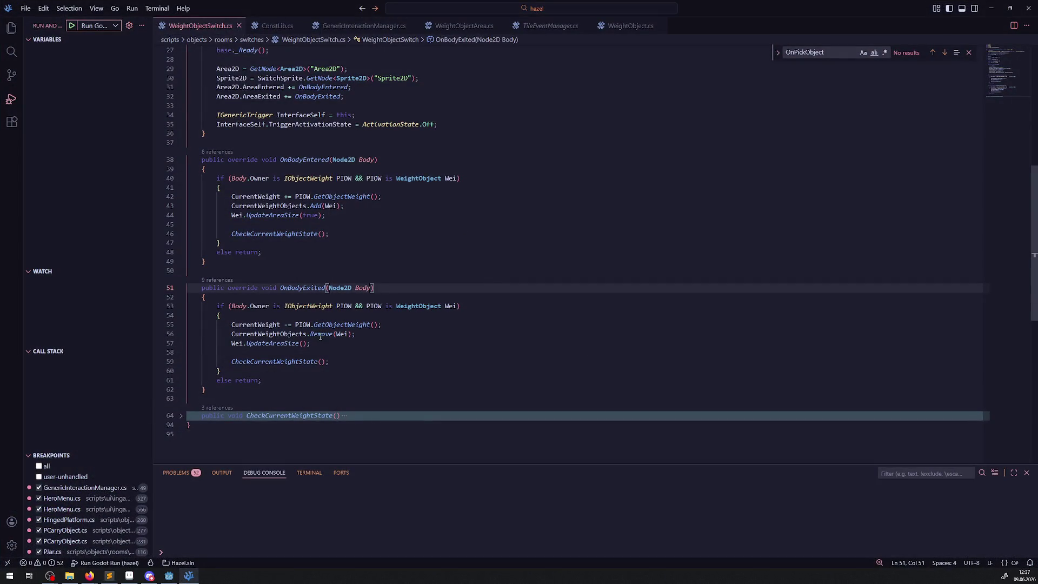
{"action": "mouse_move", "coordinate": [321, 336]}
{"action": "double_click", "coordinate": [276, 345]}
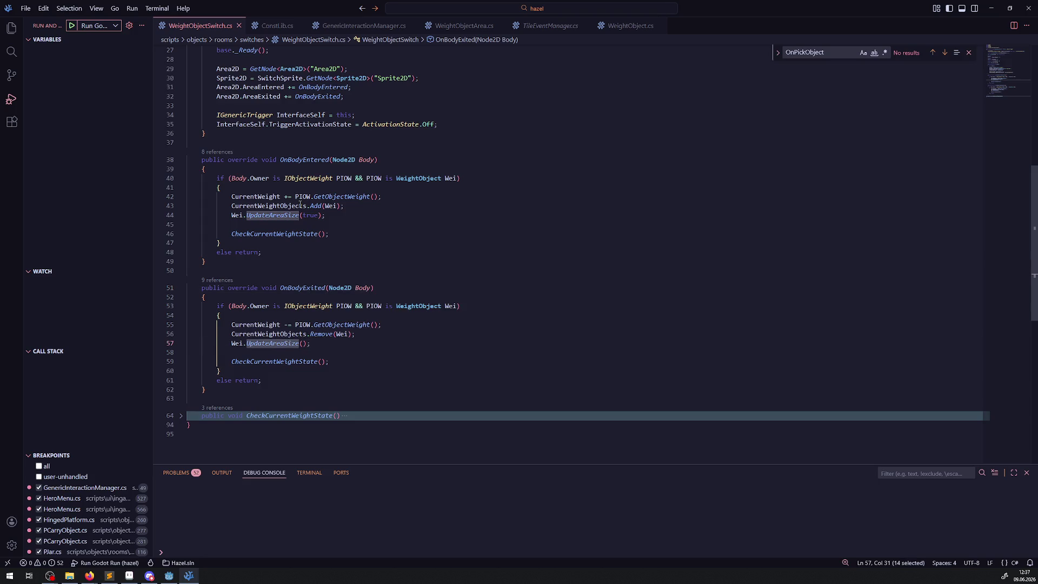
{"action": "right_click", "coordinate": [280, 214]}
{"action": "left_click", "coordinate": [314, 225]}
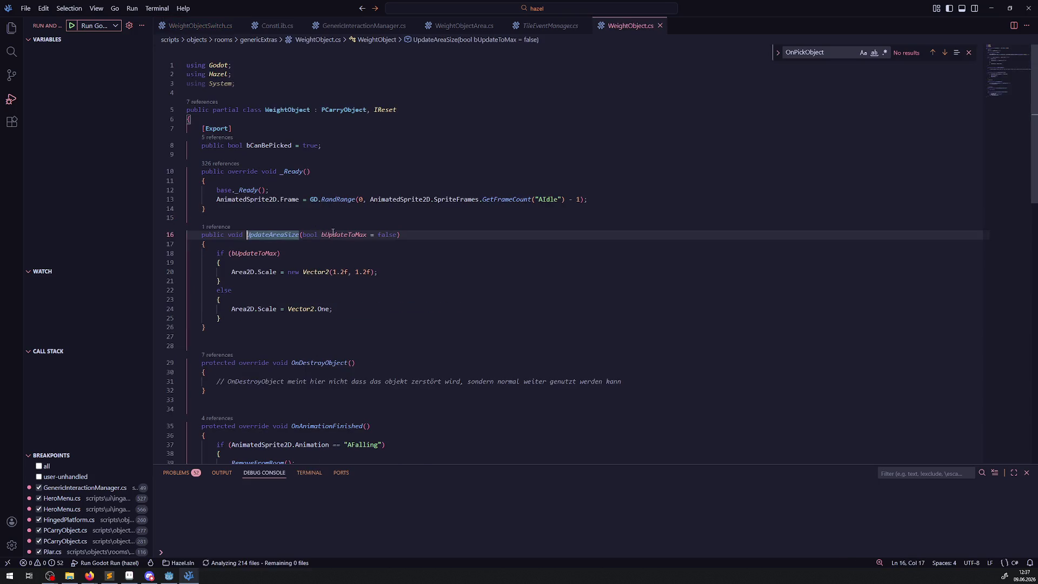
{"action": "key", "text": "alt+Left"}
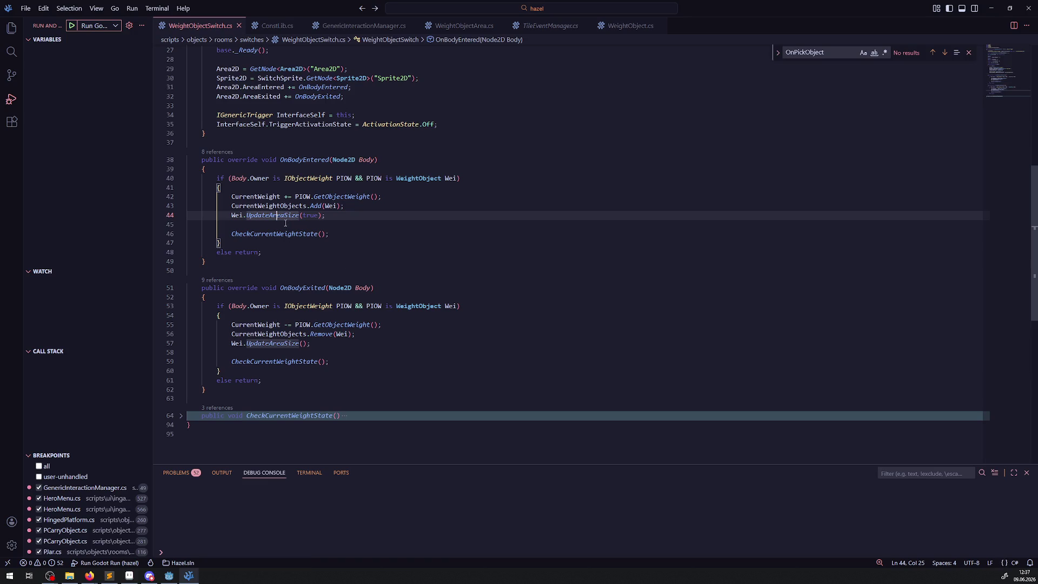
- Highlight the uses of CurrentWeightObjects and unfold the CheckCurrentWeightState method body
{"action": "mouse_move", "coordinate": [276, 235]}
{"action": "left_click", "coordinate": [347, 274]}
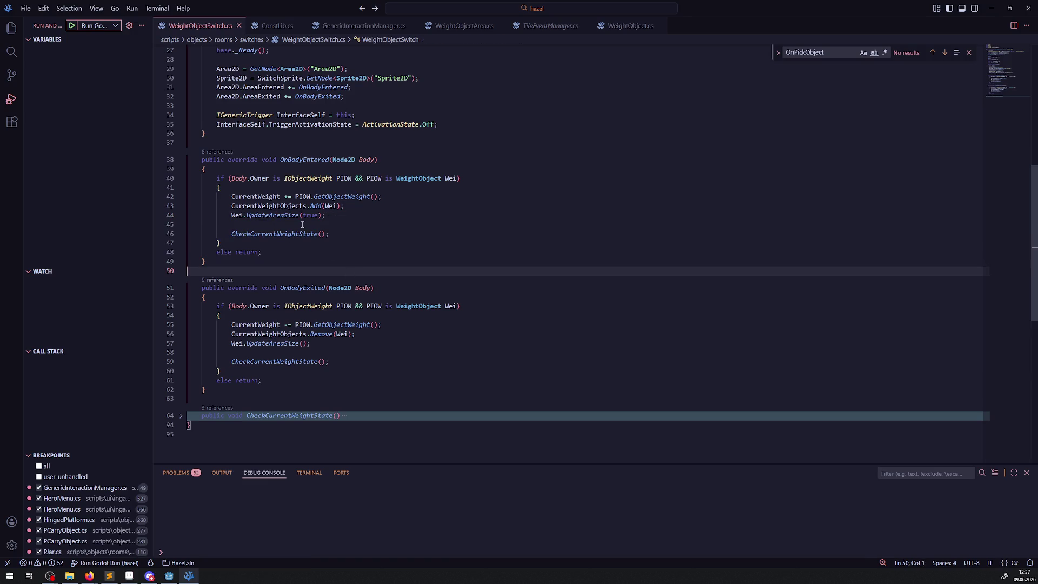
{"action": "left_click", "coordinate": [288, 207]}
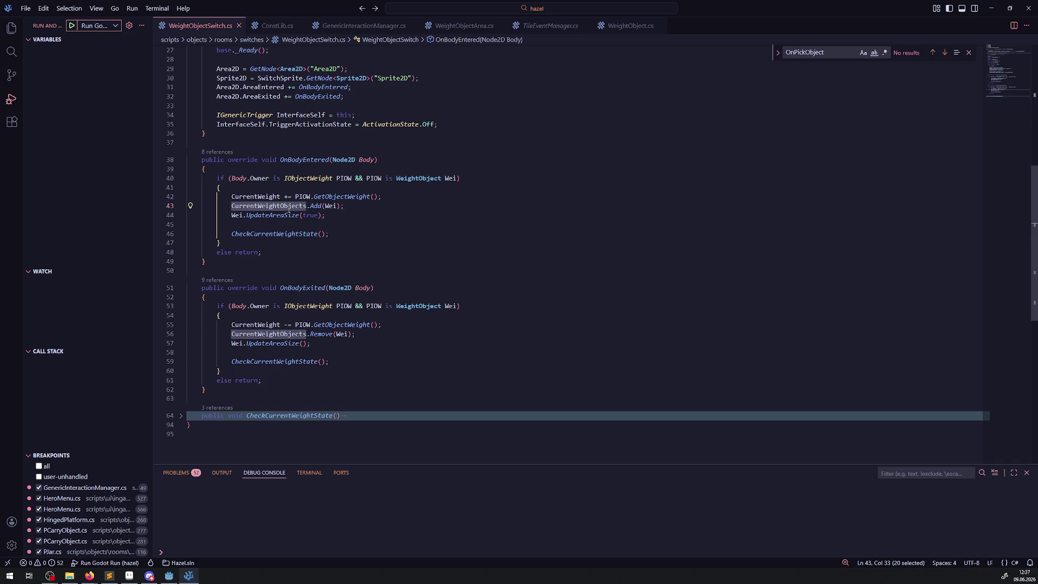
{"action": "left_click", "coordinate": [273, 217]}
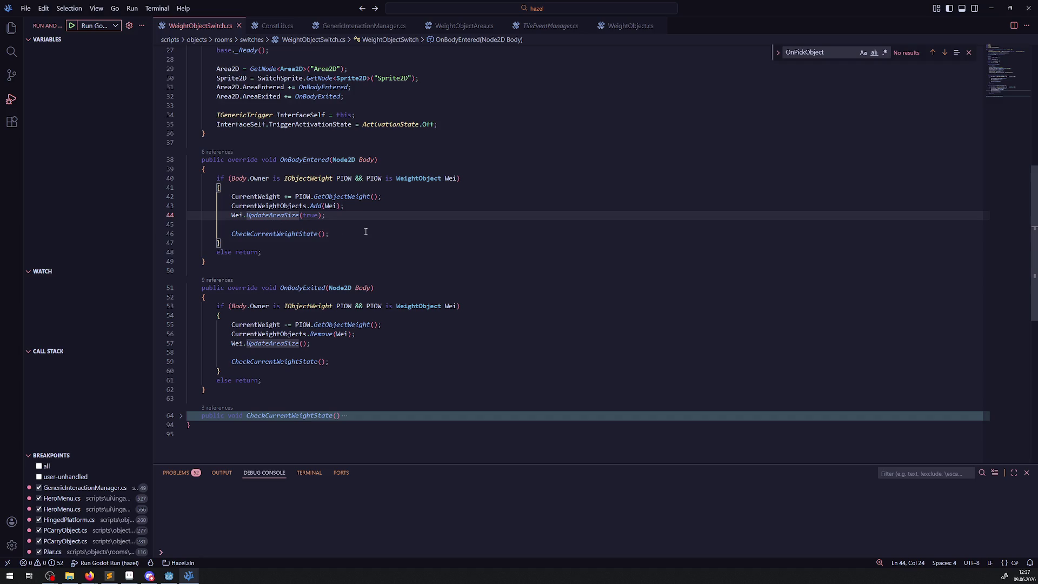
{"action": "left_click", "coordinate": [280, 362]}
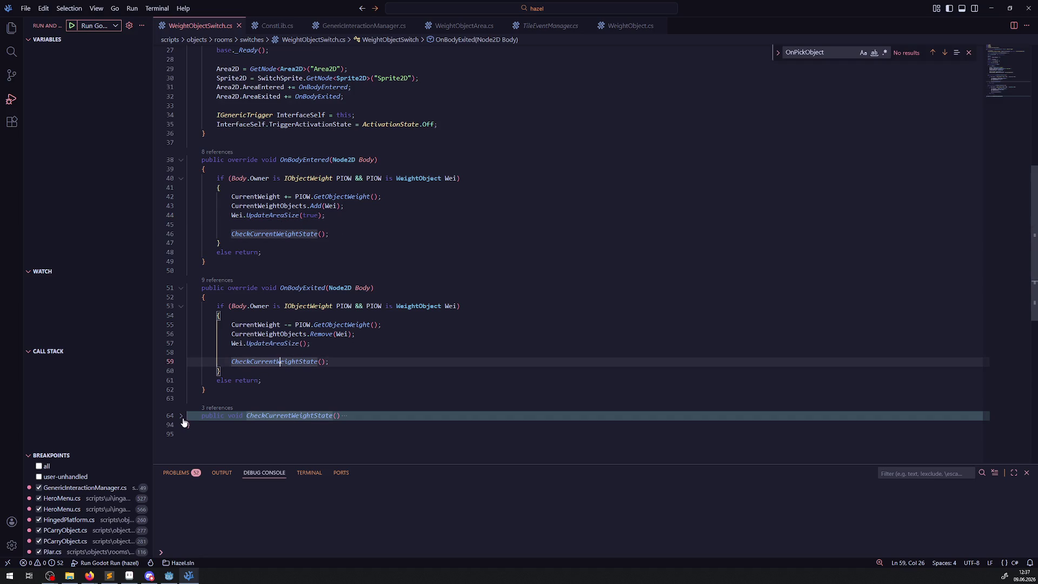
{"action": "left_click", "coordinate": [181, 416]}
{"action": "scroll", "scroll_direction": "down", "scroll_amount": 3}
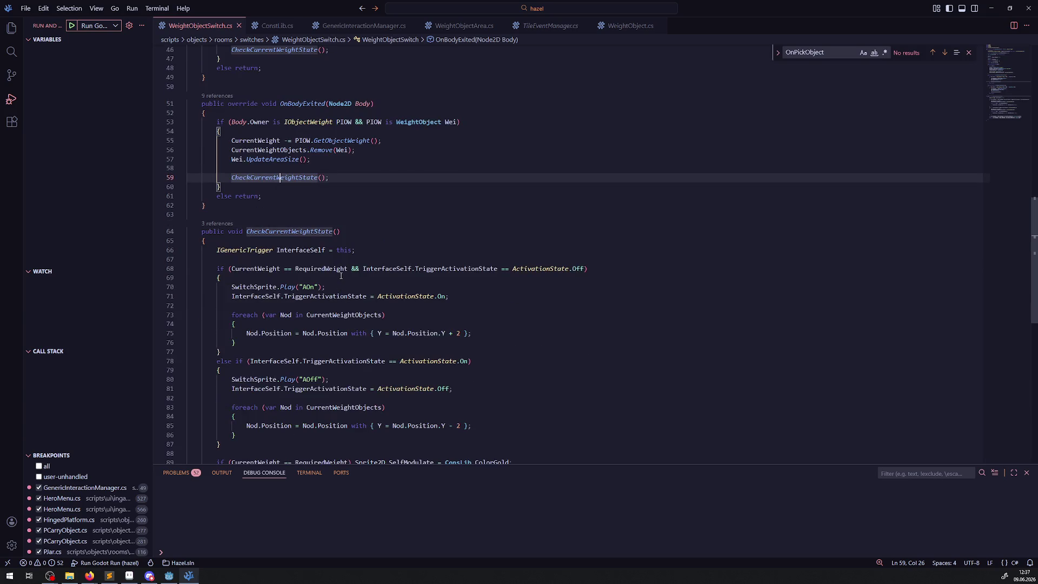
{"action": "scroll", "scroll_direction": "down", "scroll_amount": 3}
{"action": "scroll", "scroll_direction": "up", "scroll_amount": 3}
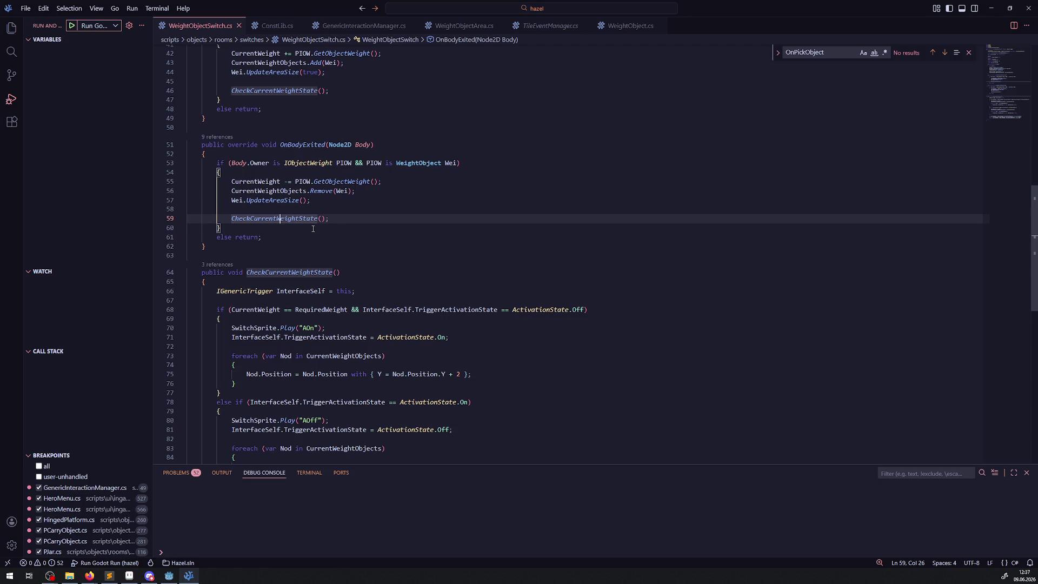
{"action": "scroll", "scroll_direction": "up", "scroll_amount": 3}
{"action": "left_click", "coordinate": [342, 292]}
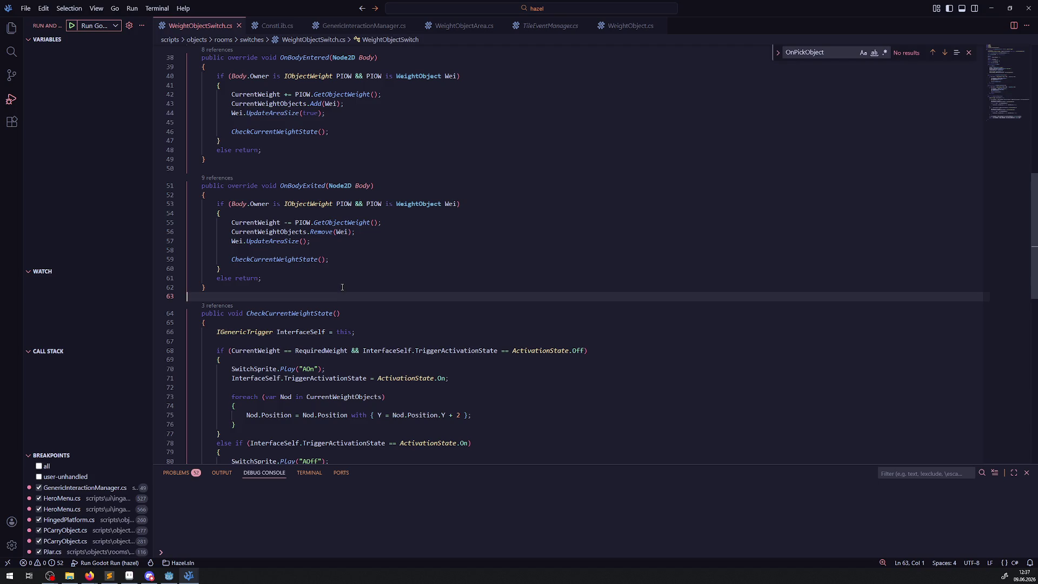
{"action": "scroll", "scroll_direction": "up", "scroll_amount": 3}
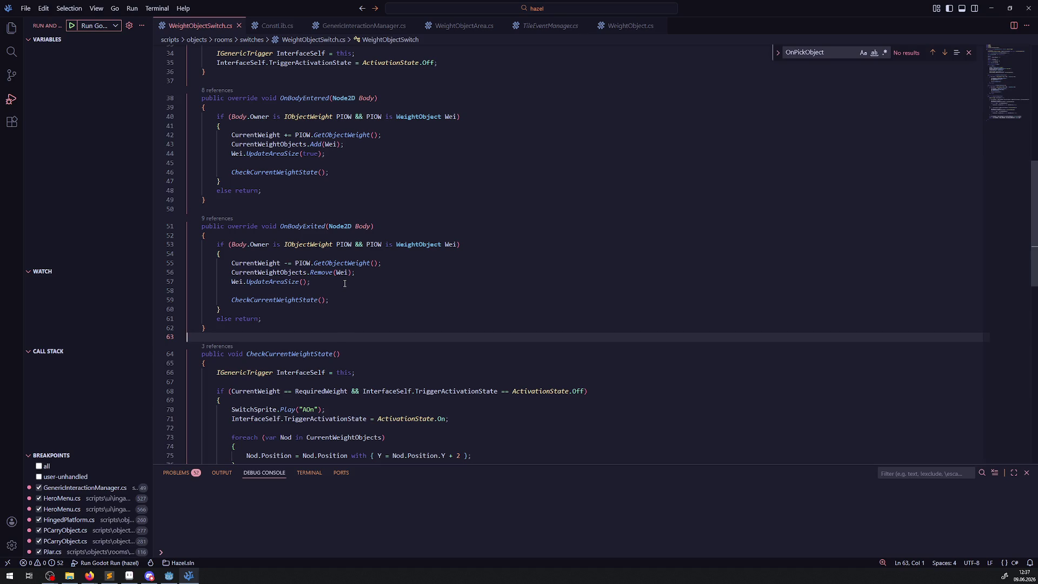
{"action": "left_click", "coordinate": [392, 297]}
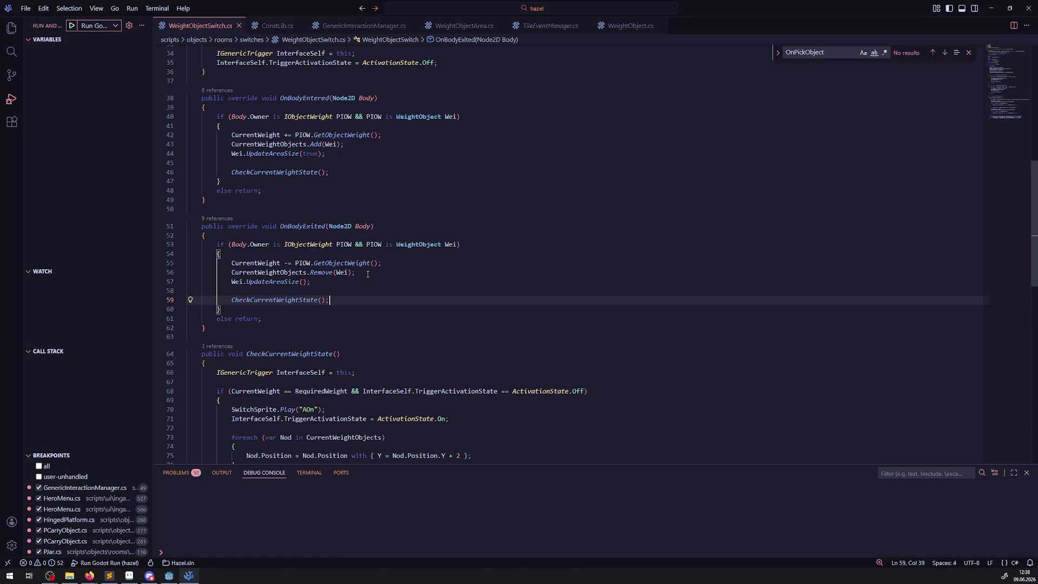
{"action": "scroll", "scroll_direction": "down", "scroll_amount": 3}
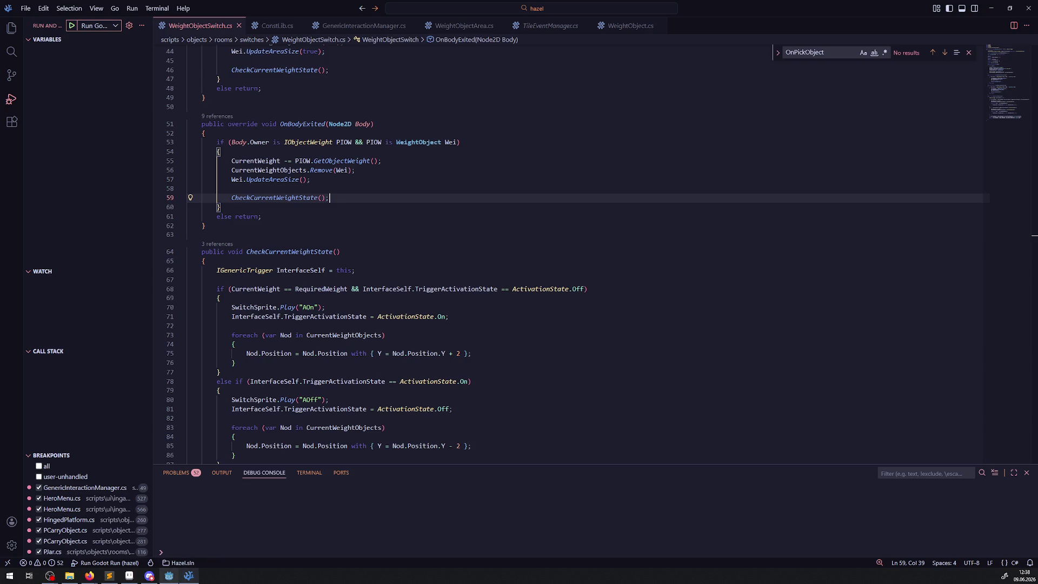
{"action": "mouse_move", "coordinate": [171, 577]}
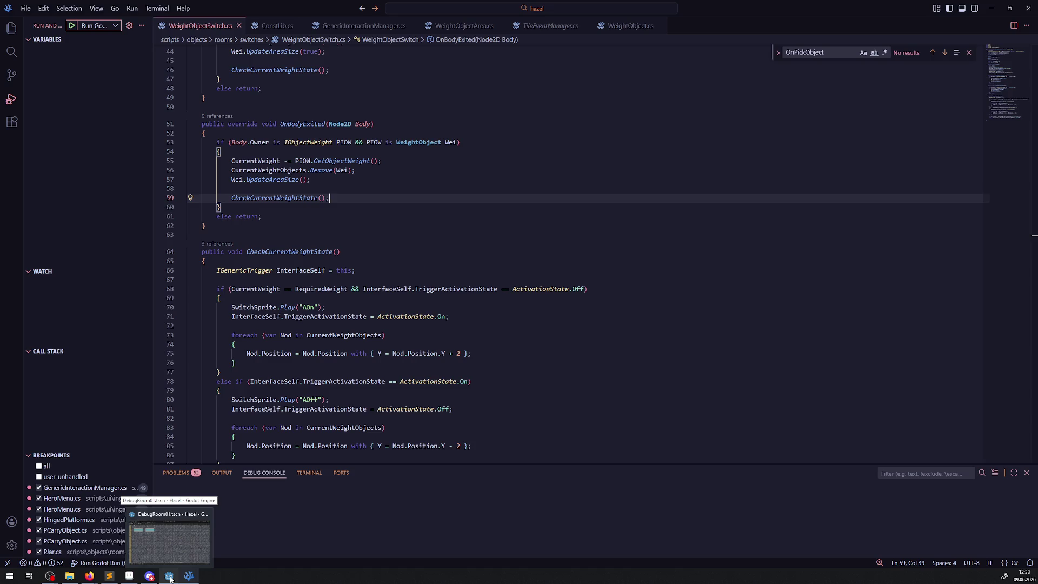
- Restore Godot's side panels, run the game, and walk the player down into the puck room
{"action": "left_click", "coordinate": [170, 577]}
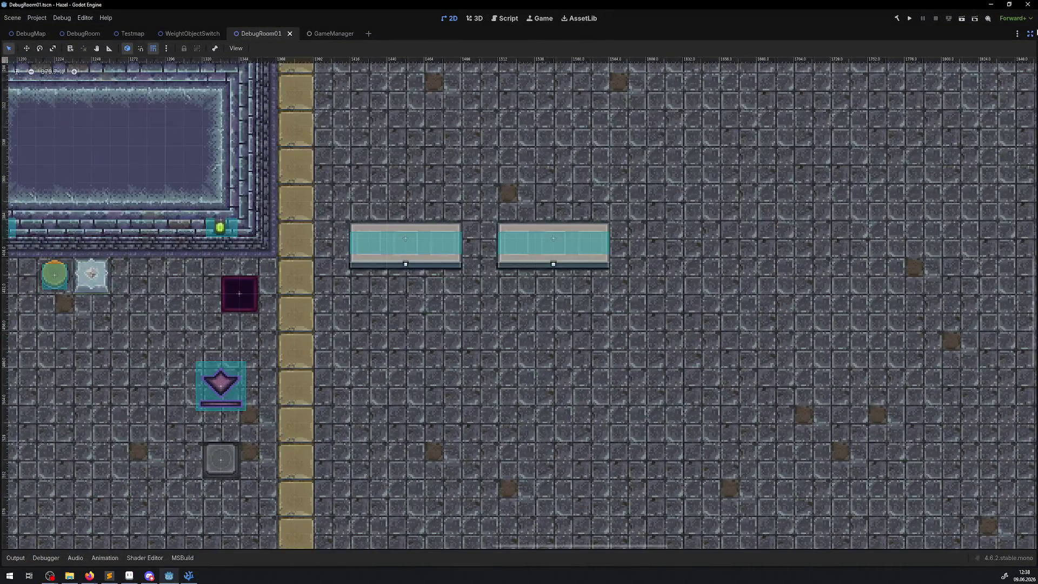
{"action": "left_click", "coordinate": [1030, 34]}
{"action": "left_click_drag", "start_coordinate": [619, 216], "coordinate": [459, 195]}
{"action": "left_click", "coordinate": [910, 19]}
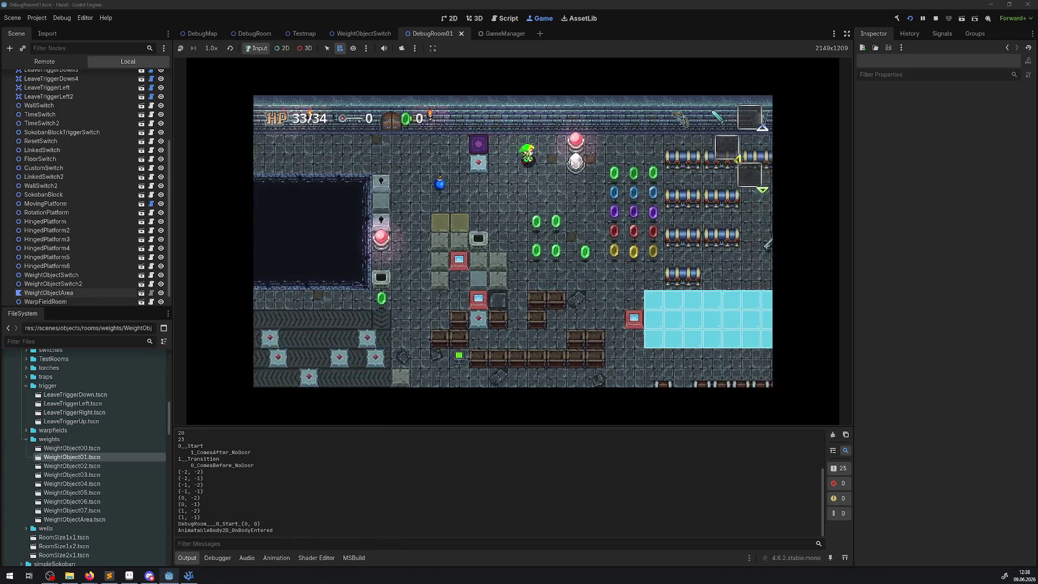
{"action": "key", "text": "Right"}
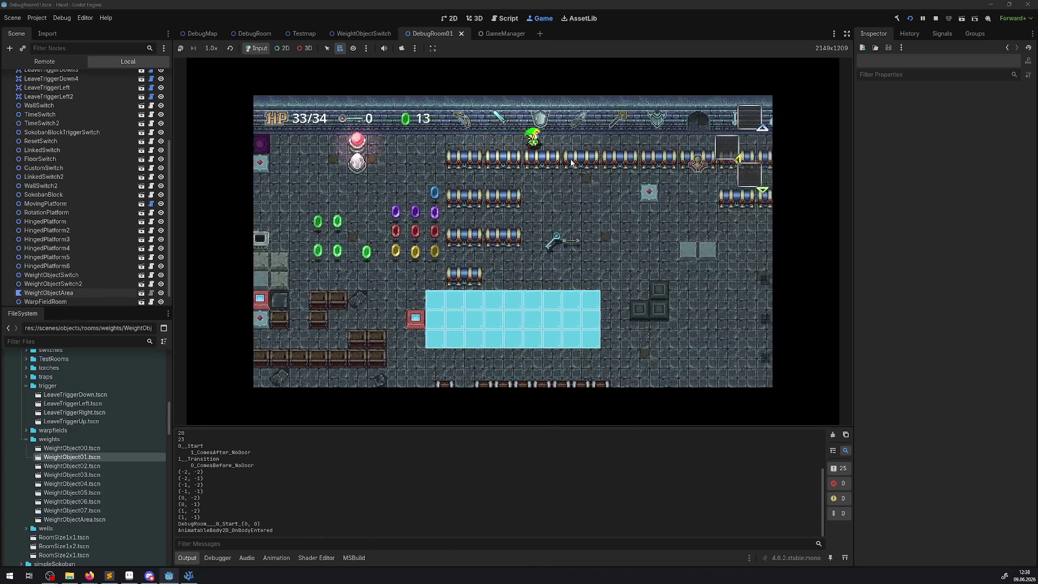
{"action": "key", "text": "Up"}
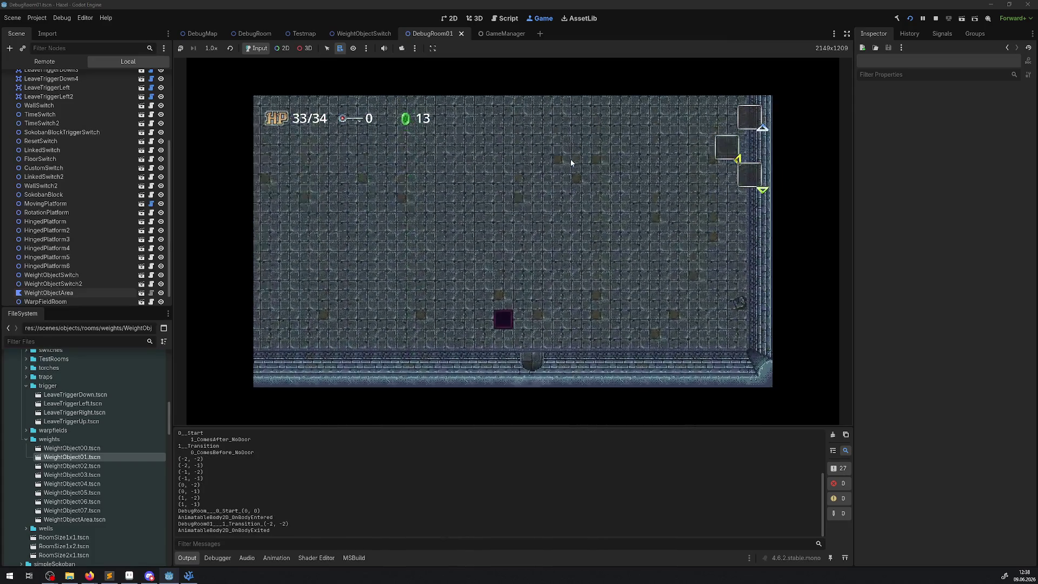
{"action": "key", "text": "Down"}
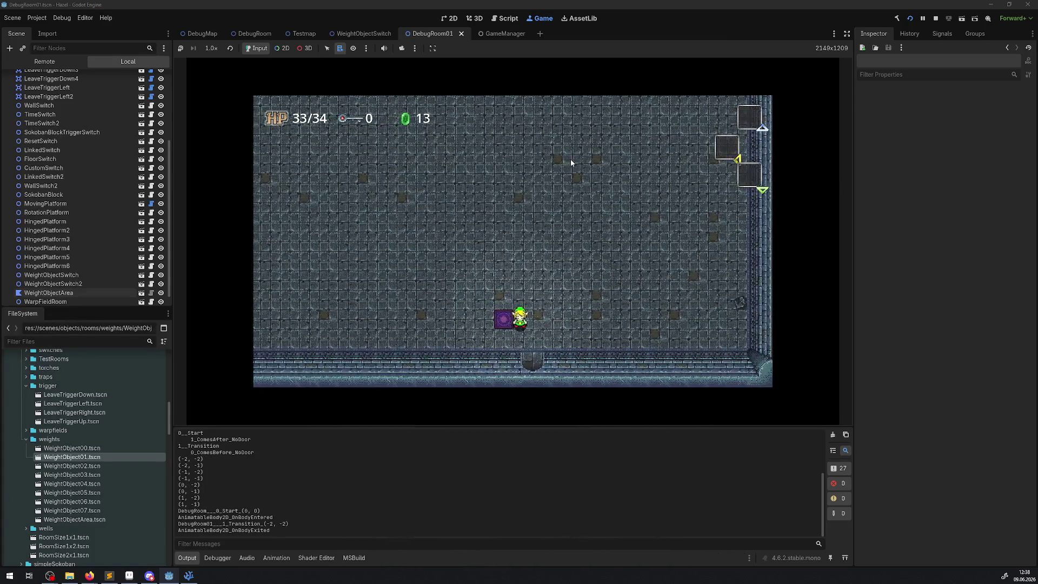
{"action": "key", "text": "Down"}
{"action": "key", "text": "Right"}
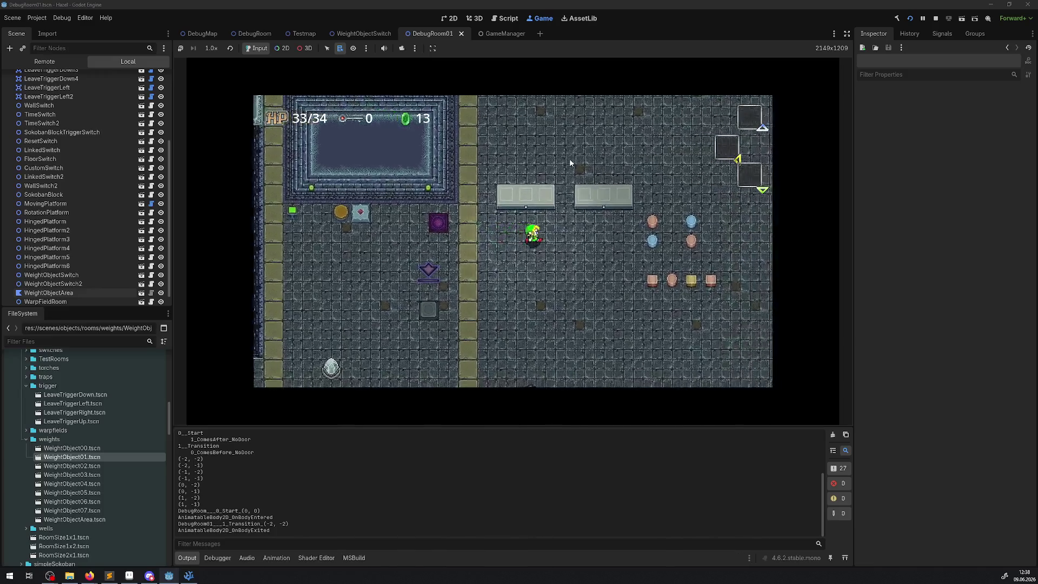
{"action": "key", "text": "Right"}
{"action": "key", "text": "Down"}
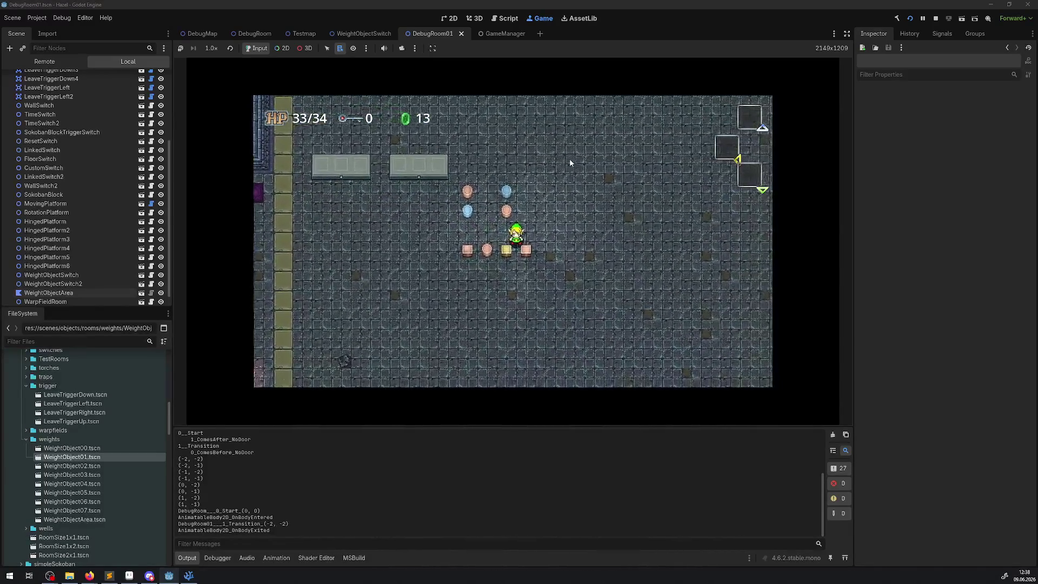
- Place two blue pucks and the pink puck on the left platform, then stop the game
{"action": "key", "text": "Up"}
{"action": "key", "text": "Left"}
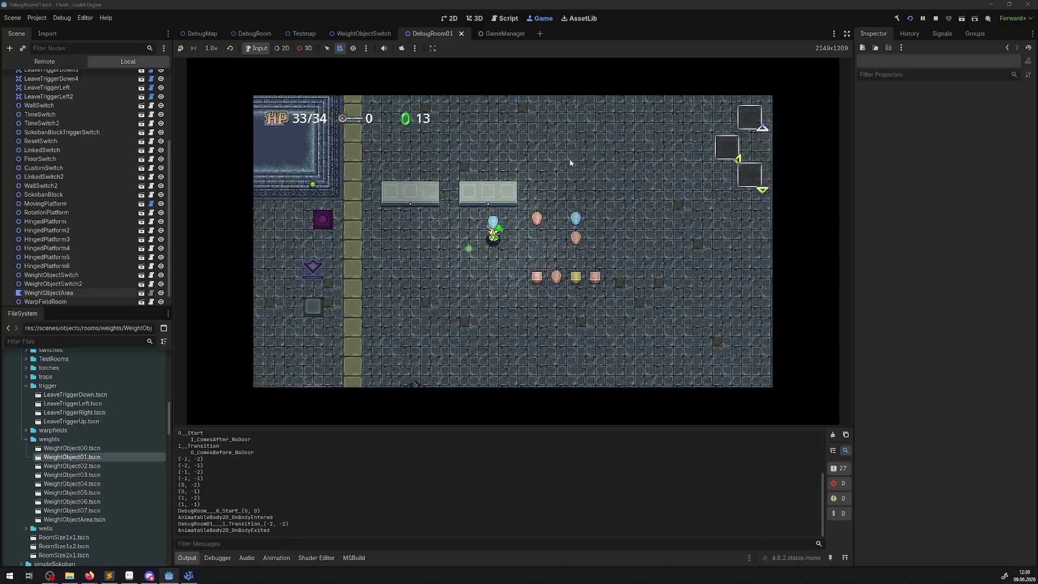
{"action": "key", "text": "space"}
{"action": "key", "text": "Right"}
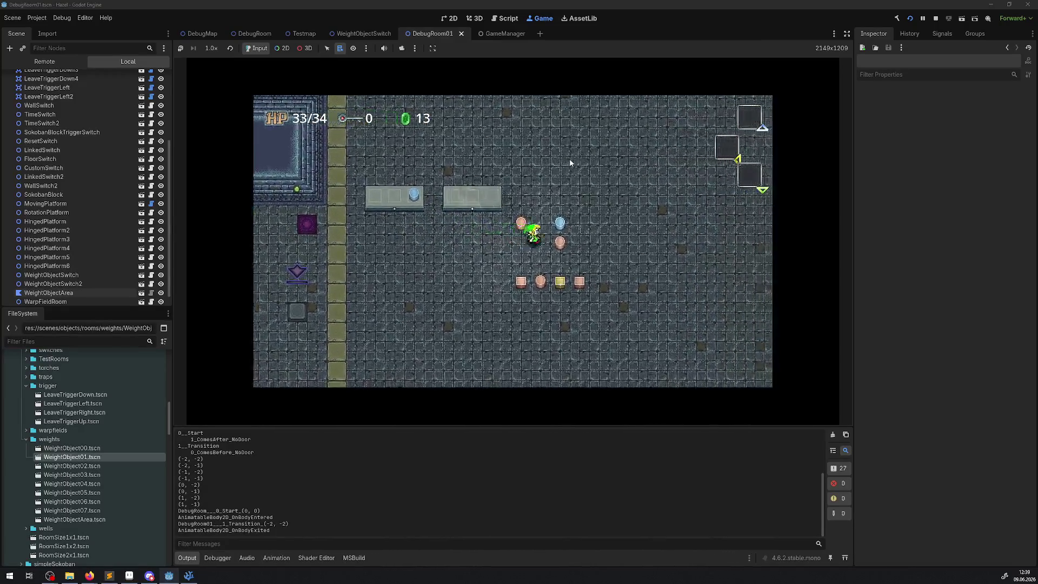
{"action": "key", "text": "Left"}
{"action": "key", "text": "space"}
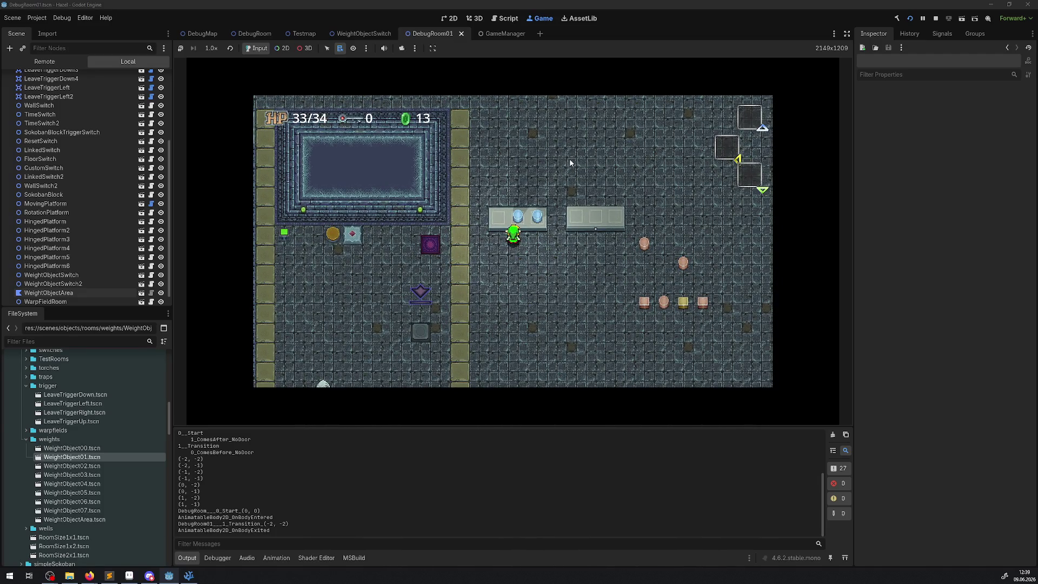
{"action": "key", "text": "Right"}
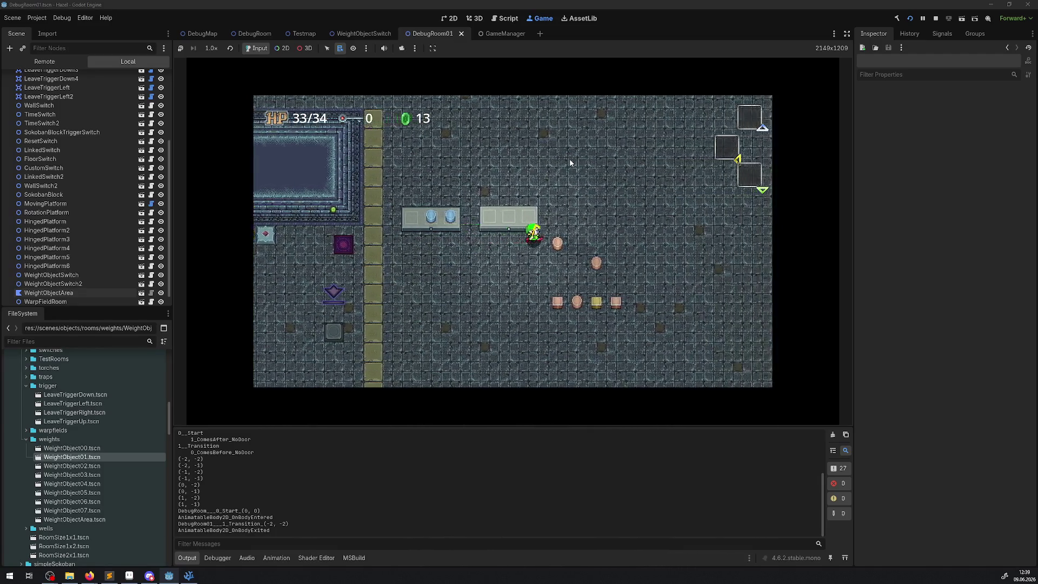
{"action": "key", "text": "space"}
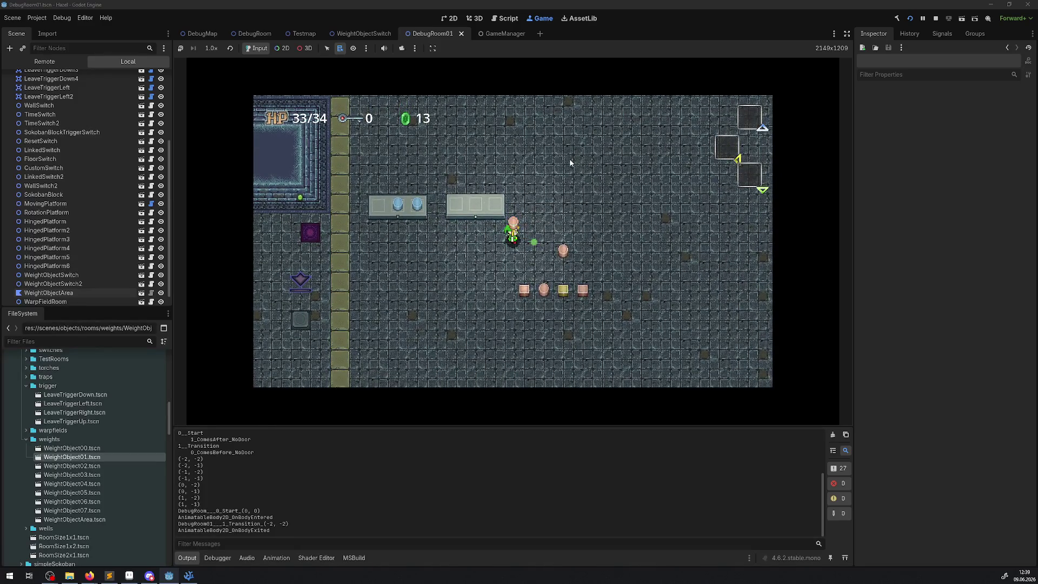
{"action": "key", "text": "Left"}
{"action": "key", "text": "Left"}
{"action": "key", "text": "space"}
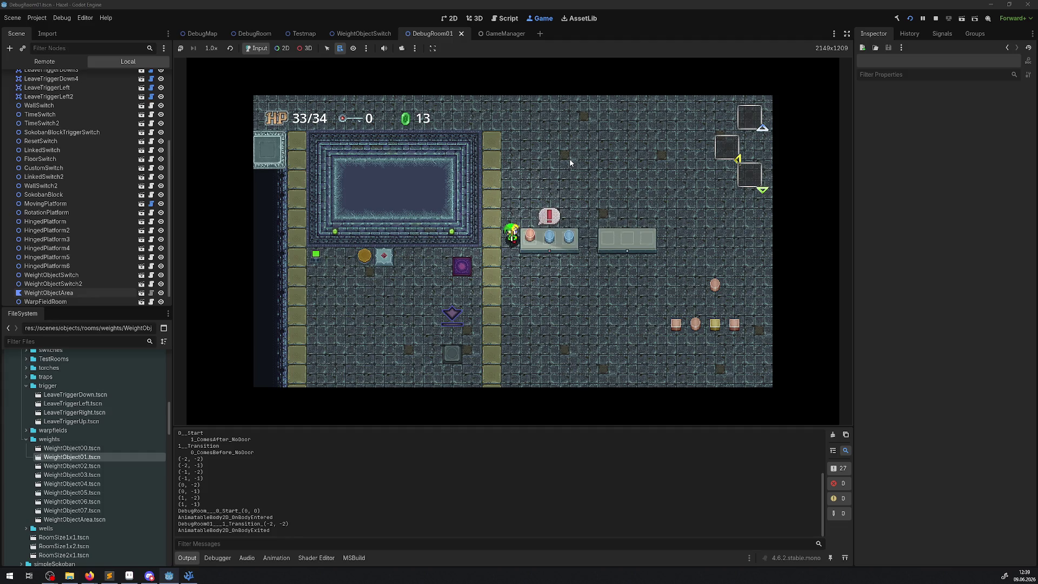
{"action": "left_click", "coordinate": [936, 18]}
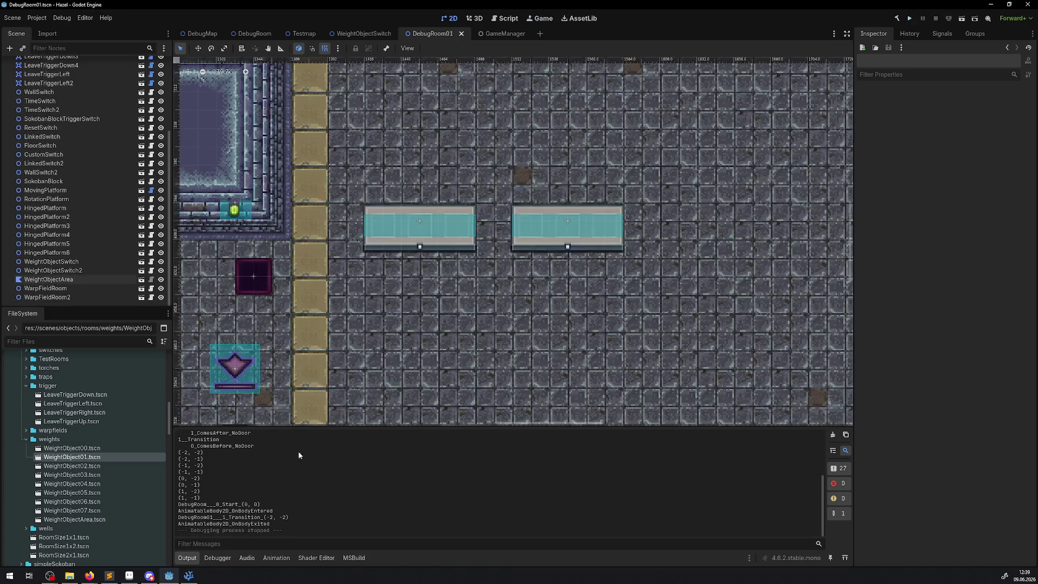
- Wrap line 75's statement in an if (Nod.Position.Y % 24 == 0) check and save the file
{"action": "left_click", "coordinate": [189, 576]}
{"action": "scroll", "scroll_direction": "down", "scroll_amount": 3}
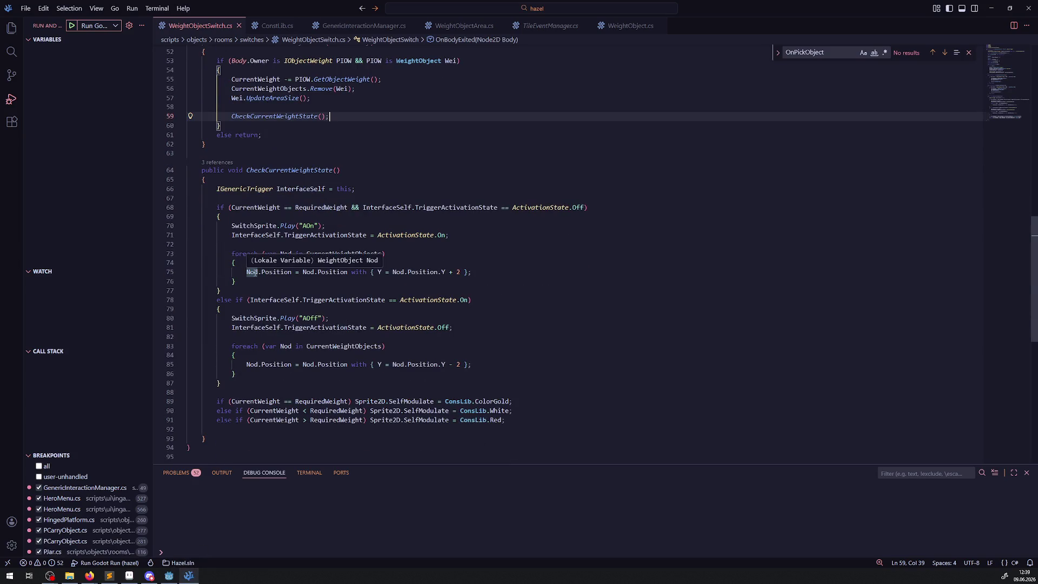
{"action": "double_click", "coordinate": [251, 272]}
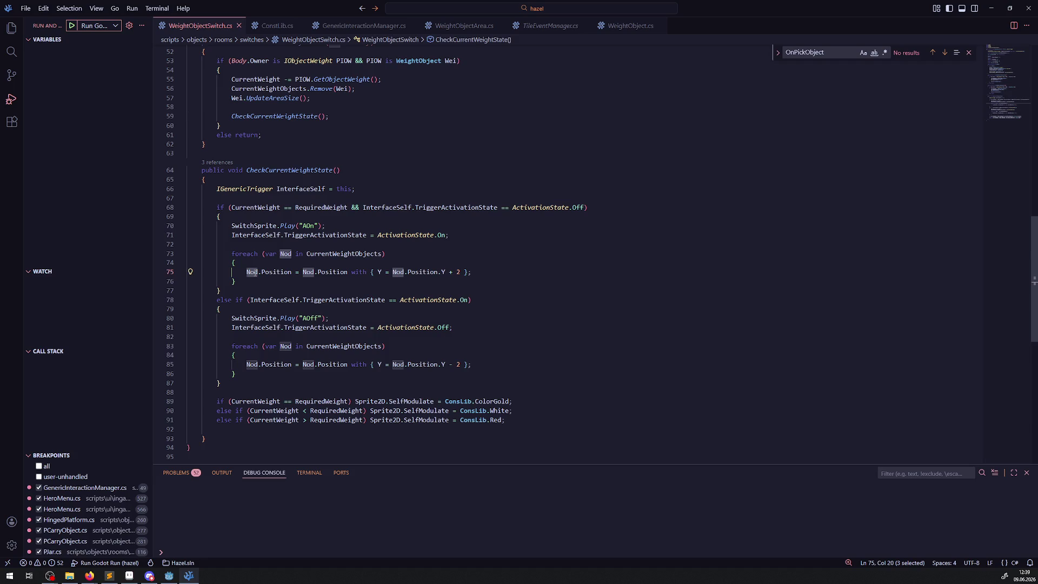
{"action": "left_click_drag", "start_coordinate": [392, 272], "coordinate": [445, 272]}
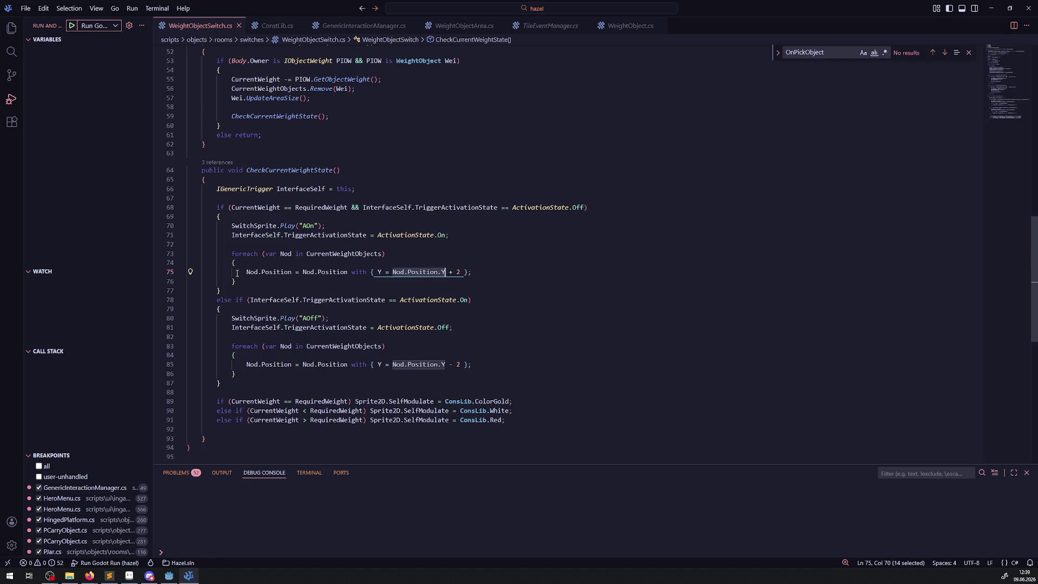
{"action": "left_click", "coordinate": [239, 272]}
{"action": "type", "text": "if("}
{"action": "type", "text": "Nod.Position.Y"}
{"action": "type", "text": "% 24 "}
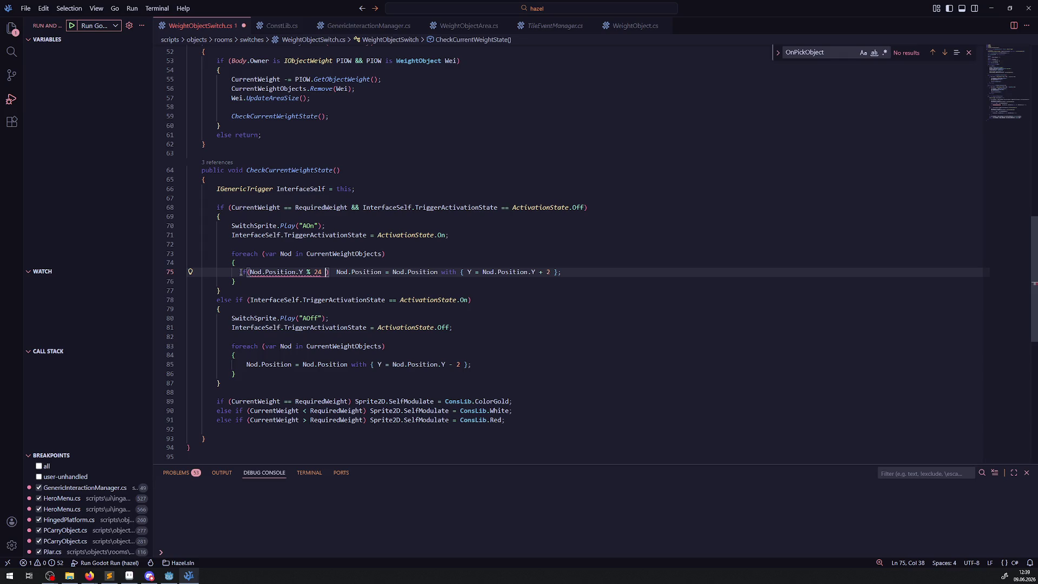
{"action": "type", "text": "== 0"}
{"action": "key", "text": "ctrl+s"}
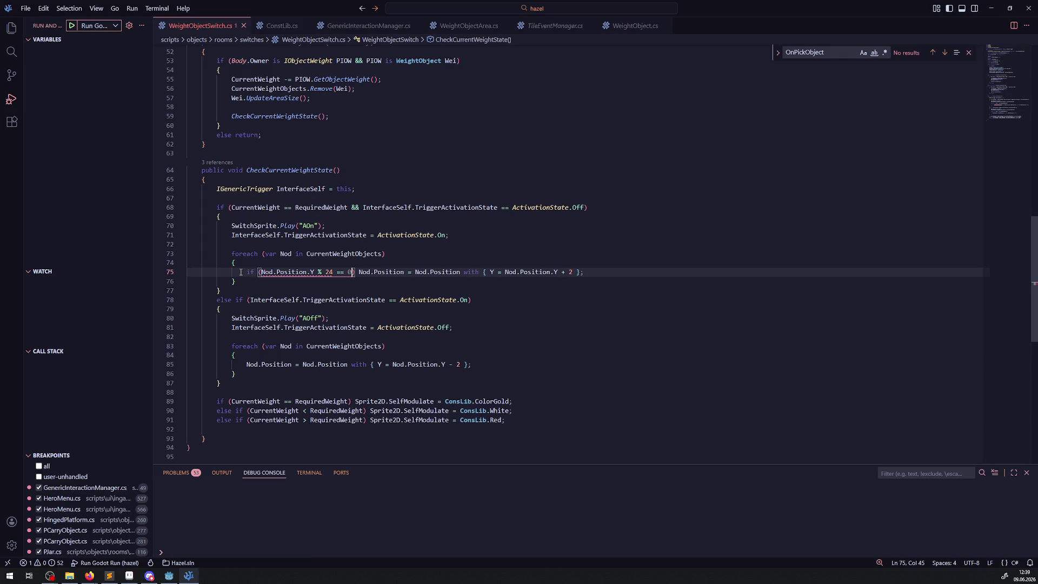
- Add the same check to line 85 as Nod.Position.Y % 24 != 0, save, and rebuild in Godot
{"action": "left_click_drag", "start_coordinate": [239, 269], "coordinate": [359, 271]}
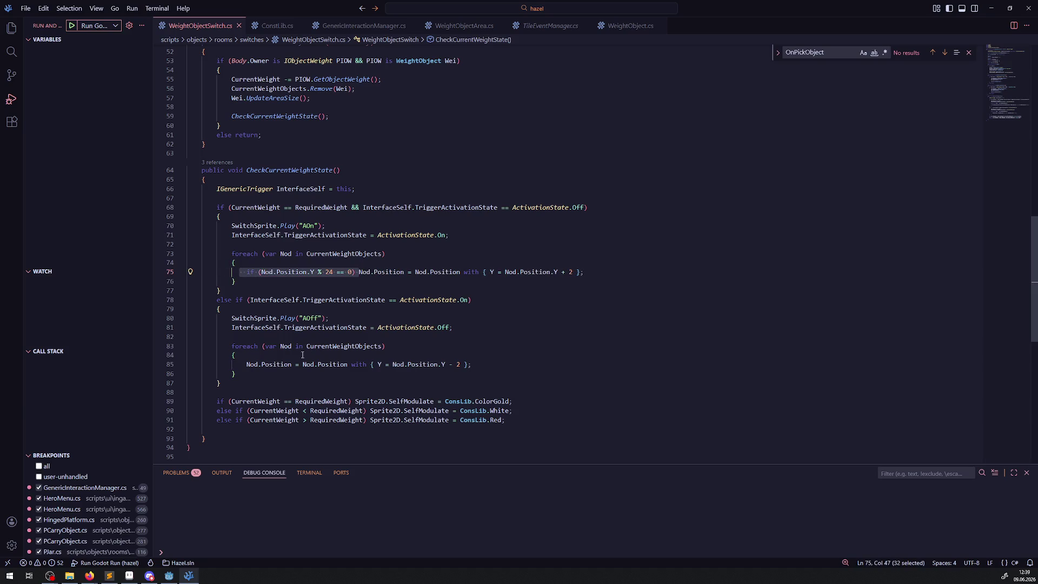
{"action": "left_click", "coordinate": [239, 365]}
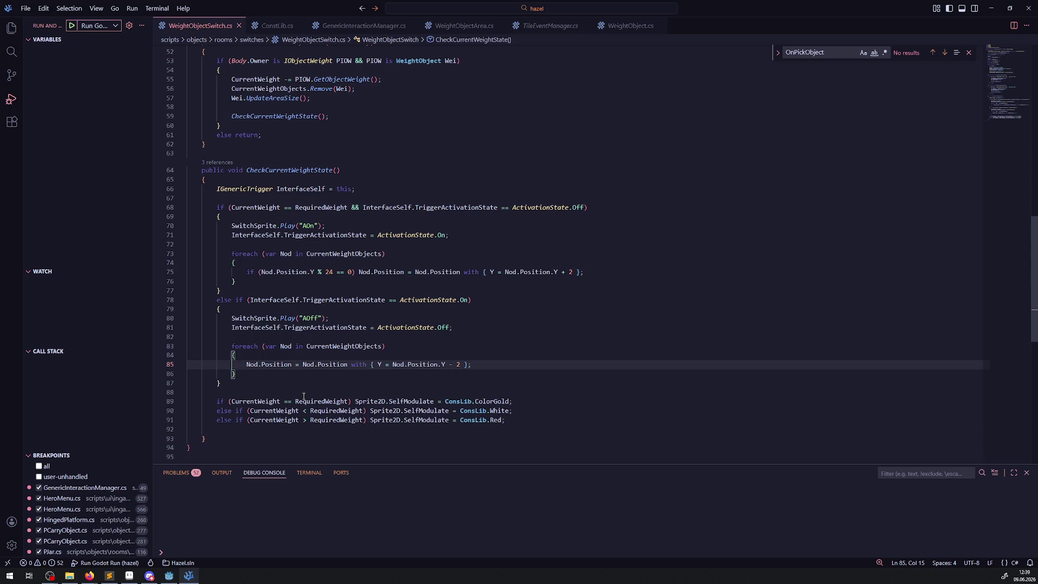
{"action": "key", "text": "ctrl+v"}
{"action": "left_click_drag", "start_coordinate": [336, 365], "coordinate": [340, 365]}
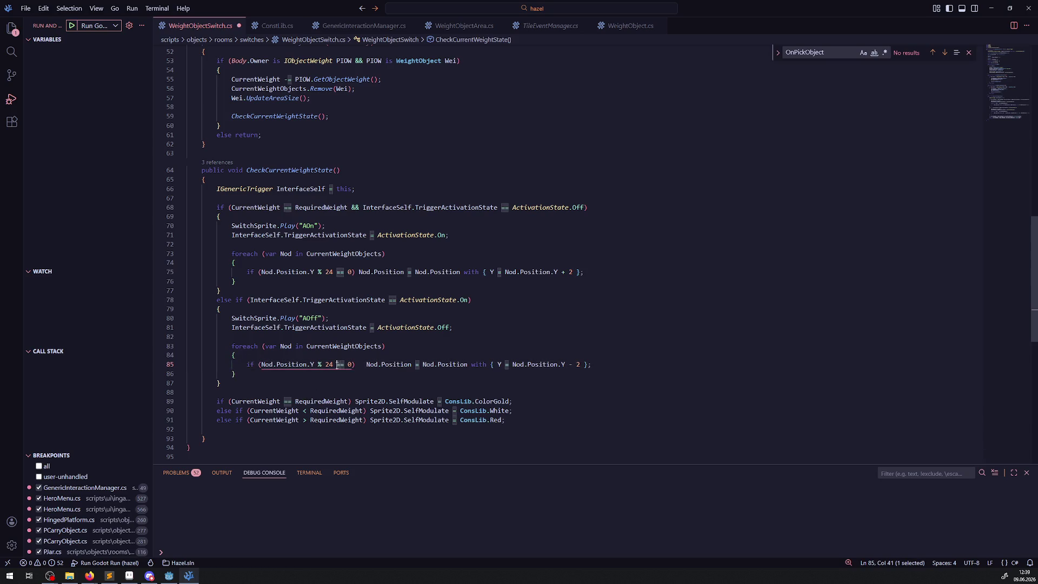
{"action": "type", "text": "!"}
{"action": "key", "text": "ctrl+s"}
{"action": "left_click", "coordinate": [441, 348]}
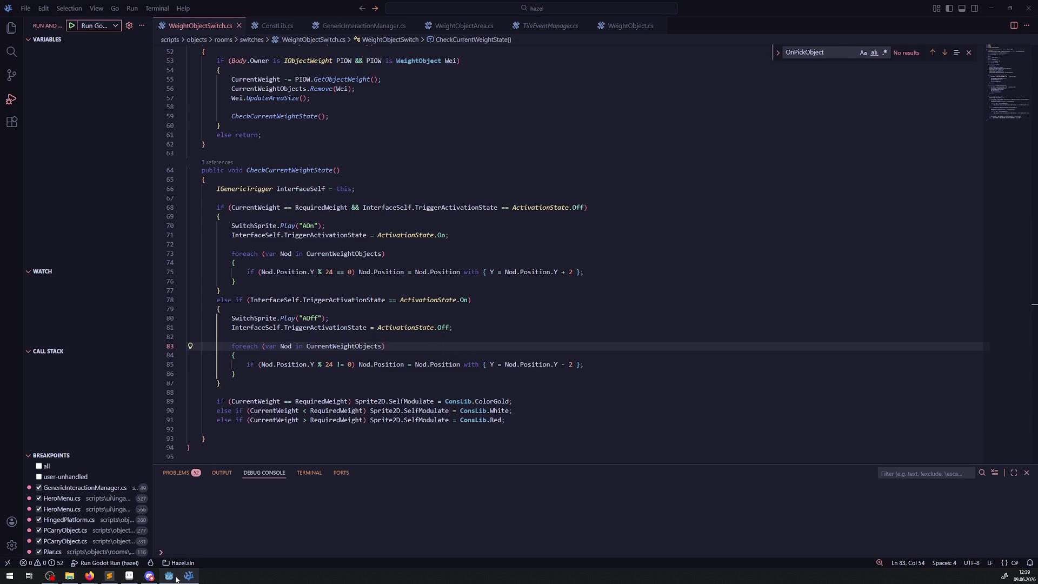
{"action": "key", "text": "alt+Tab"}
{"action": "left_click", "coordinate": [896, 18]}
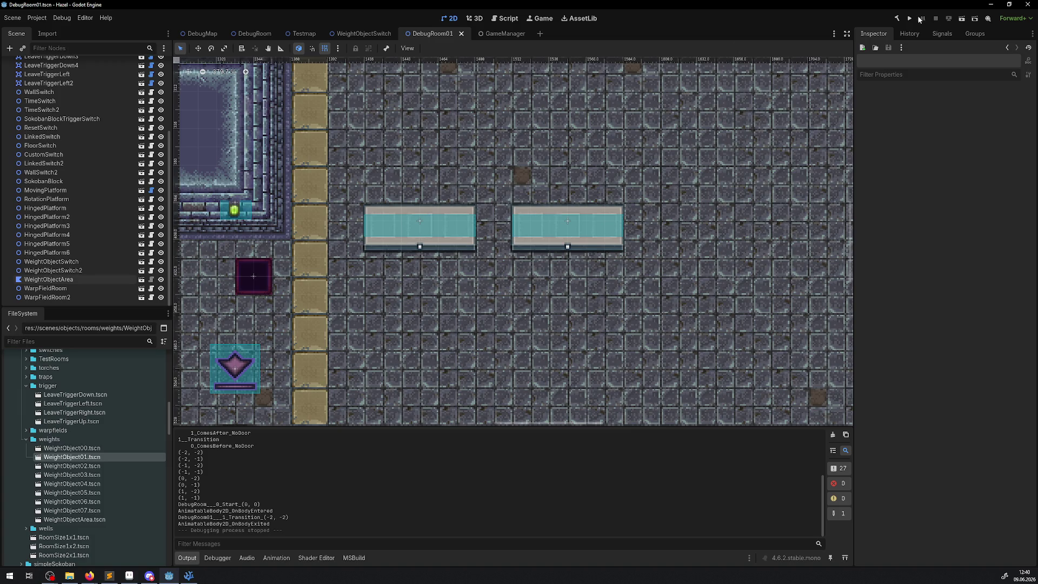
- Drop a WeightObject01 instance on the switch, delete it again, and run the project
{"action": "left_click_drag", "start_coordinate": [81, 456], "coordinate": [601, 213]}
{"action": "scroll", "scroll_direction": "up", "scroll_amount": 3}
{"action": "key", "text": "Delete"}
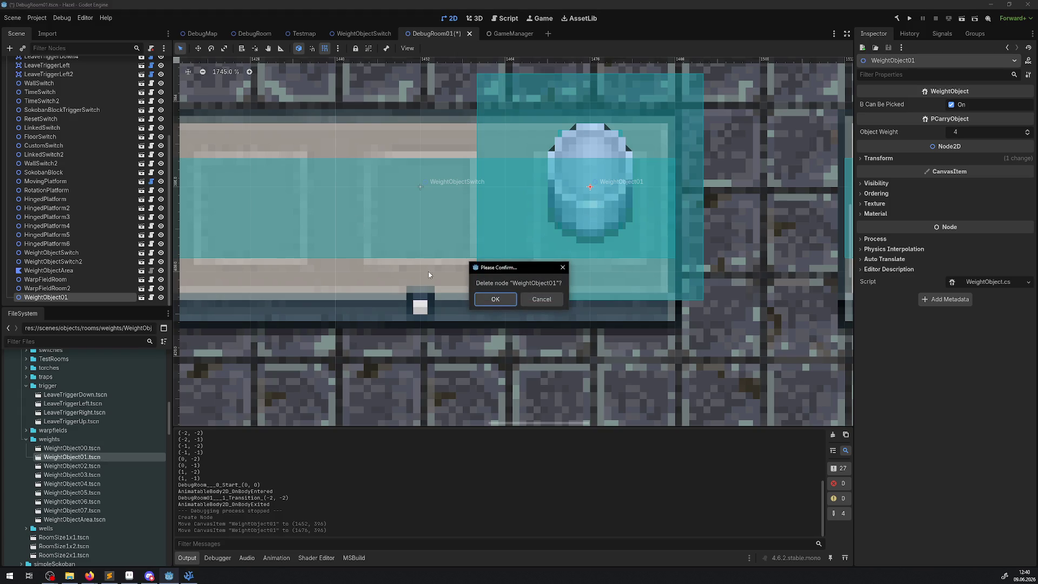
{"action": "left_click", "coordinate": [492, 302]}
{"action": "left_click", "coordinate": [908, 19]}
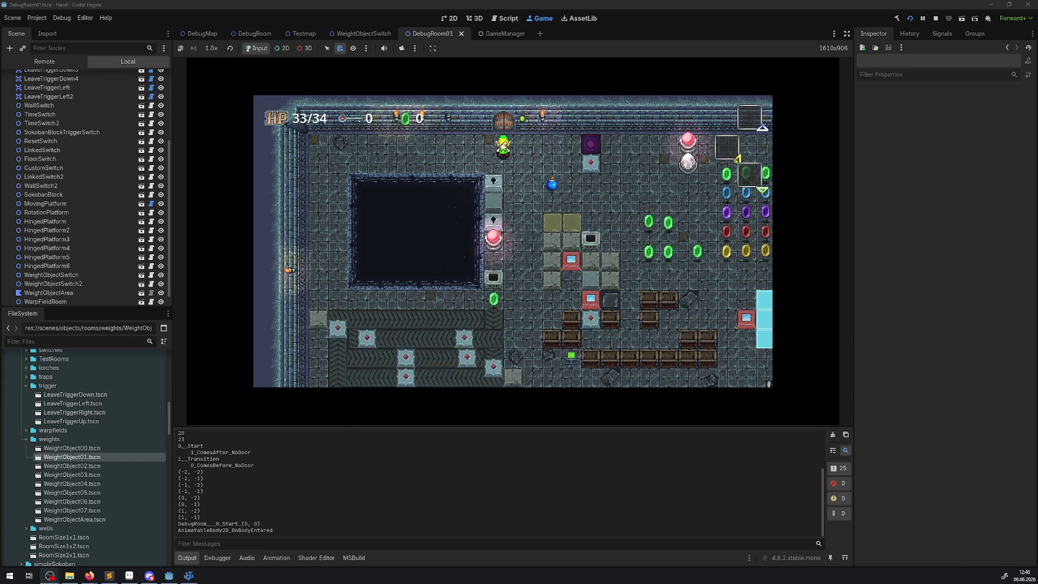
- Walk the player through the rooms into the switch room, with the log output hidden
{"action": "key", "text": "Down"}
{"action": "key", "text": "Right"}
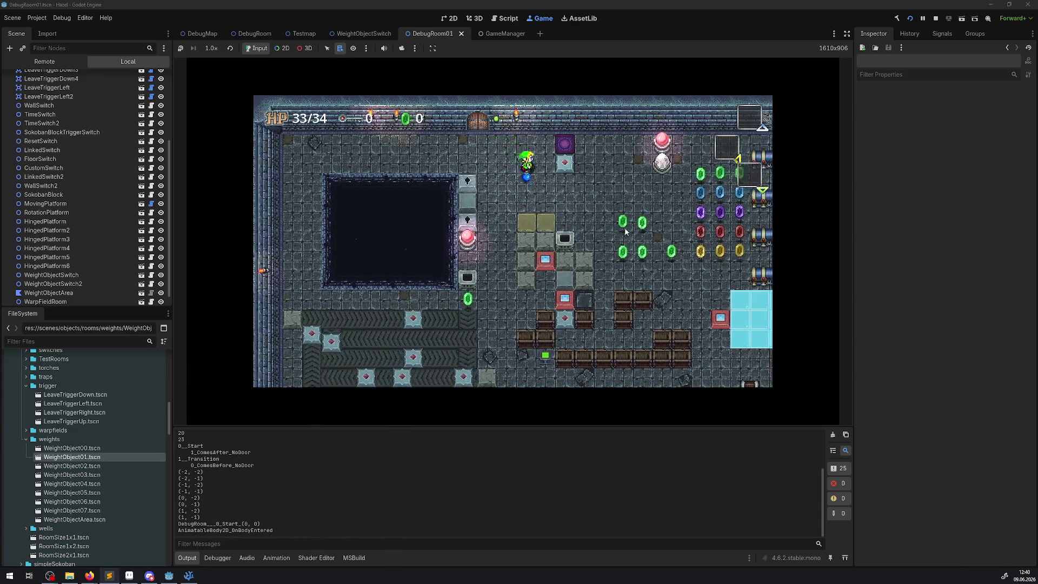
{"action": "key", "text": "Up"}
{"action": "key", "text": "Right"}
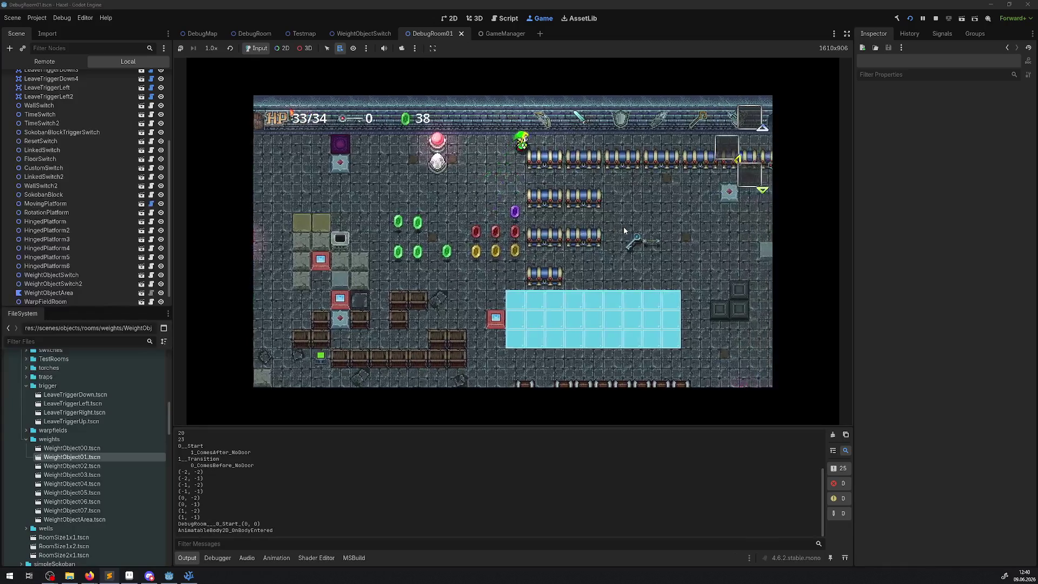
{"action": "key", "text": "Up"}
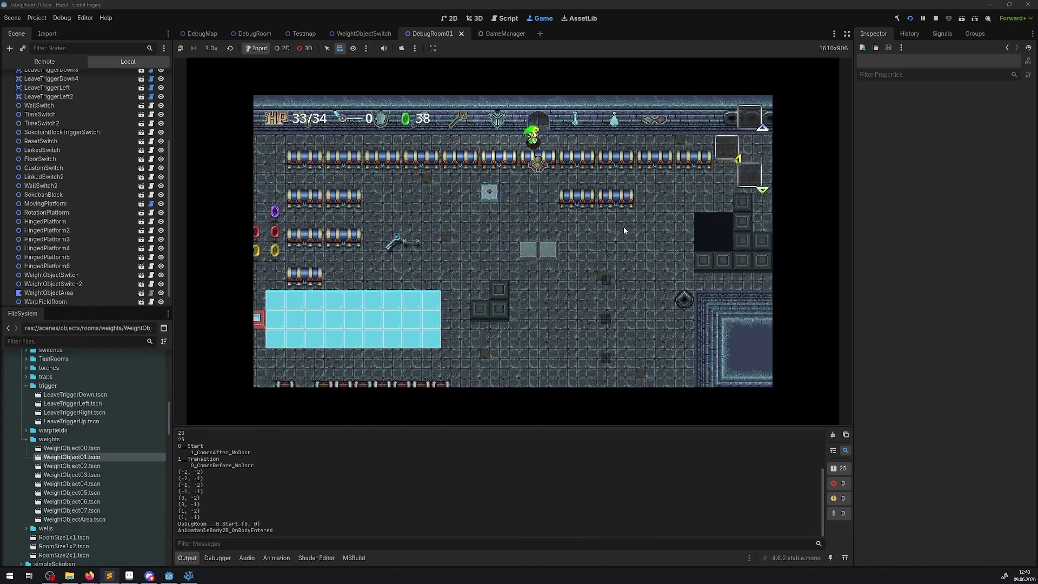
{"action": "key", "text": "Left"}
{"action": "key", "text": "Up"}
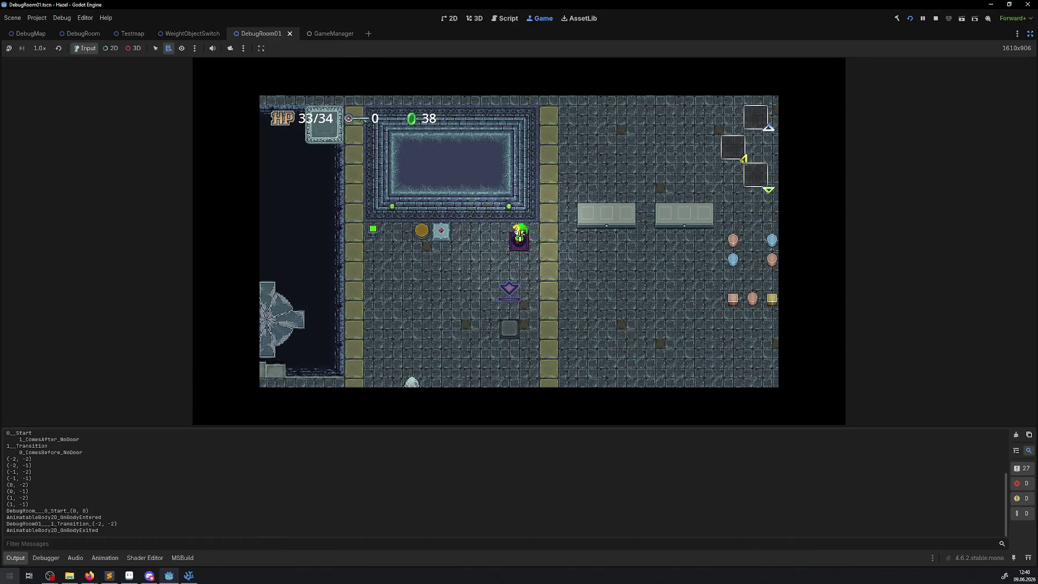
{"action": "left_click", "coordinate": [15, 557]}
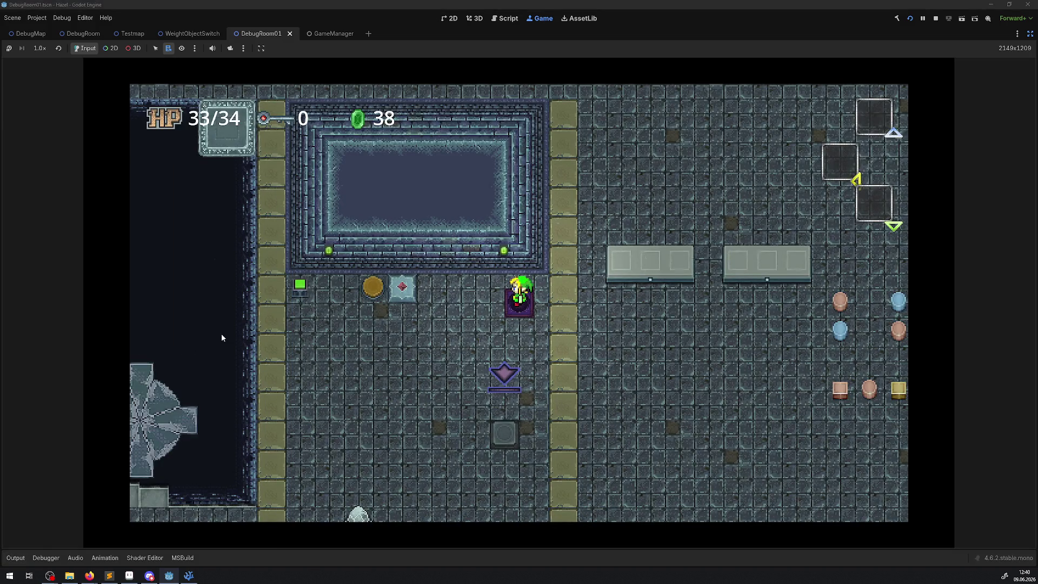
- Carry both blue pots onto the left switch table
{"action": "key", "text": "Right"}
{"action": "key", "text": "Left"}
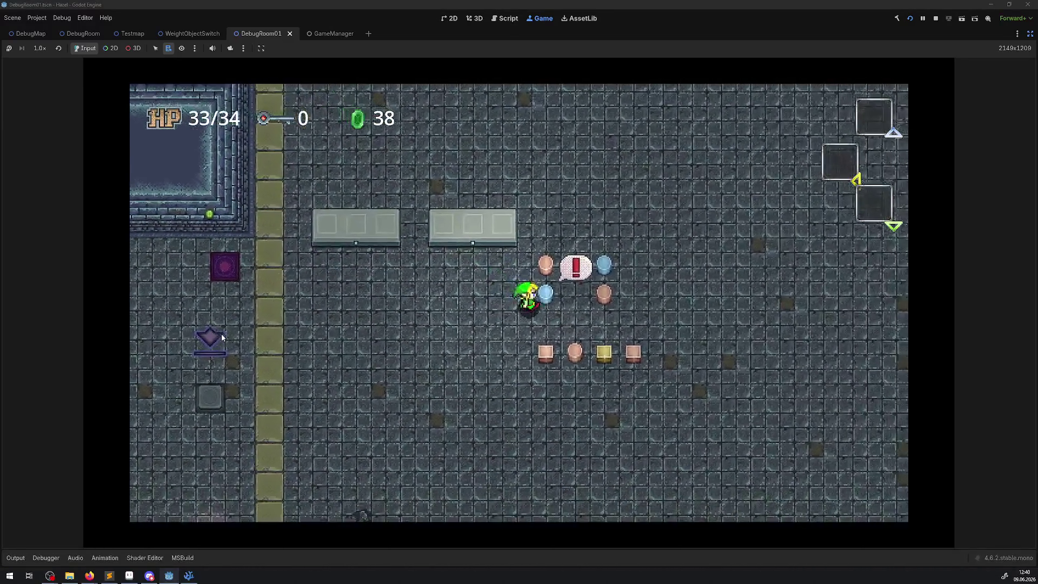
{"action": "key", "text": "space"}
{"action": "key", "text": "Right"}
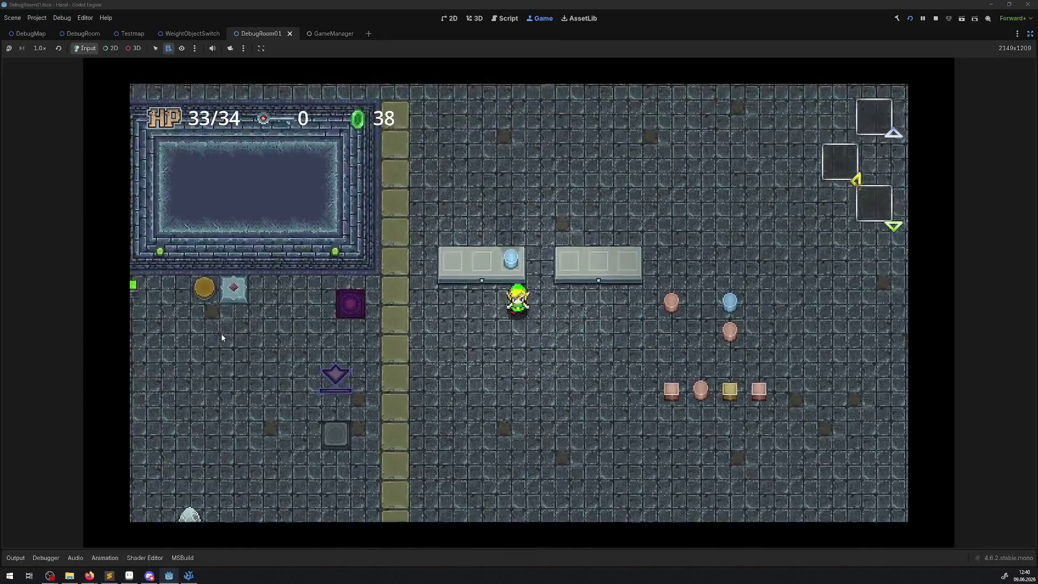
{"action": "key", "text": "space"}
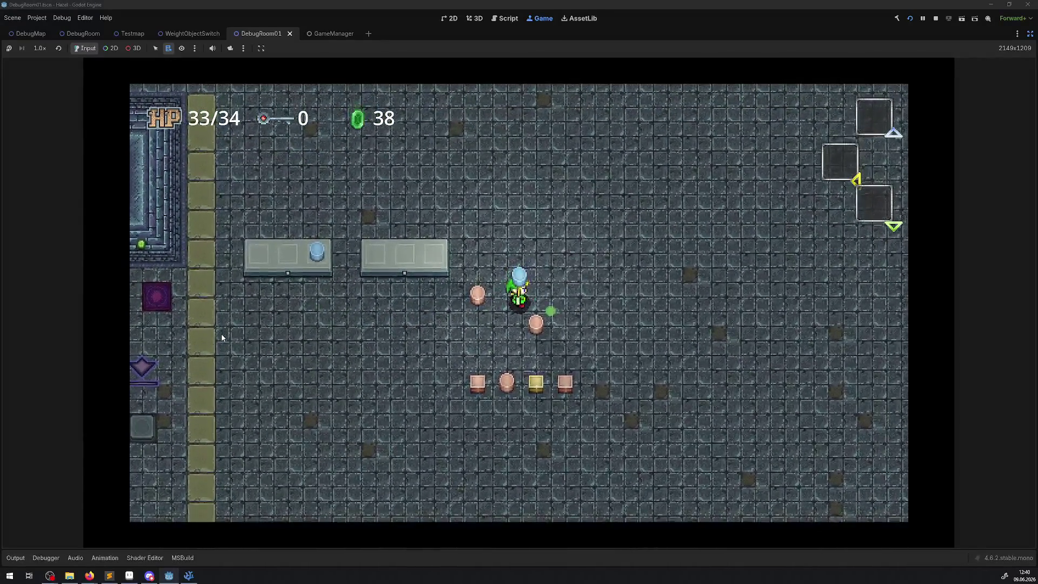
{"action": "key", "text": "Left"}
{"action": "key", "text": "space"}
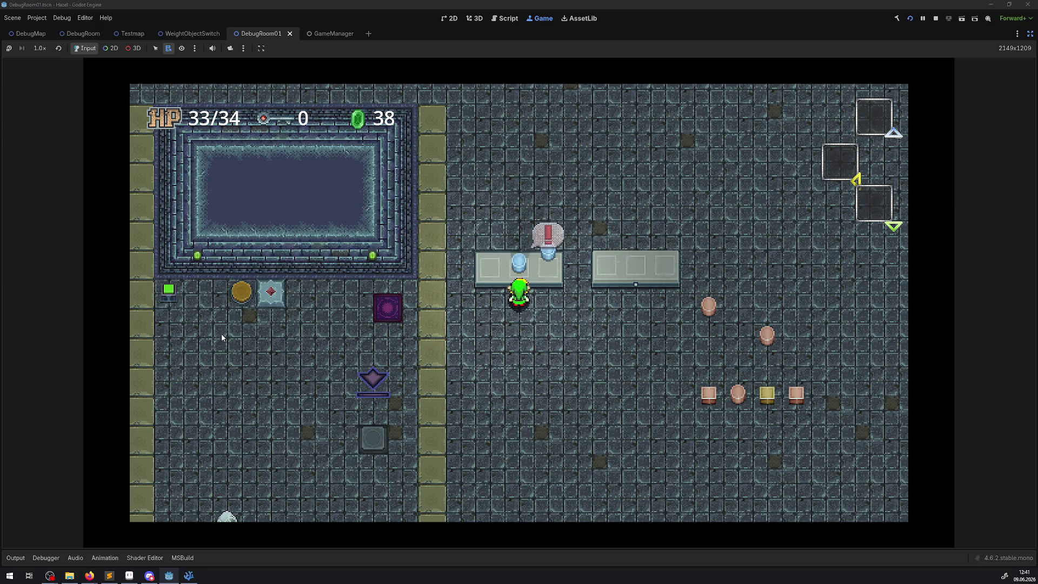
- Set the pink block on the left switch, lift it off again, and stop the game
{"action": "key", "text": "Down"}
{"action": "key", "text": "Right"}
{"action": "key", "text": "space"}
{"action": "key", "text": "Left"}
{"action": "key", "text": "Up"}
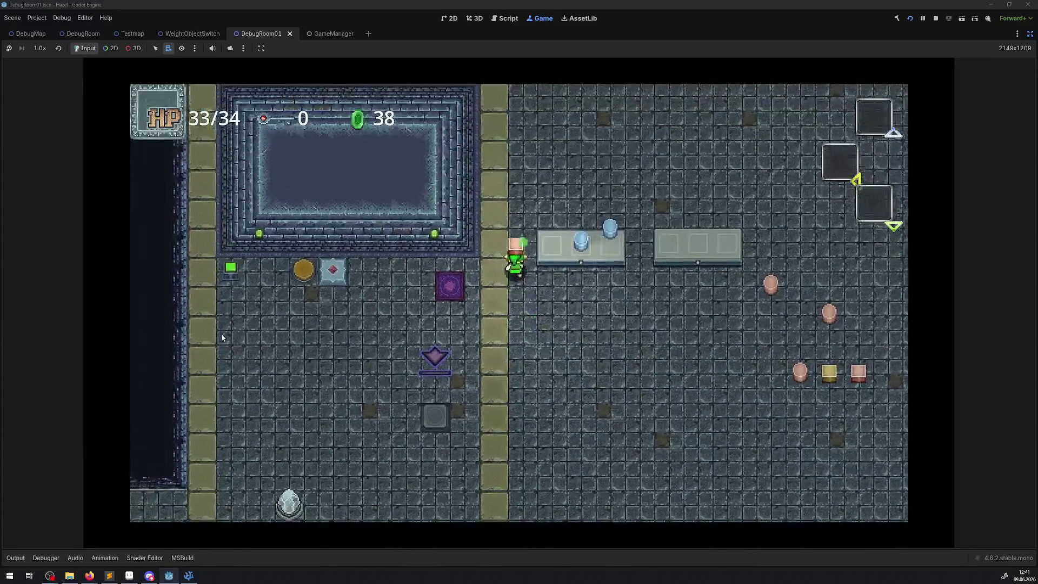
{"action": "key", "text": "space"}
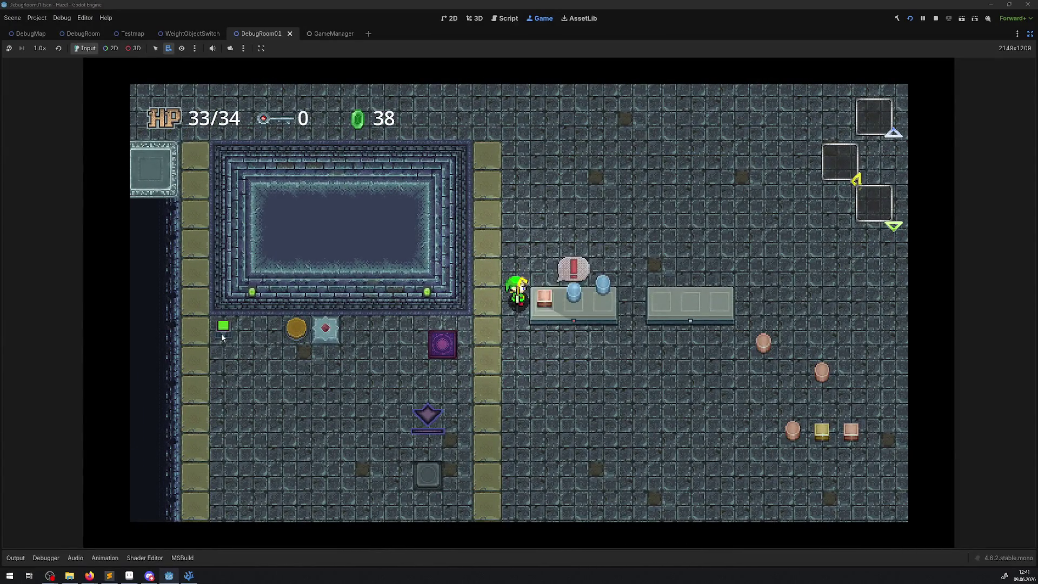
{"action": "key", "text": "space"}
{"action": "key", "text": "space"}
{"action": "key", "text": "space"}
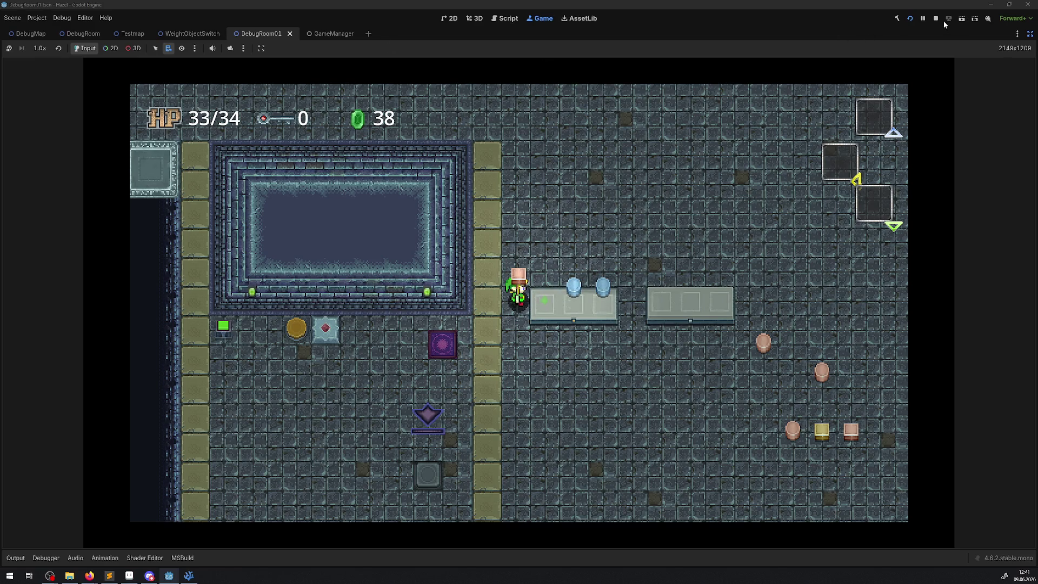
{"action": "left_click", "coordinate": [938, 19]}
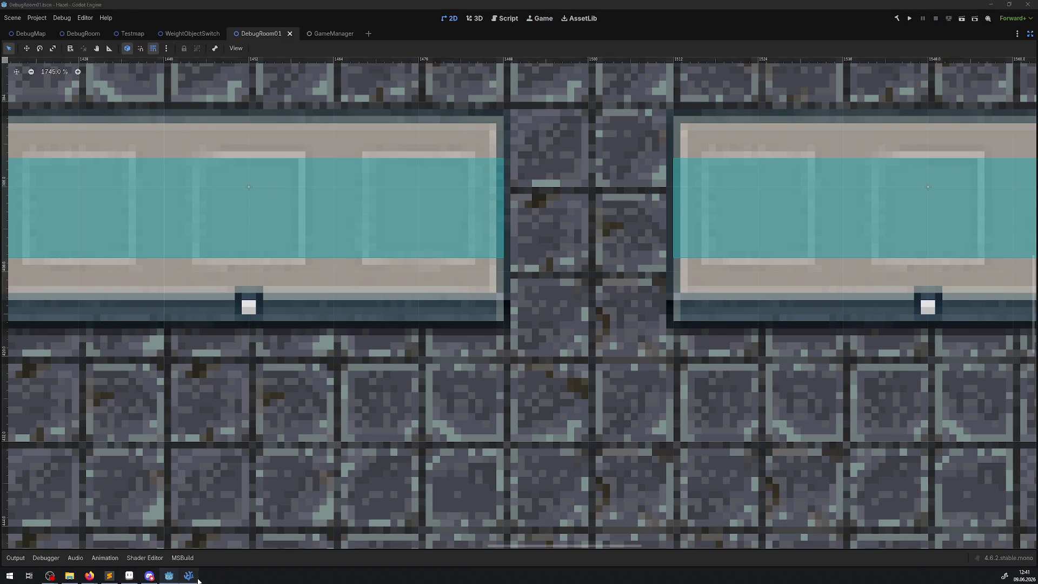
- Review the Y % 24 checks and + 2 adjustments on lines 75 and 85, briefly checking Godot
{"action": "left_click", "coordinate": [188, 576]}
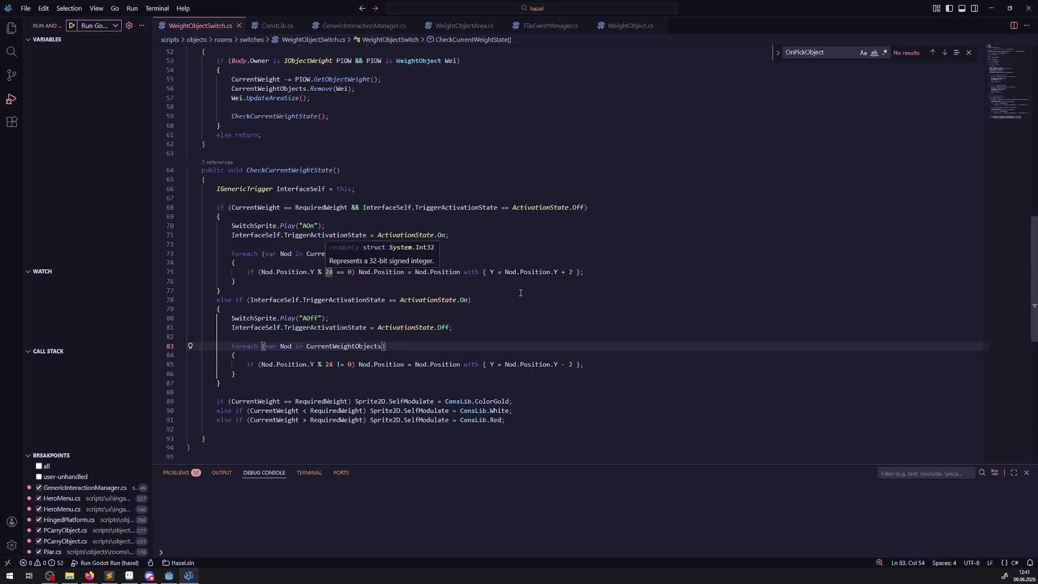
{"action": "left_click", "coordinate": [519, 292]}
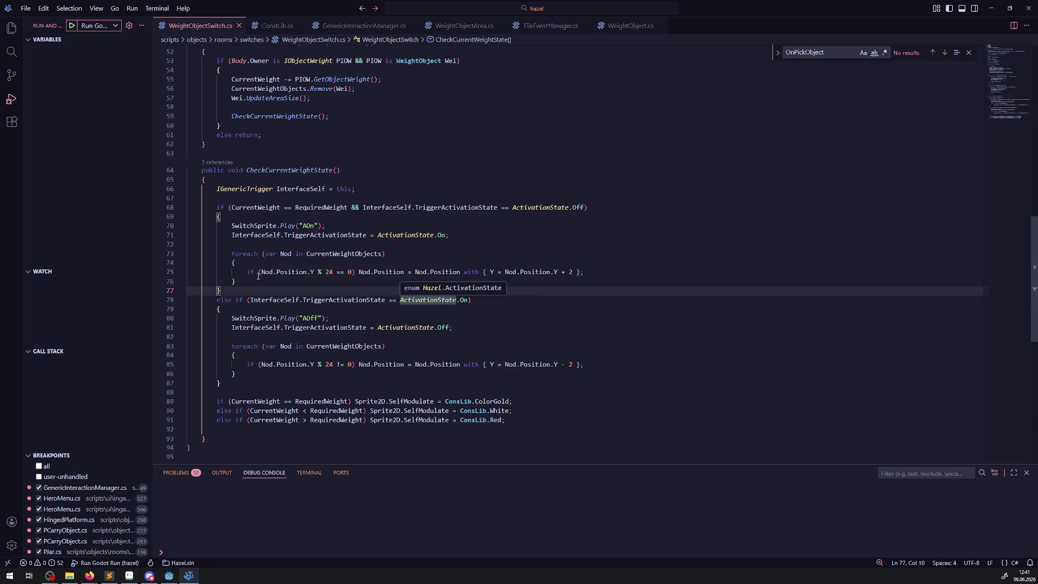
{"action": "left_click_drag", "start_coordinate": [235, 272], "coordinate": [355, 272]}
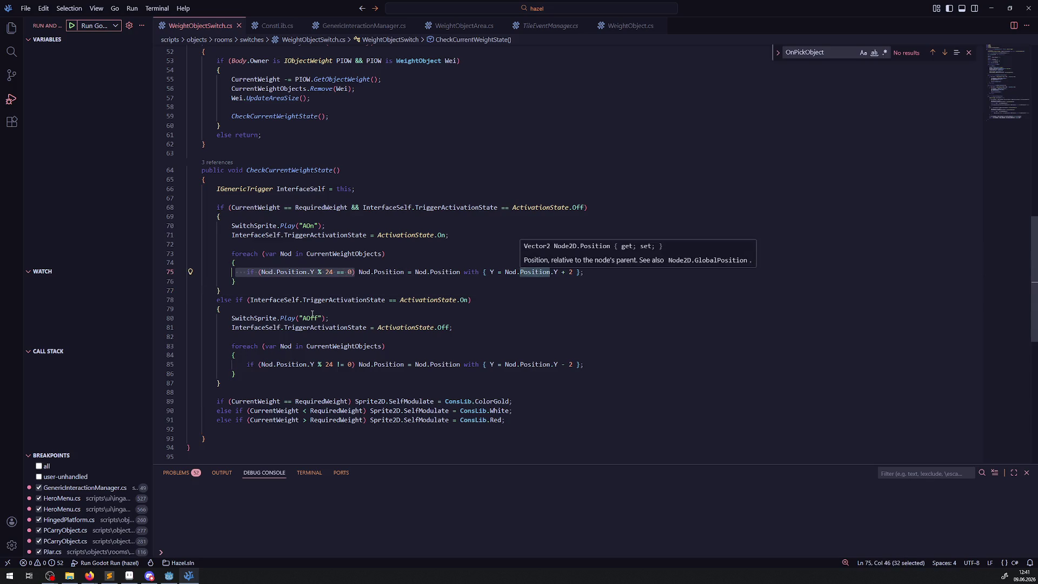
{"action": "left_click", "coordinate": [346, 281]}
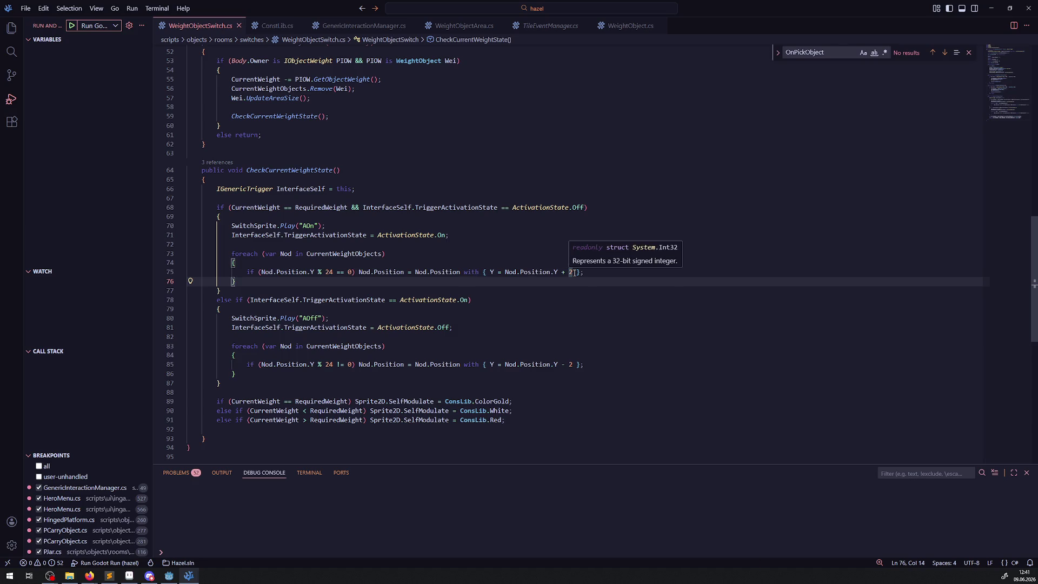
{"action": "double_click", "coordinate": [348, 364]}
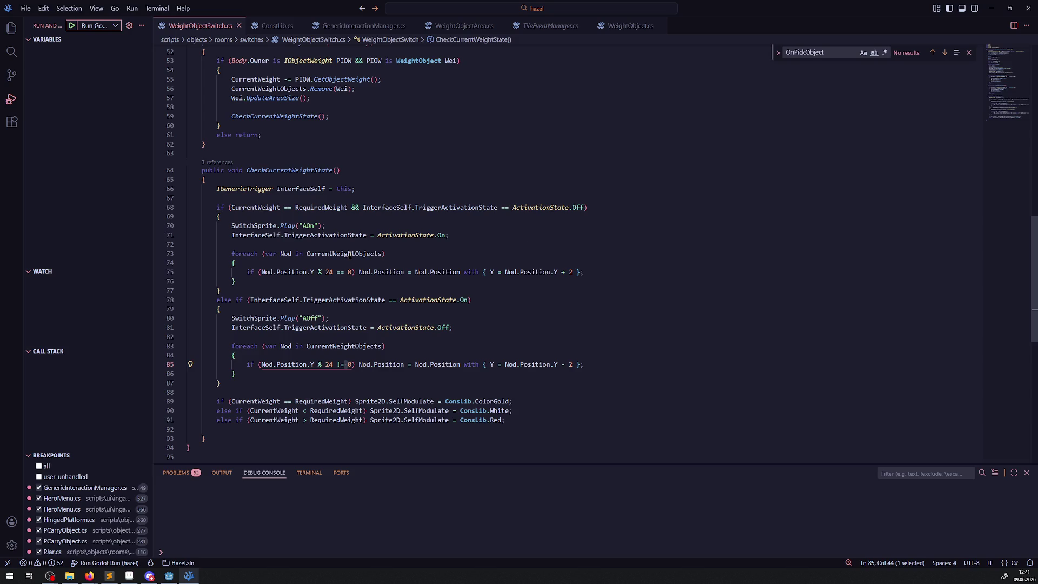
{"action": "mouse_move", "coordinate": [349, 255]}
{"action": "left_click", "coordinate": [497, 254]}
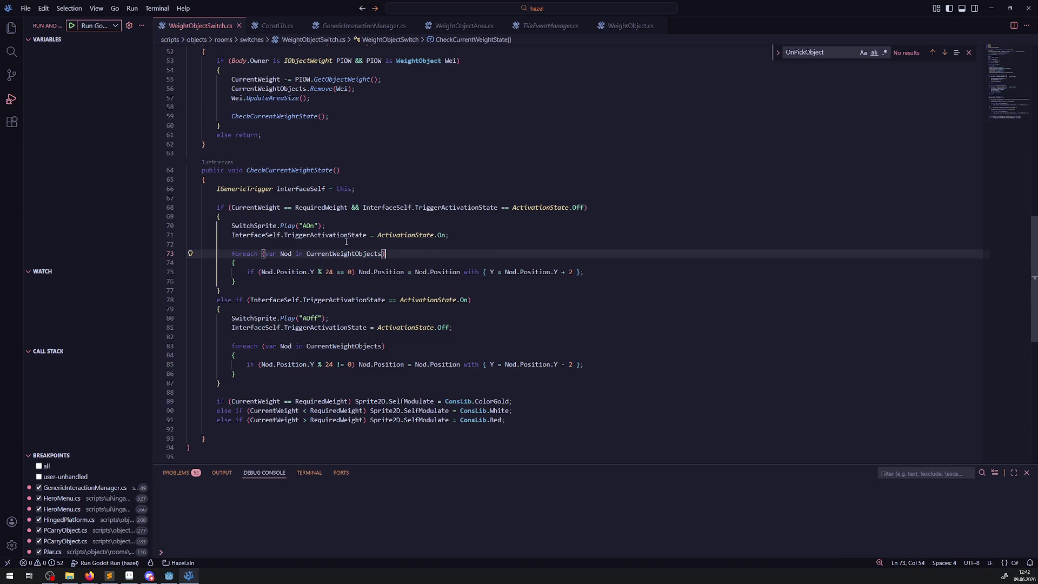
{"action": "left_click_drag", "start_coordinate": [584, 364], "coordinate": [513, 365]}
{"action": "left_click_drag", "start_coordinate": [543, 273], "coordinate": [568, 272]}
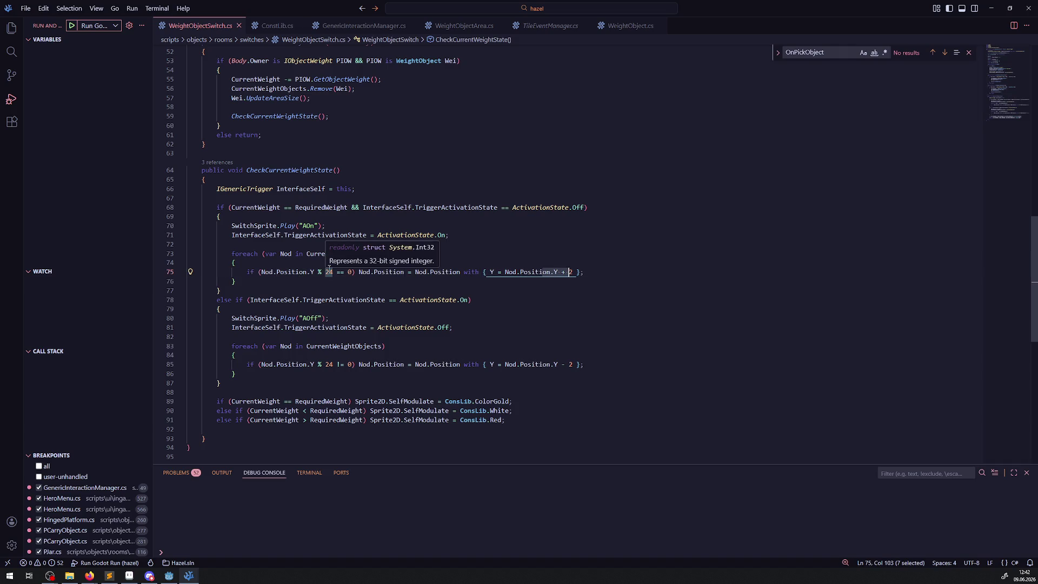
{"action": "left_click", "coordinate": [382, 283]}
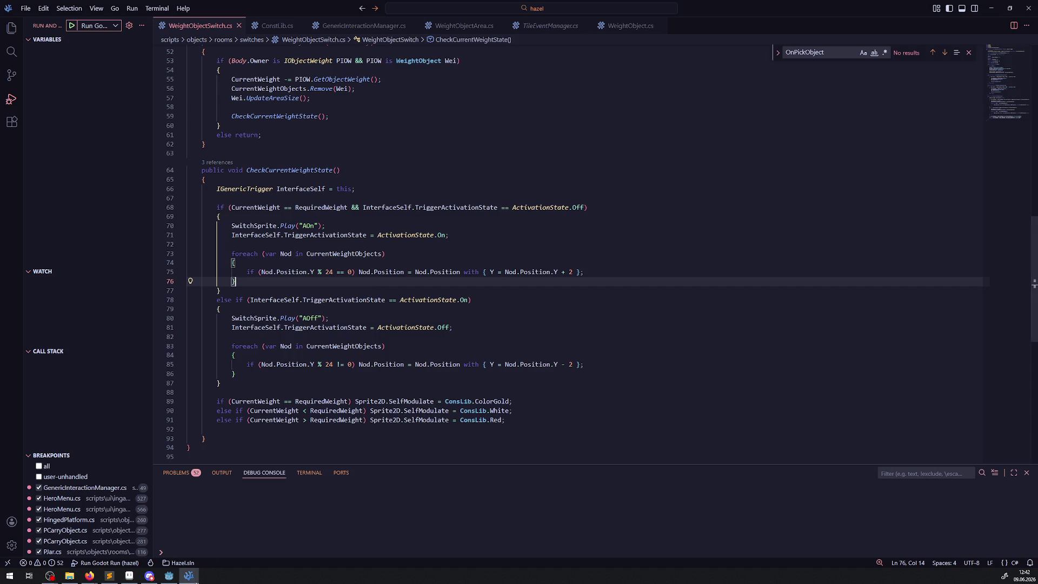
{"action": "mouse_move", "coordinate": [176, 579]}
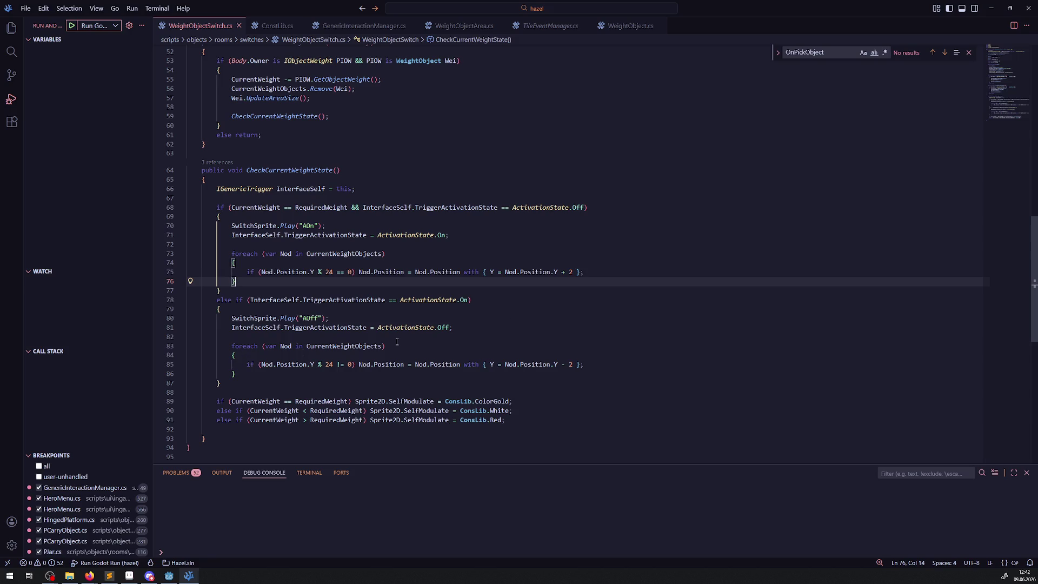
{"action": "key", "text": "alt+Tab"}
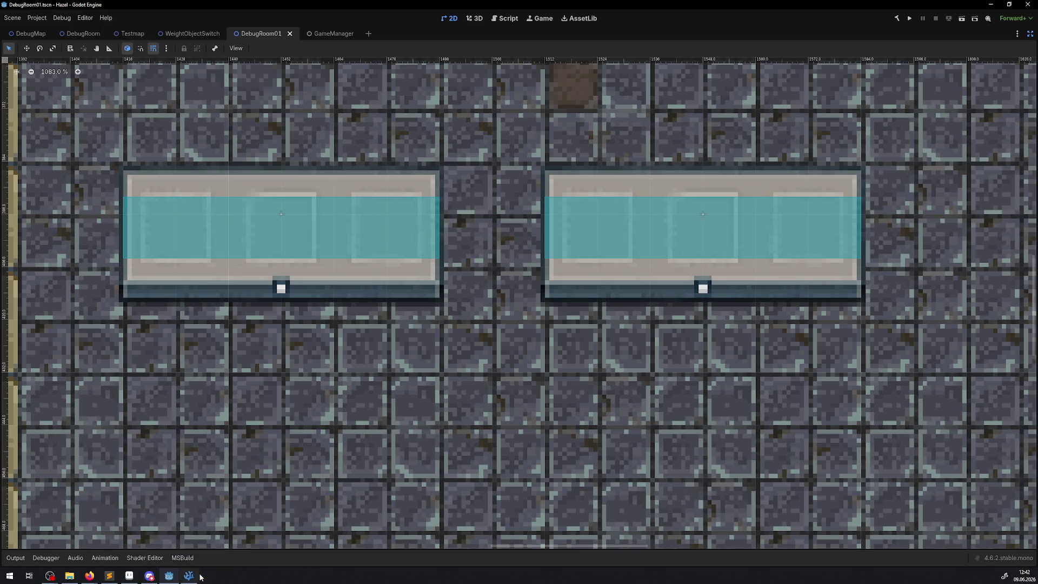
{"action": "left_click", "coordinate": [188, 576]}
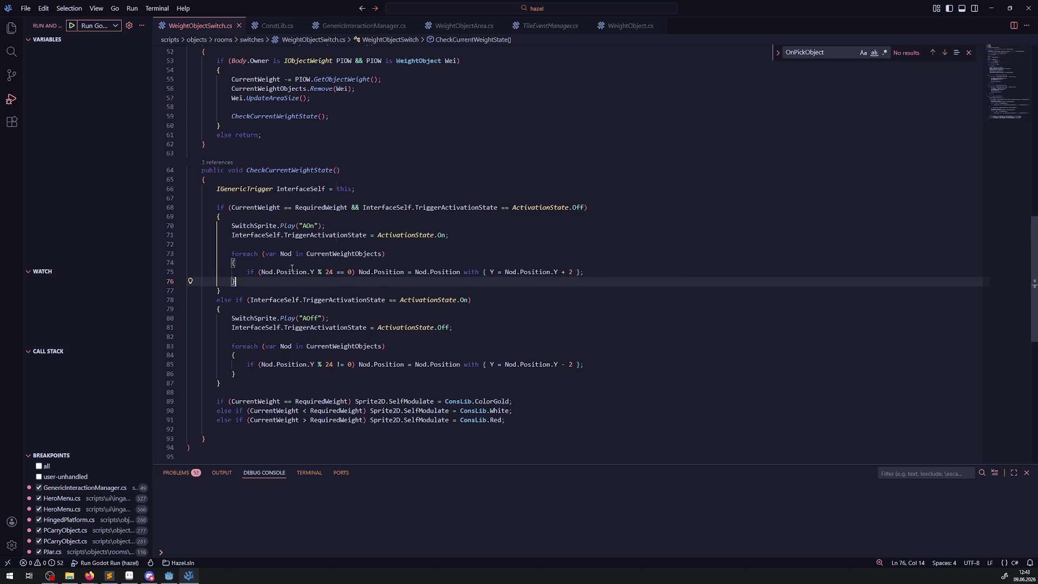
- Highlight the grid size 24 on line 75 and put the caret at that line's end
{"action": "double_click", "coordinate": [327, 272]}
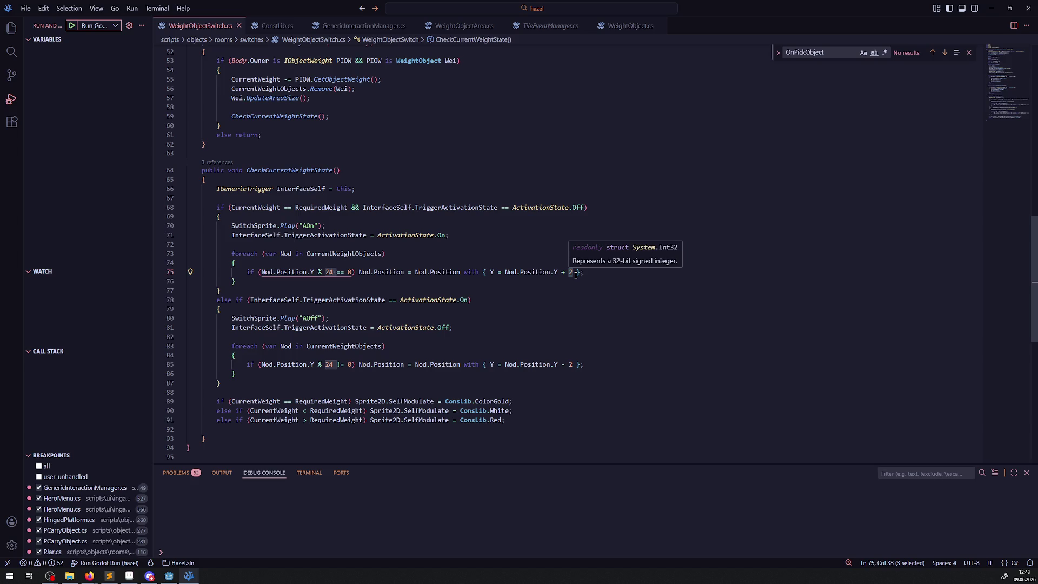
{"action": "left_click", "coordinate": [603, 270]}
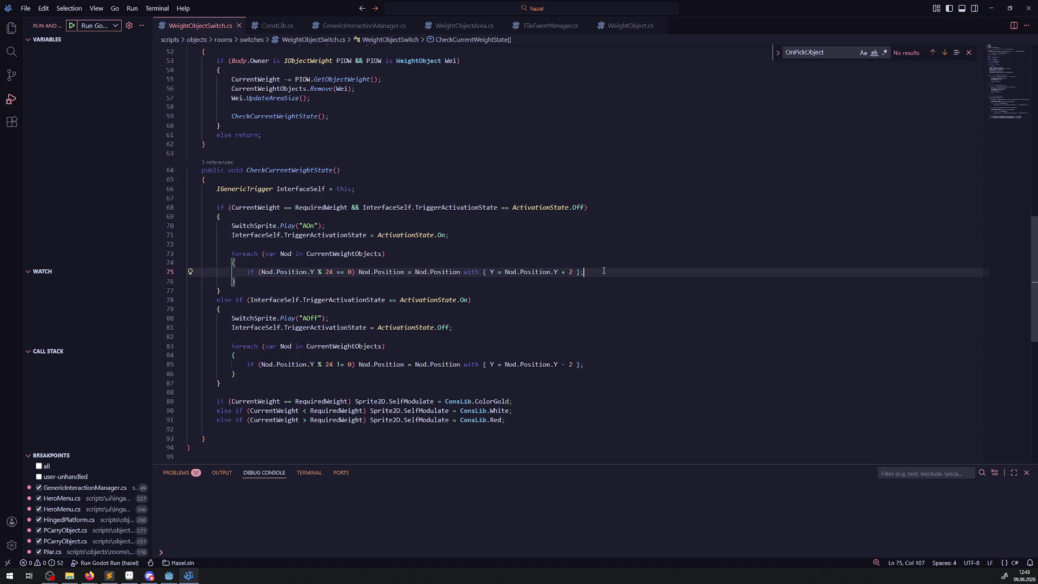
- Add else GD.Print("Nope"); after line 75's grid check and save
{"action": "key", "text": "Return"}
{"action": "type", "text": "else GD.Print"}
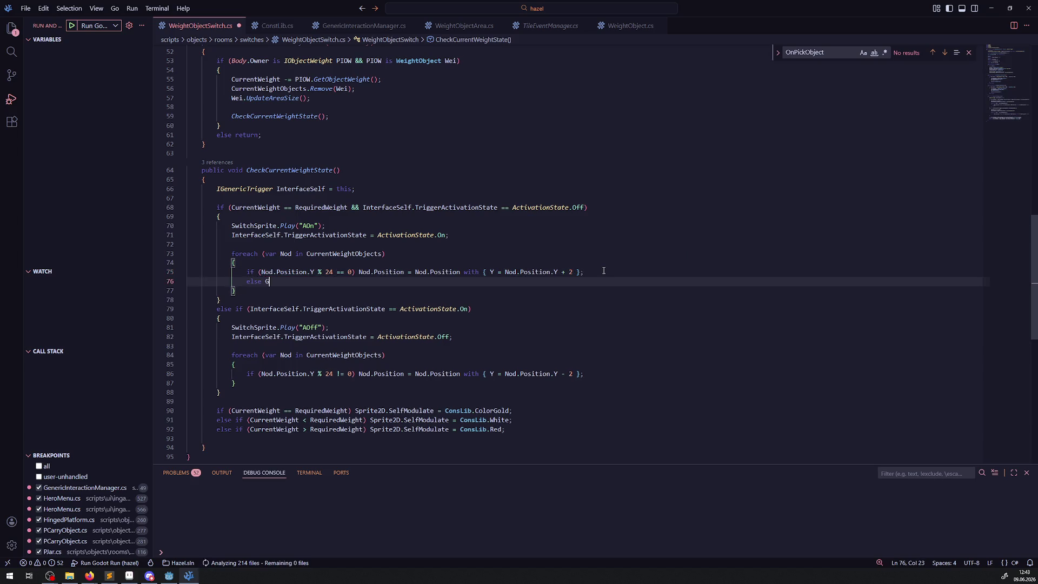
{"action": "type", "text": "(\"No"}
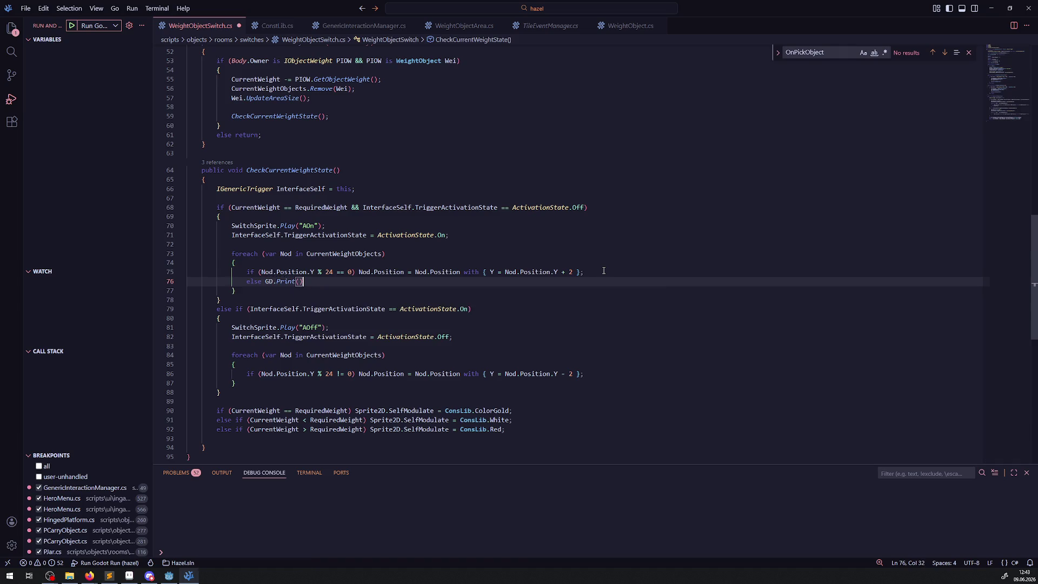
{"action": "type", "text": "pe\")"}
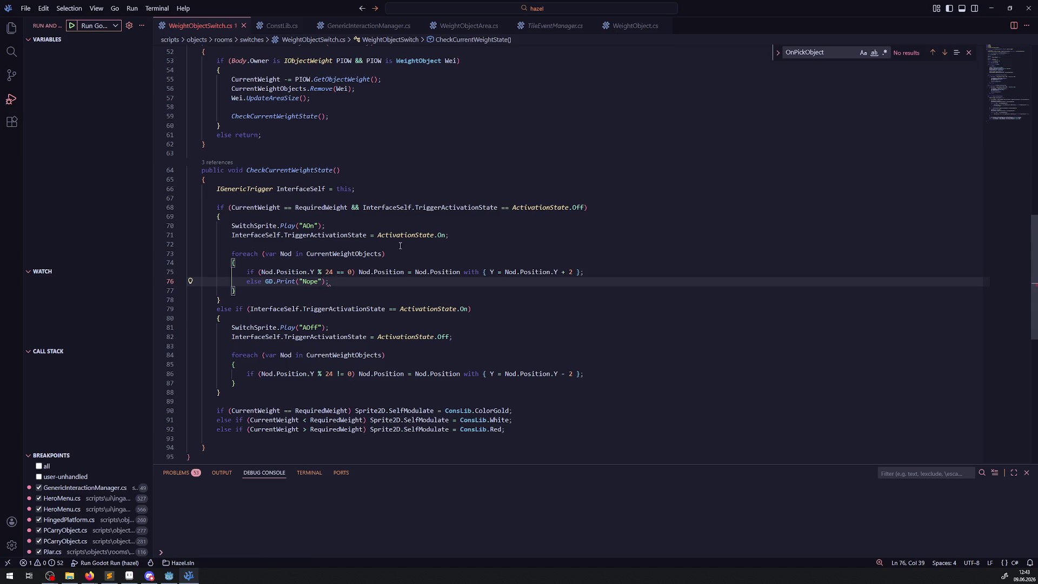
{"action": "type", "text": ";"}
{"action": "key", "text": "ctrl+s"}
{"action": "left_click_drag", "start_coordinate": [330, 281], "coordinate": [228, 281]}
{"action": "key", "text": "ctrl+c"}
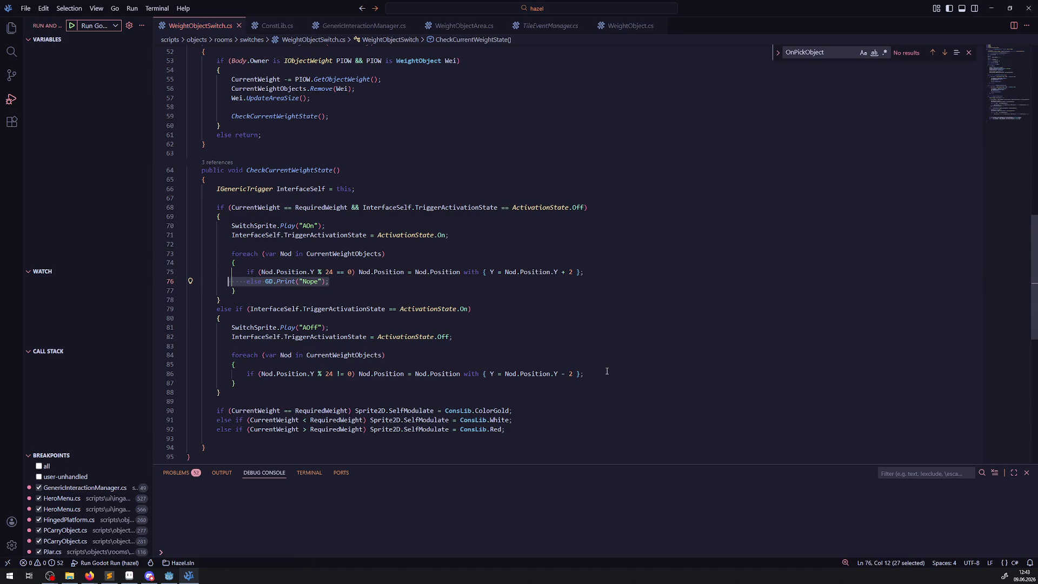
- Add the same else GD.Print("Nope"); line after the lowering check, save, and run the game
{"action": "left_click", "coordinate": [606, 373]}
{"action": "key", "text": "Return"}
{"action": "key", "text": "ctrl+v"}
{"action": "key", "text": "ctrl+s"}
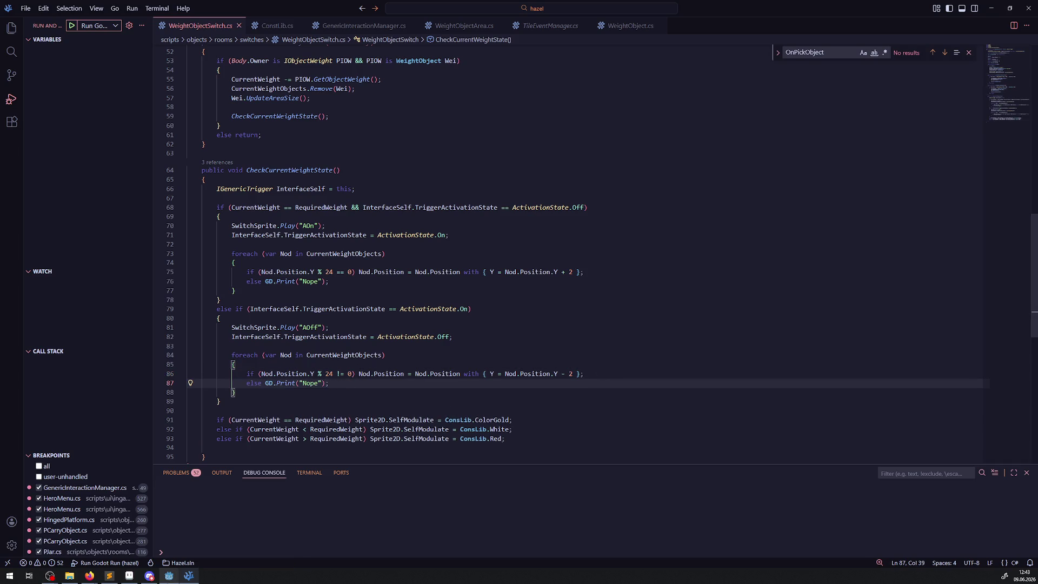
{"action": "key", "text": "alt+Tab"}
{"action": "left_click", "coordinate": [908, 20]}
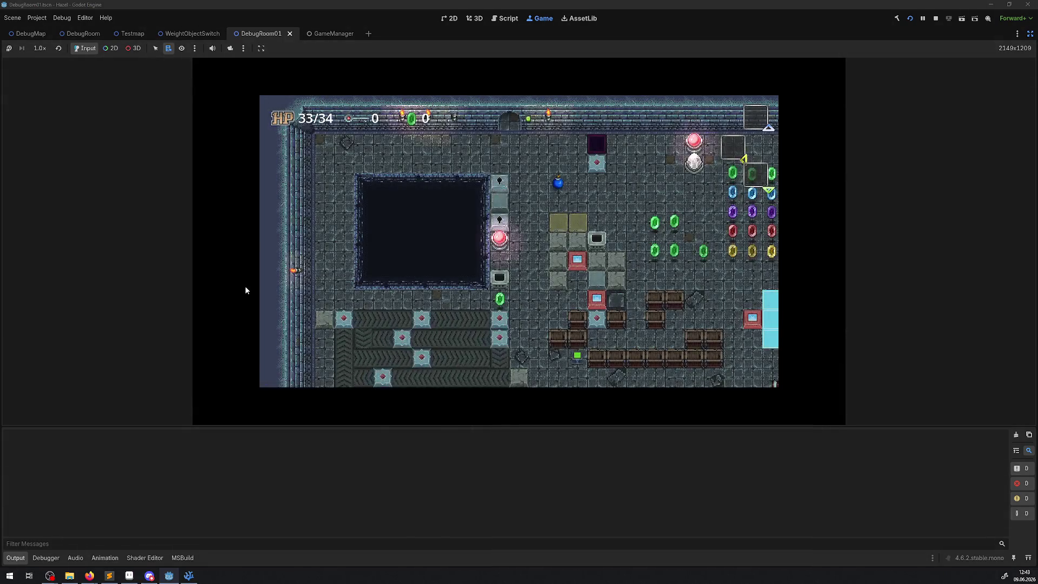
- Walk the character into the switch room onto the pedestal, then enable 2D node picking in-game
{"action": "key", "text": "Right"}
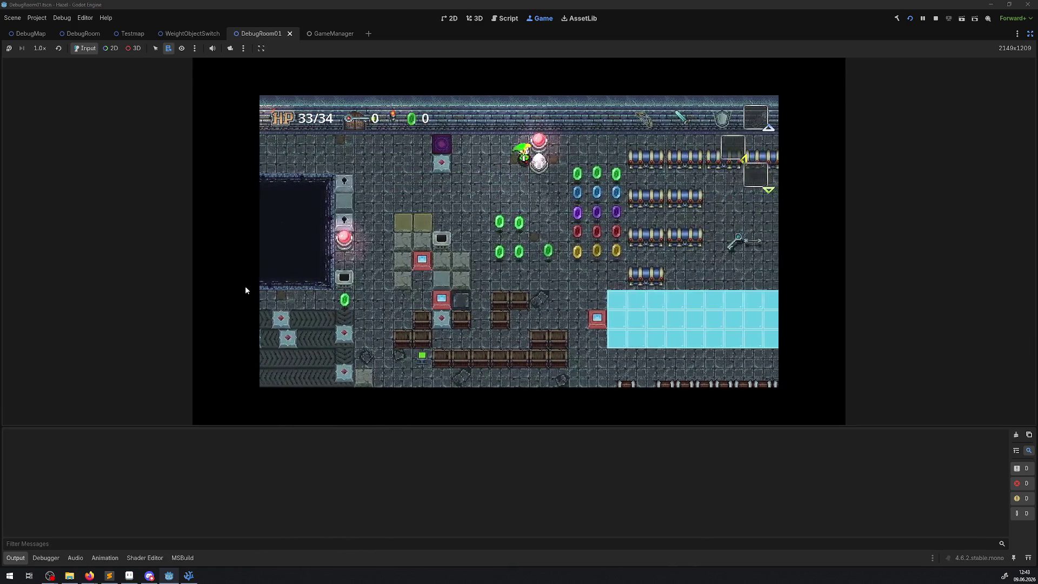
{"action": "key", "text": "Right"}
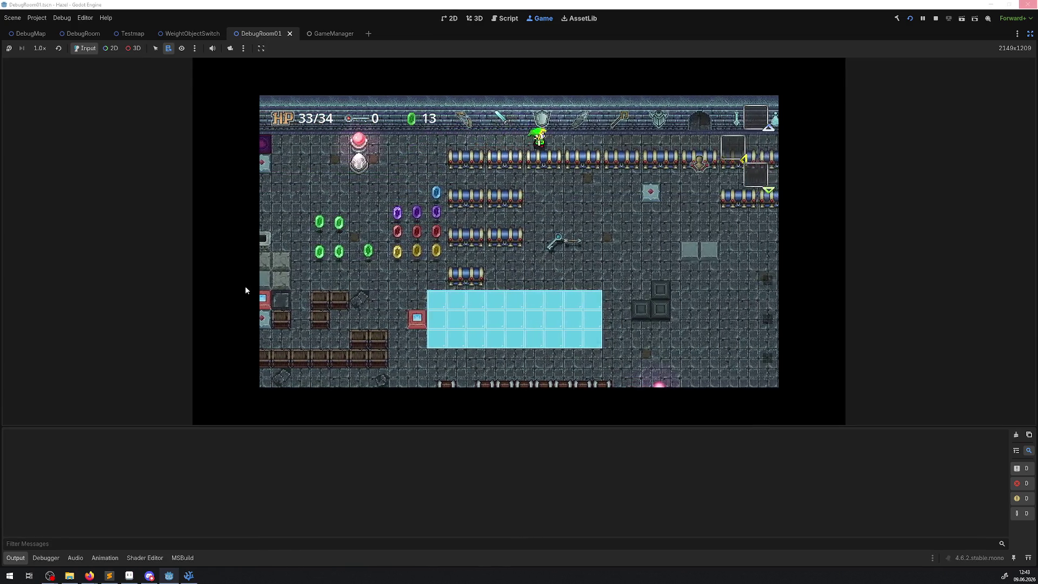
{"action": "key", "text": "Up"}
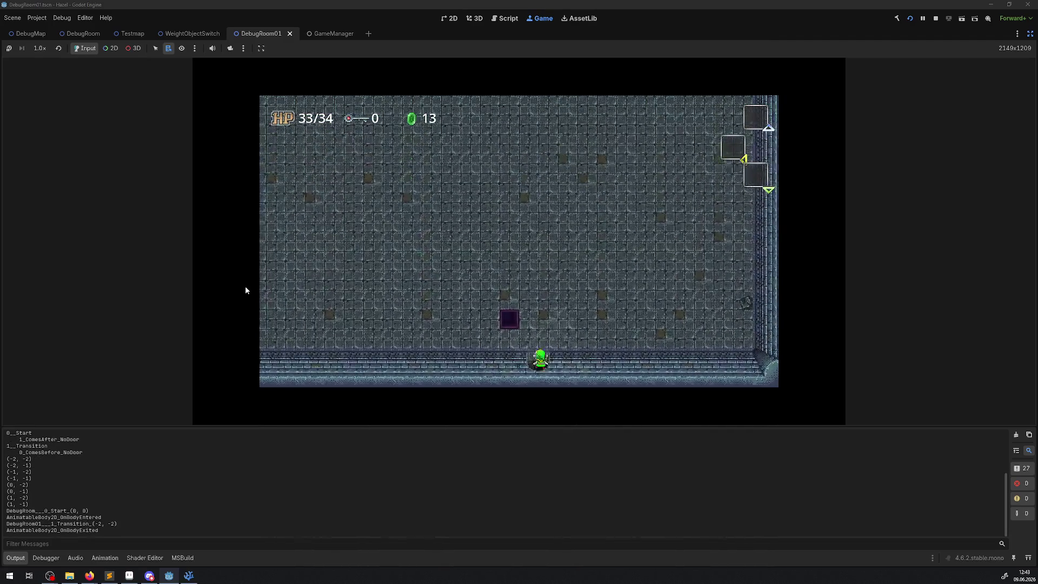
{"action": "key", "text": "Right"}
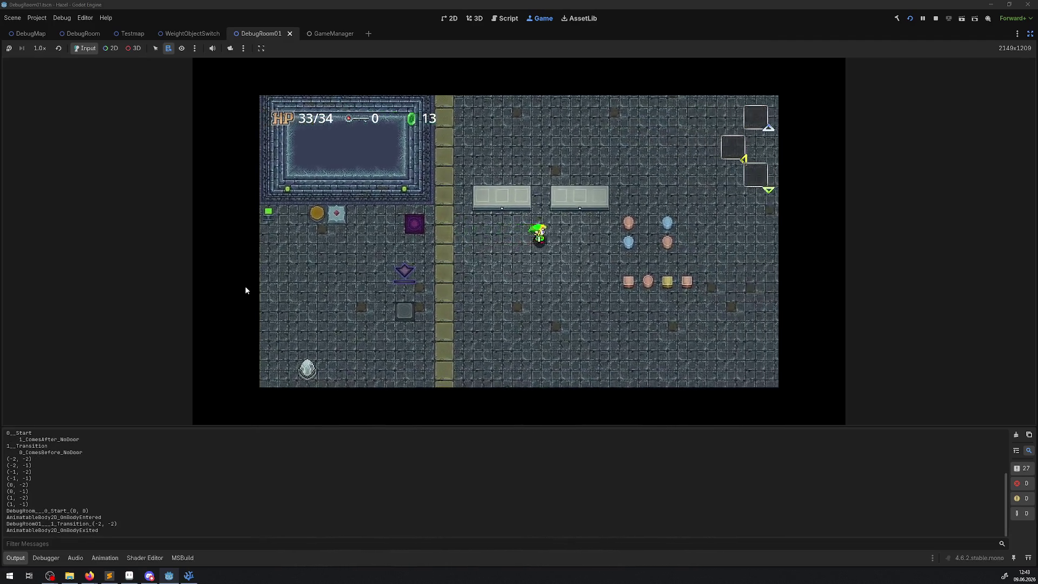
{"action": "key", "text": "Left"}
{"action": "key", "text": "Right"}
{"action": "key", "text": "Left"}
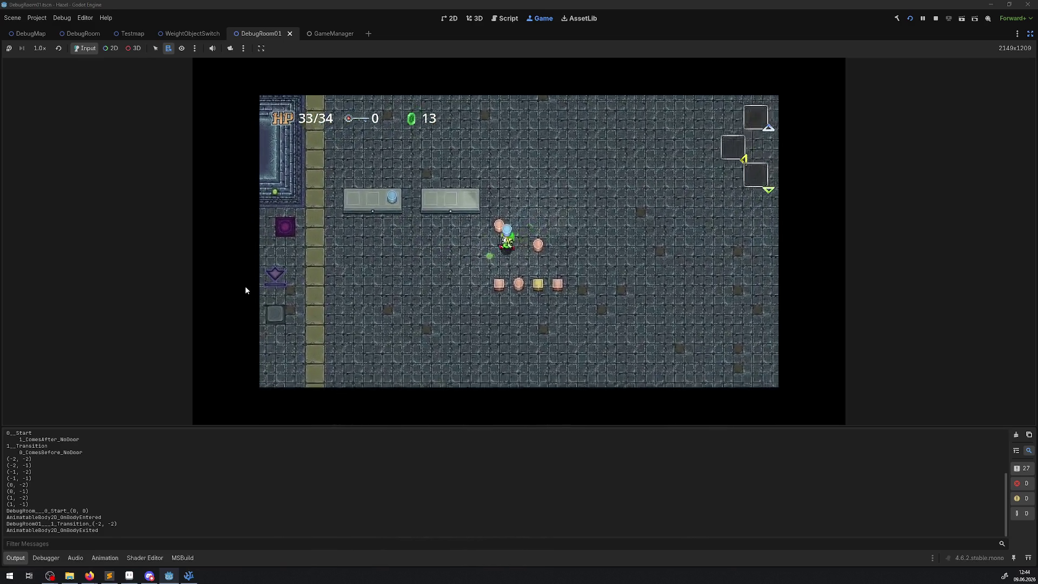
{"action": "key", "text": "Up"}
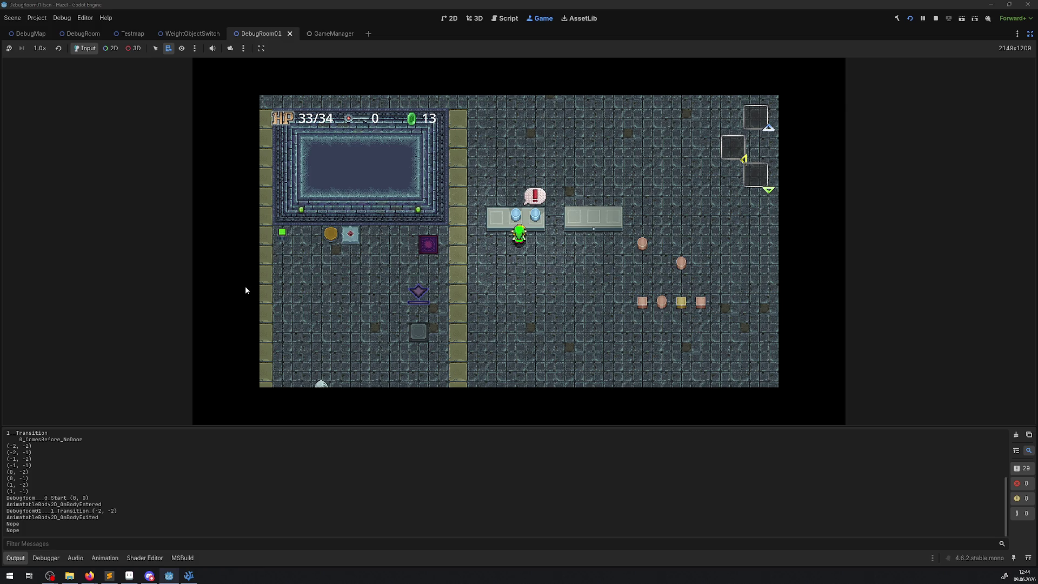
{"action": "left_click", "coordinate": [111, 48]}
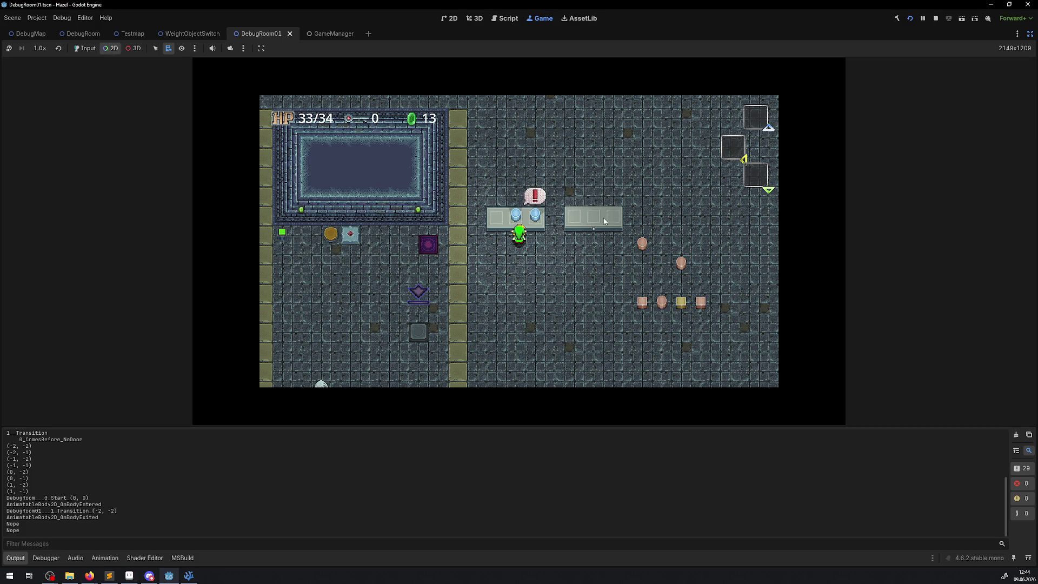
- Restore the editor panels, select the live WeightObjectSwitch in the Remote tree, and check its Position y
{"action": "right_click", "coordinate": [515, 216]}
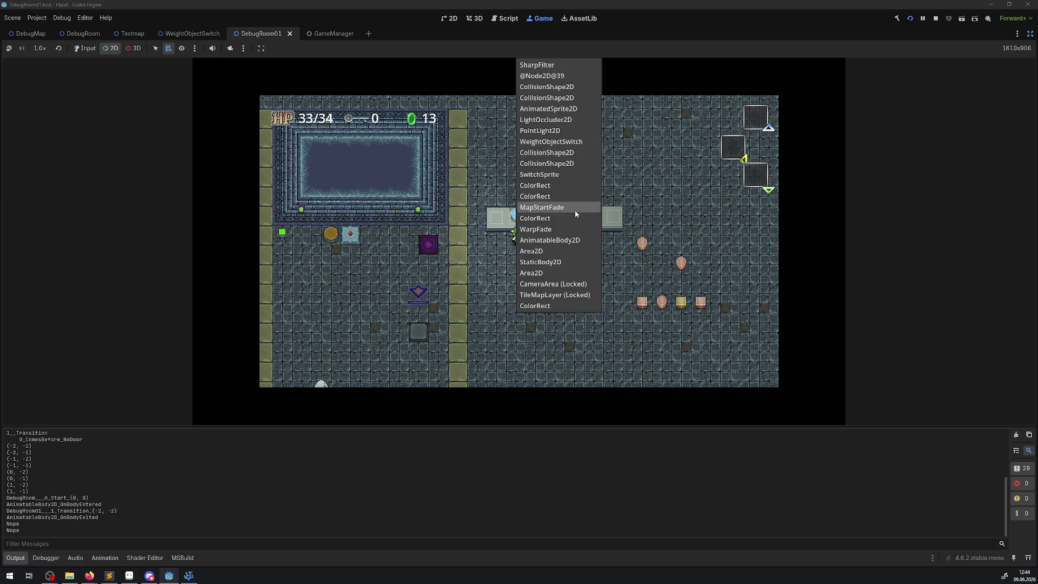
{"action": "left_click", "coordinate": [540, 262]}
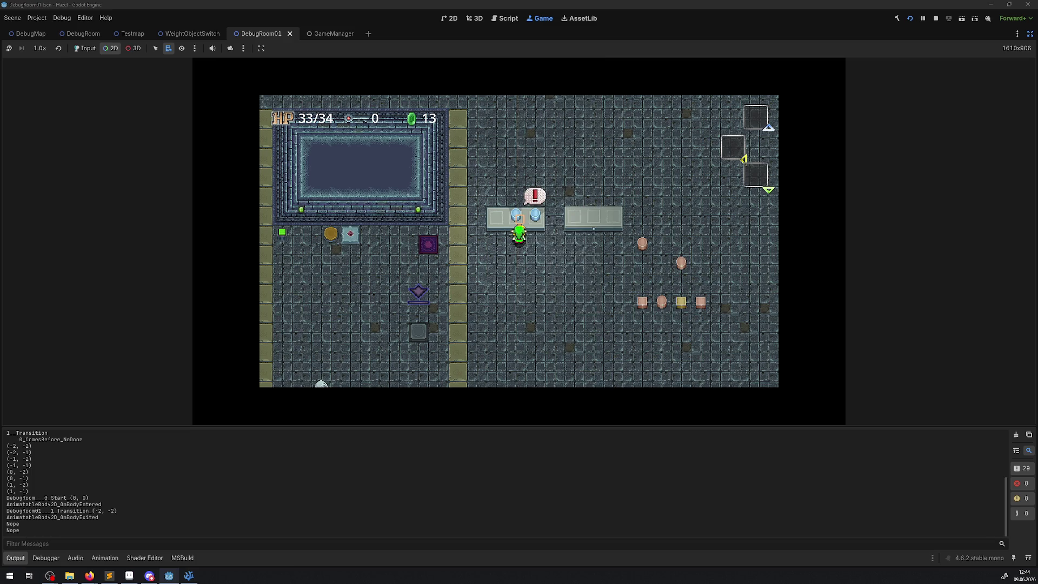
{"action": "left_click", "coordinate": [1030, 34]}
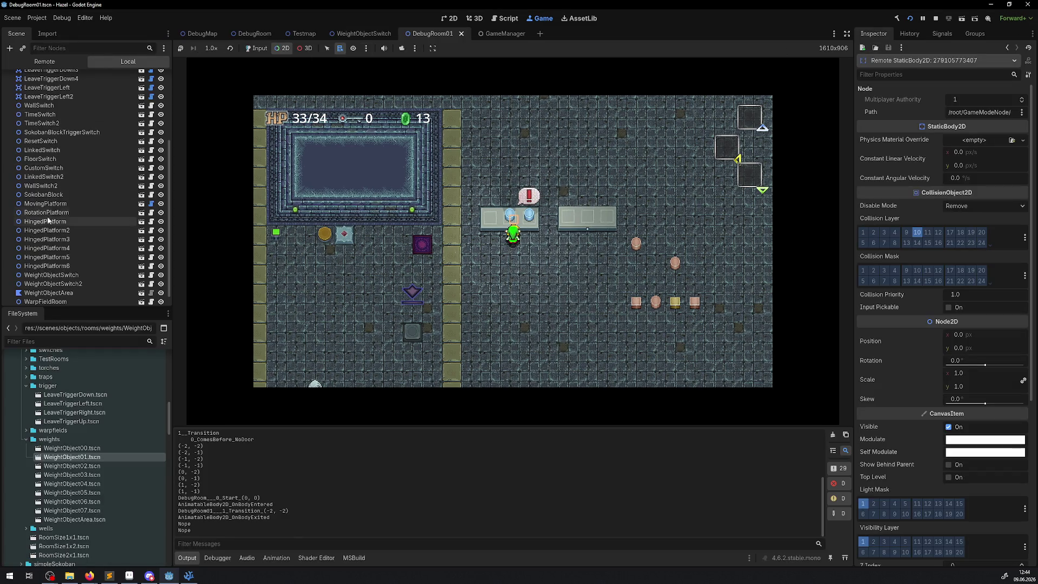
{"action": "left_click", "coordinate": [58, 58]}
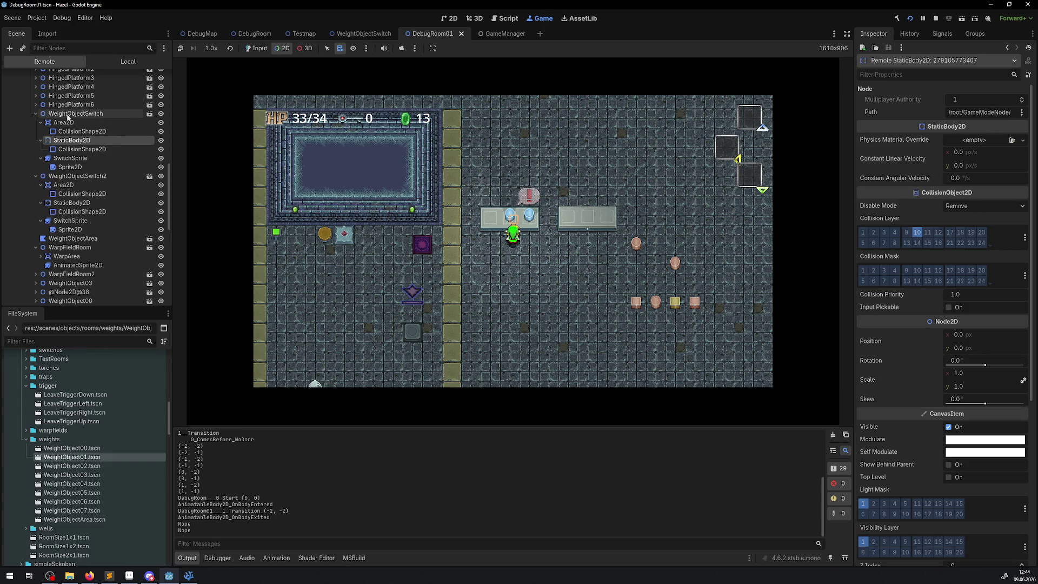
{"action": "left_click", "coordinate": [68, 113]}
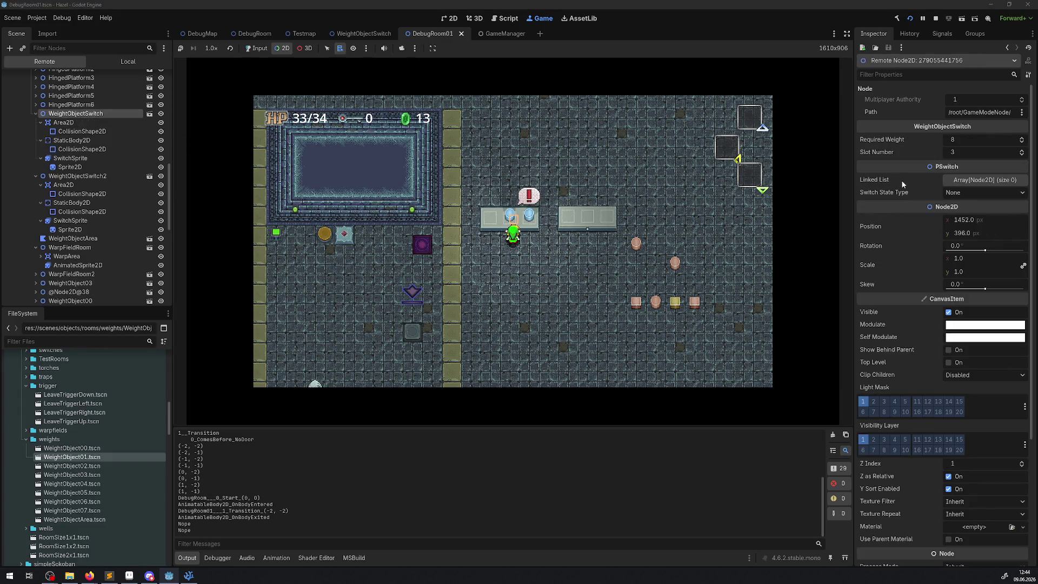
{"action": "left_click", "coordinate": [954, 233]}
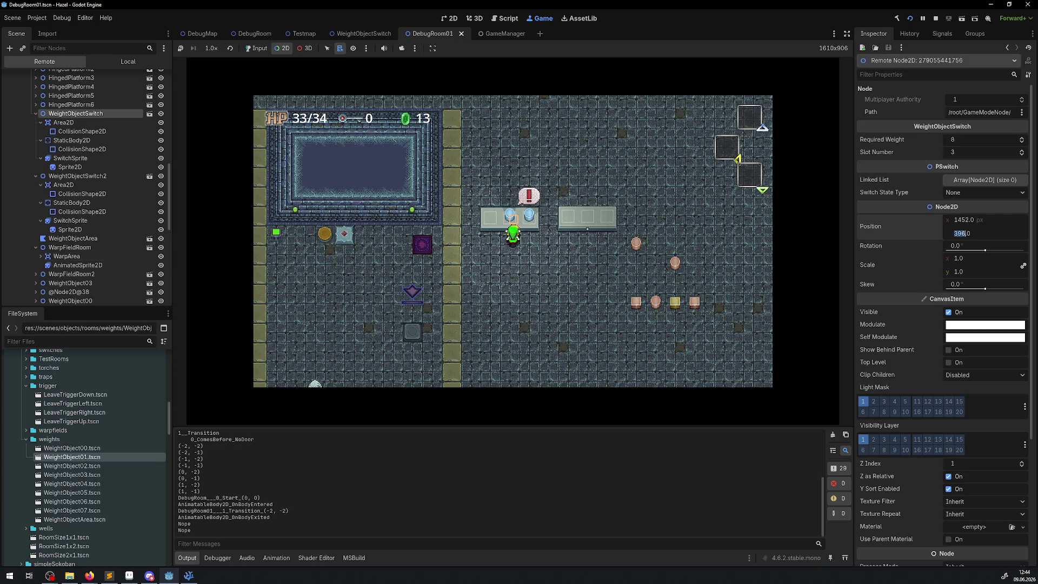
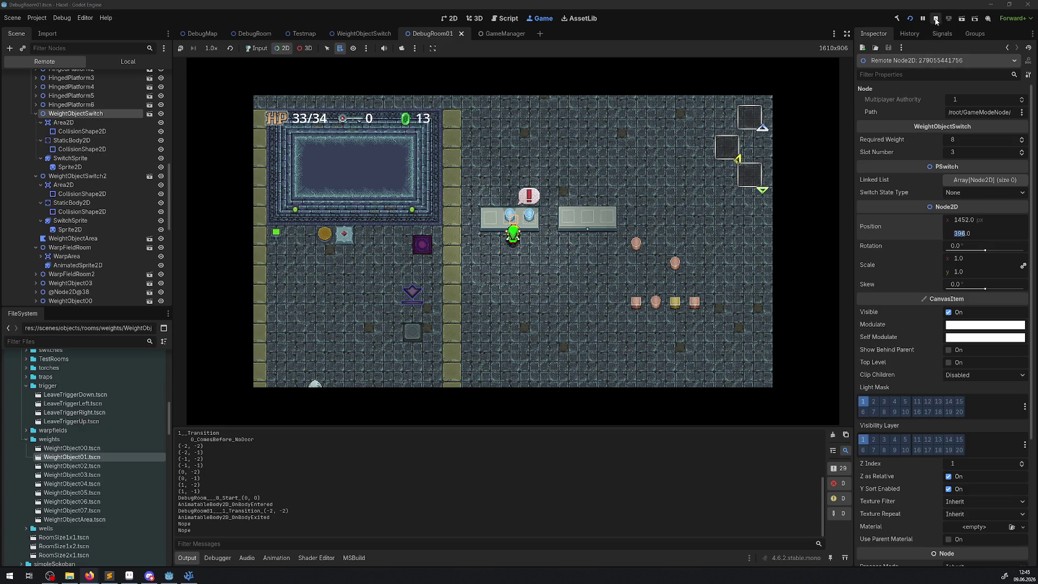
- Stop the game and drag WeightObjectSwitch and WeightObjectSwitch2 up 12 px to y 384
{"action": "left_click", "coordinate": [935, 20]}
{"action": "scroll", "scroll_direction": "down", "scroll_amount": 3}
{"action": "scroll", "scroll_direction": "up", "scroll_amount": 3}
{"action": "scroll", "scroll_direction": "up", "scroll_amount": 3}
{"action": "scroll", "scroll_direction": "down", "scroll_amount": 3}
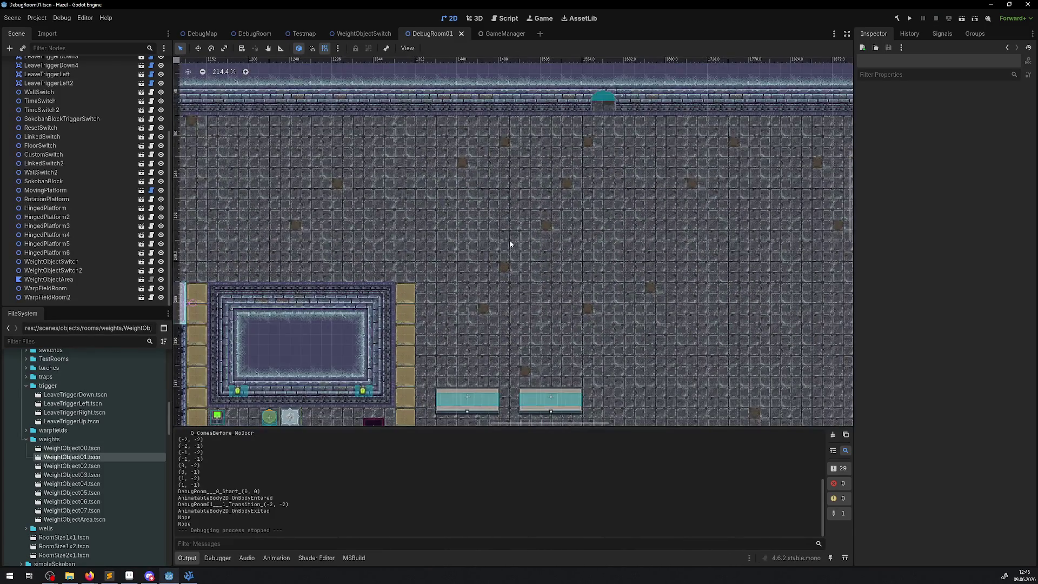
{"action": "scroll", "scroll_direction": "down", "scroll_amount": 3}
{"action": "left_click", "coordinate": [466, 328]}
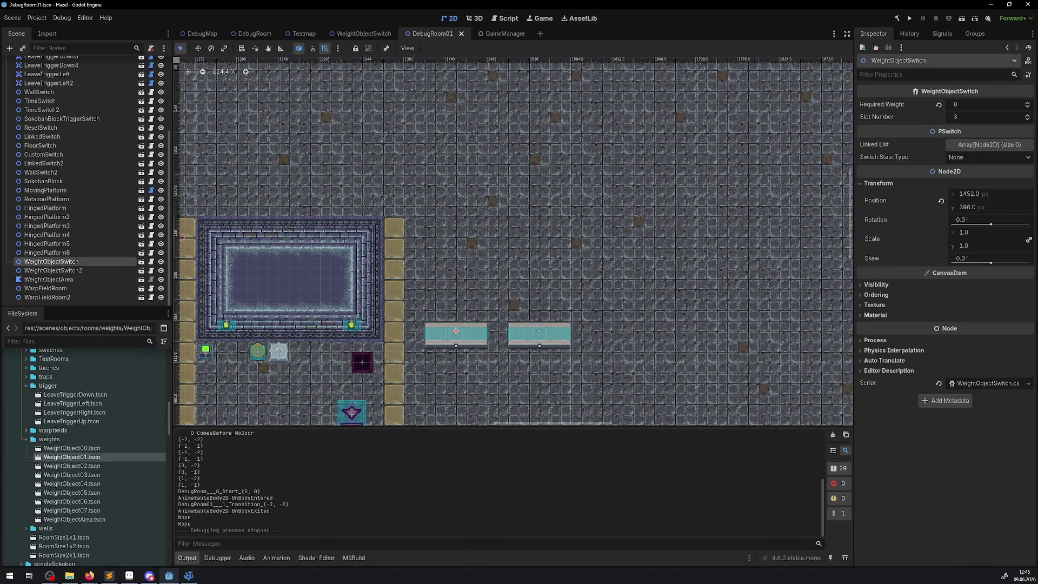
{"action": "scroll", "scroll_direction": "up", "scroll_amount": 3}
{"action": "left_click_drag", "start_coordinate": [455, 330], "coordinate": [451, 310]}
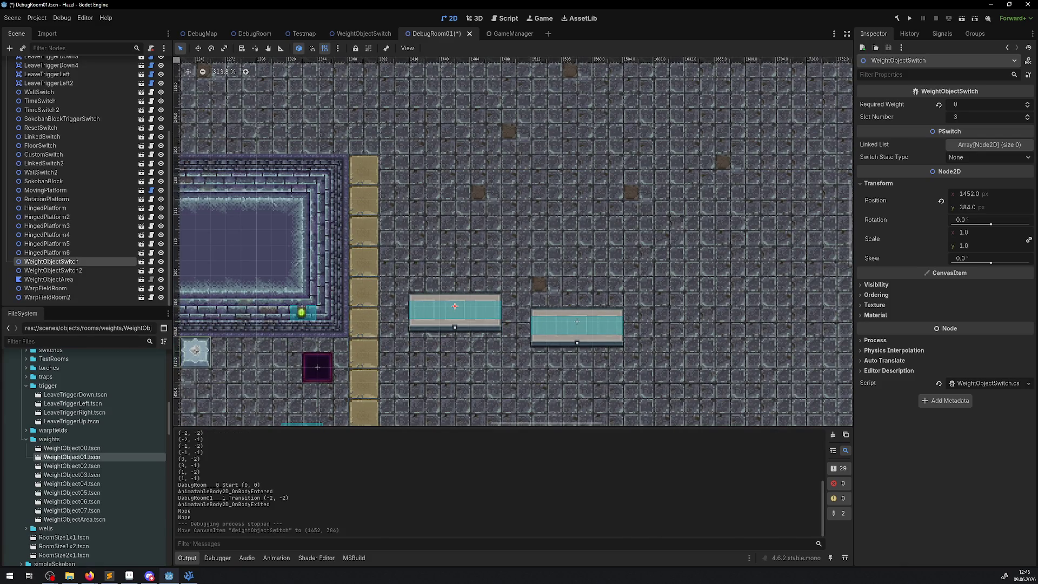
{"action": "key", "text": "alt+Tab"}
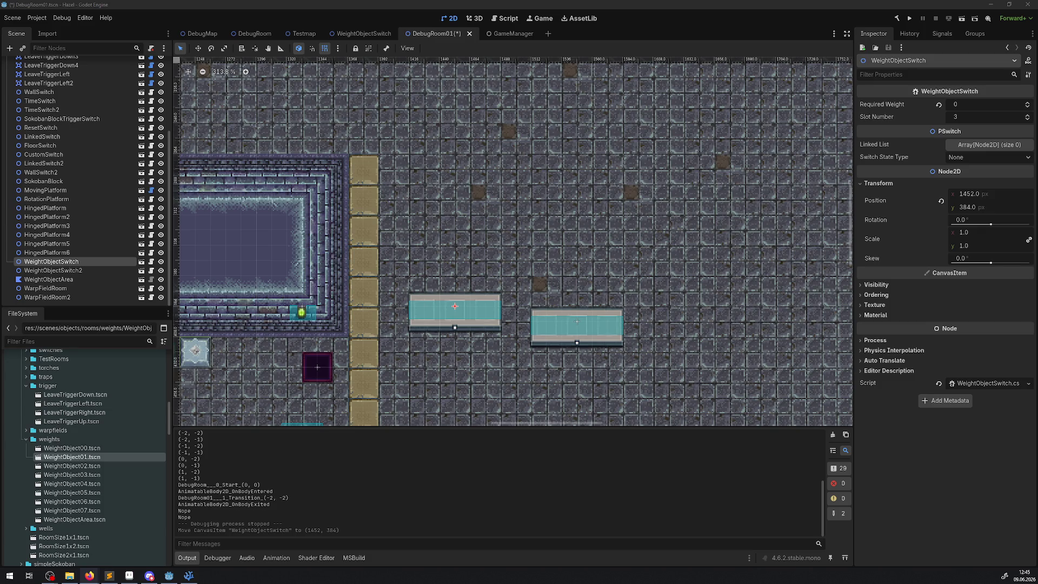
{"action": "left_click_drag", "start_coordinate": [540, 342], "coordinate": [539, 328]}
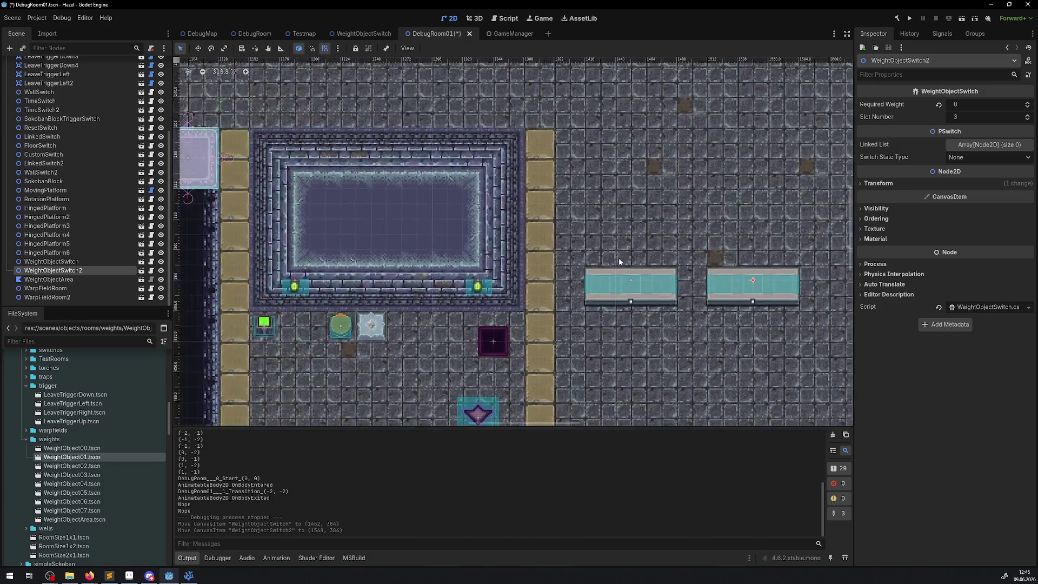
- Save DebugRoom01, then nudge the left switch back down 12 px and run the game
{"action": "key", "text": "ctrl+s"}
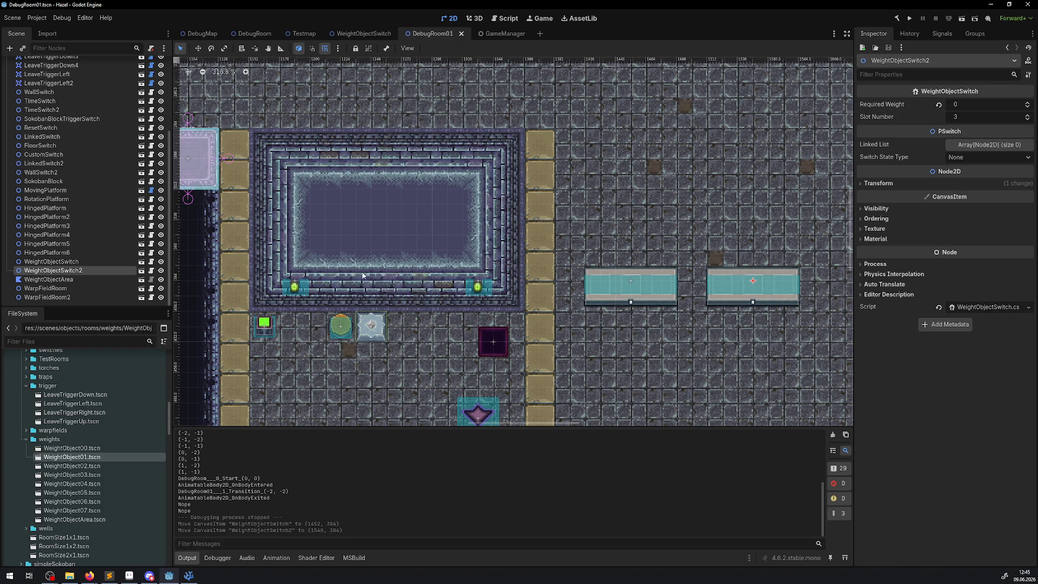
{"action": "scroll", "scroll_direction": "up", "scroll_amount": 3}
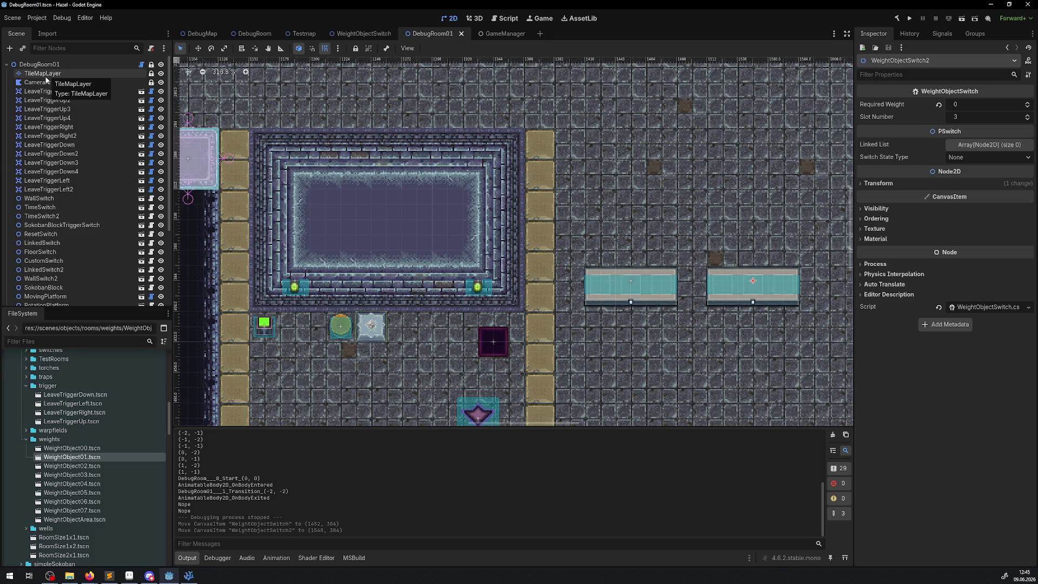
{"action": "left_click_drag", "start_coordinate": [651, 279], "coordinate": [649, 285]}
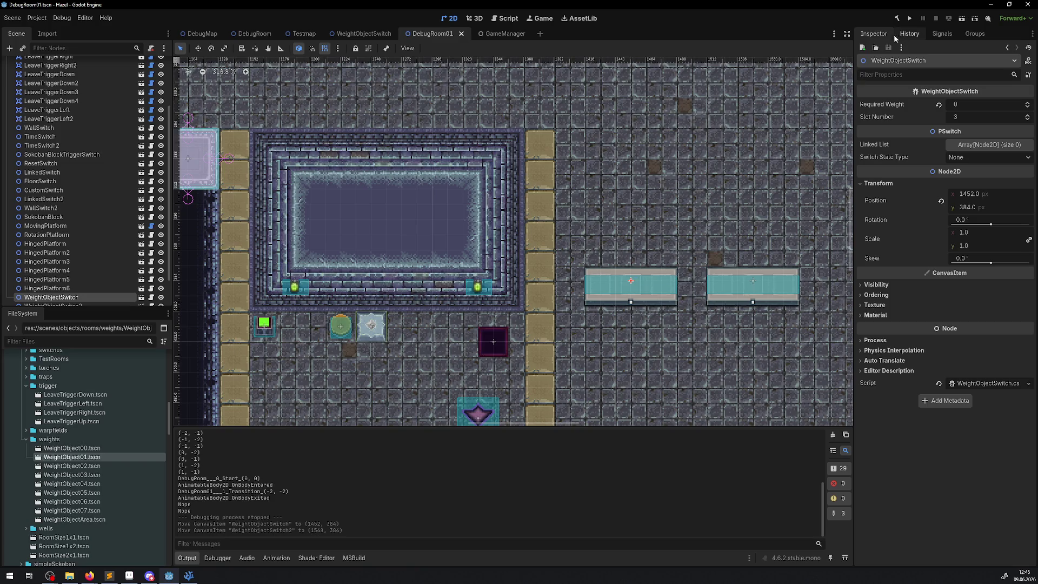
{"action": "left_click", "coordinate": [911, 21]}
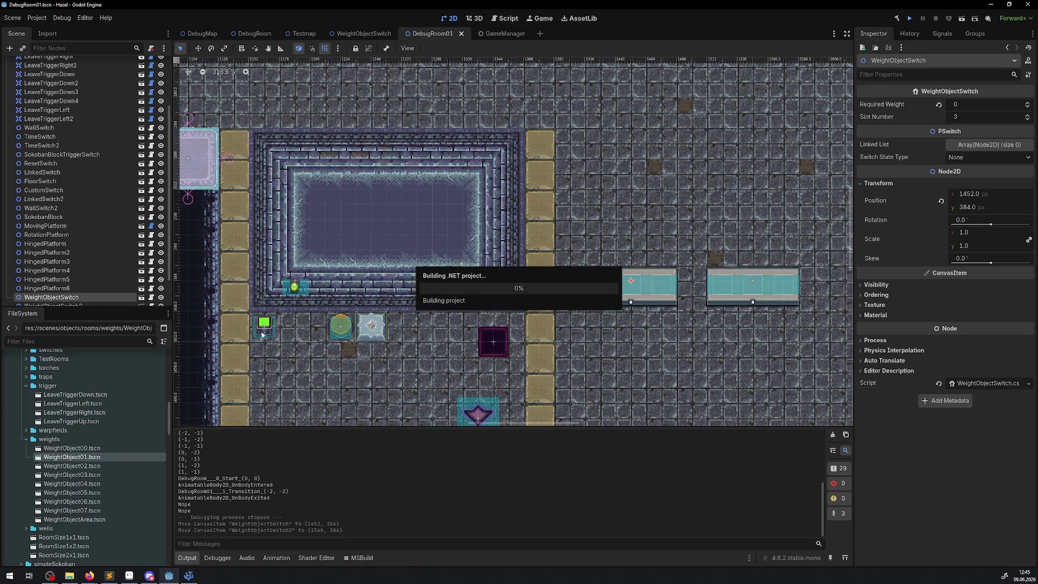
{"action": "key", "text": "alt+Tab"}
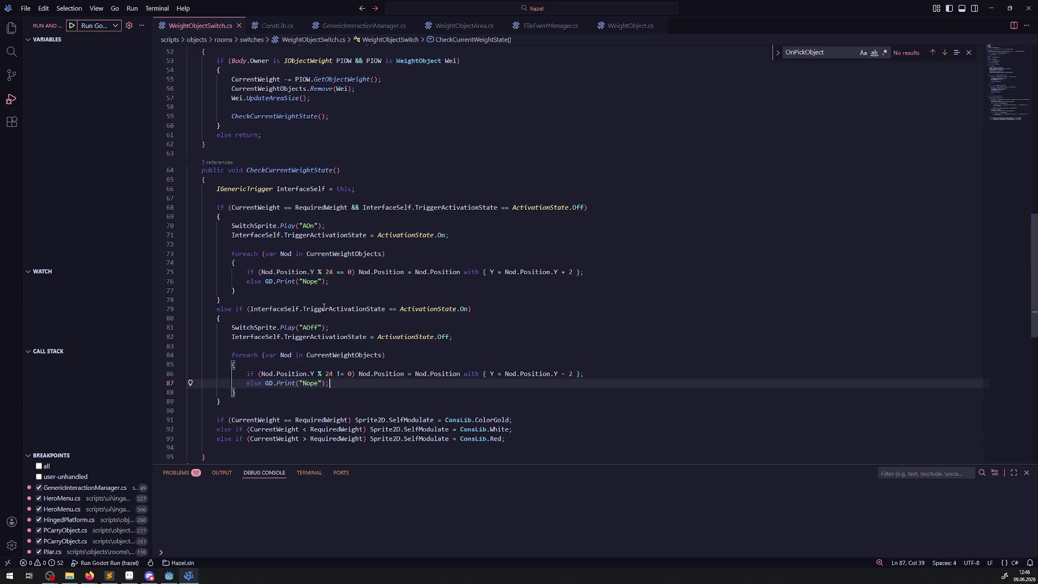
{"action": "left_click", "coordinate": [168, 575]}
{"action": "right_click", "coordinate": [518, 321]}
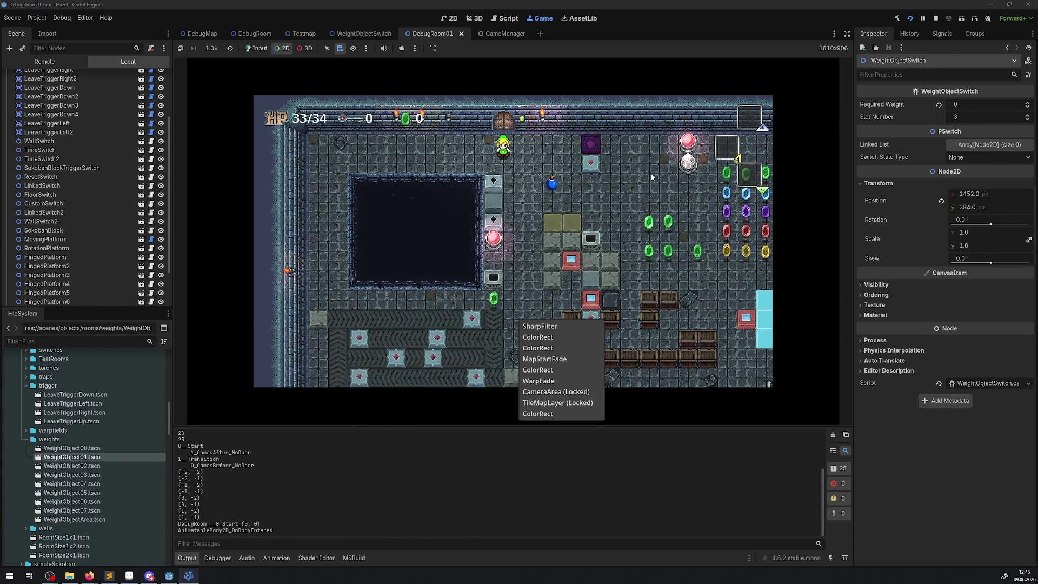
{"action": "left_click", "coordinate": [255, 48]}
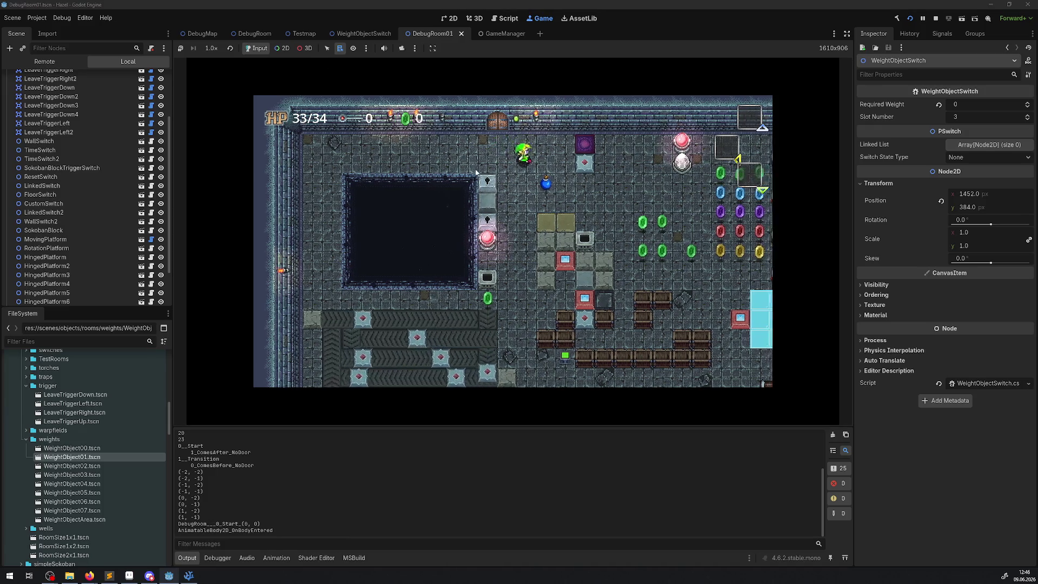
{"action": "key", "text": "Right"}
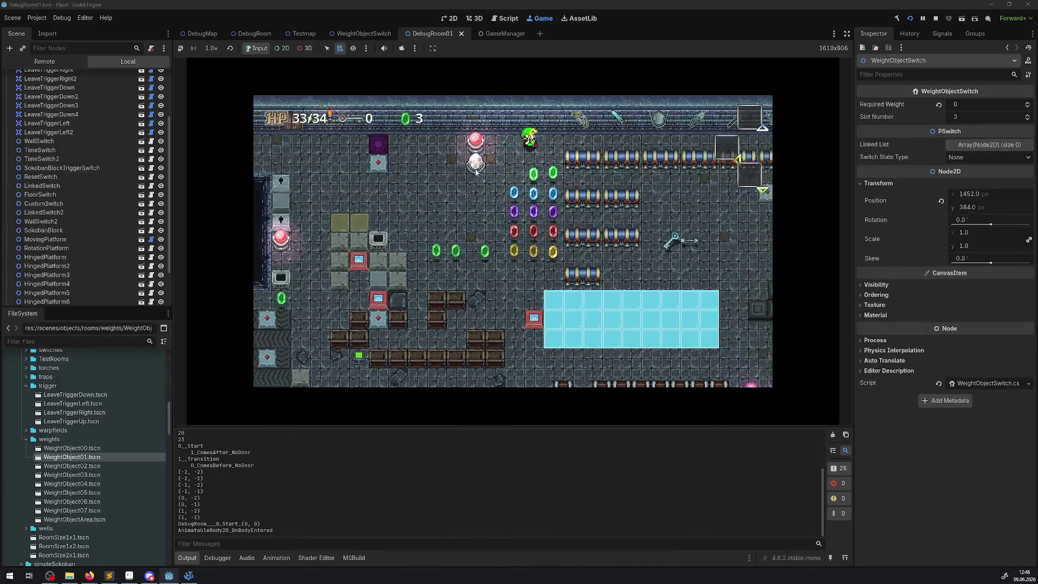
{"action": "key", "text": "Right"}
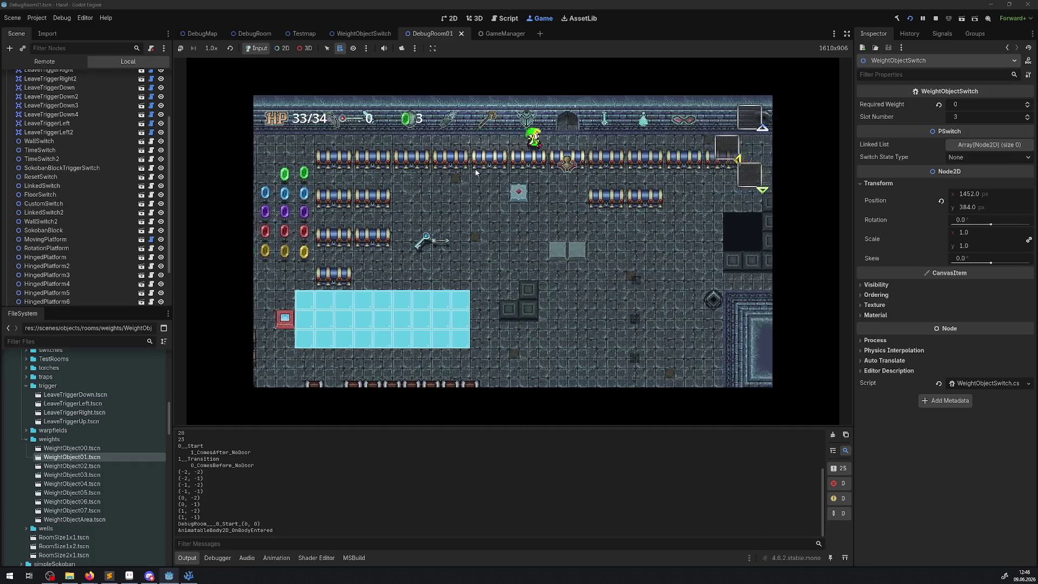
{"action": "key", "text": "Up"}
{"action": "key", "text": "Right"}
{"action": "key", "text": "Left"}
{"action": "key", "text": "Up"}
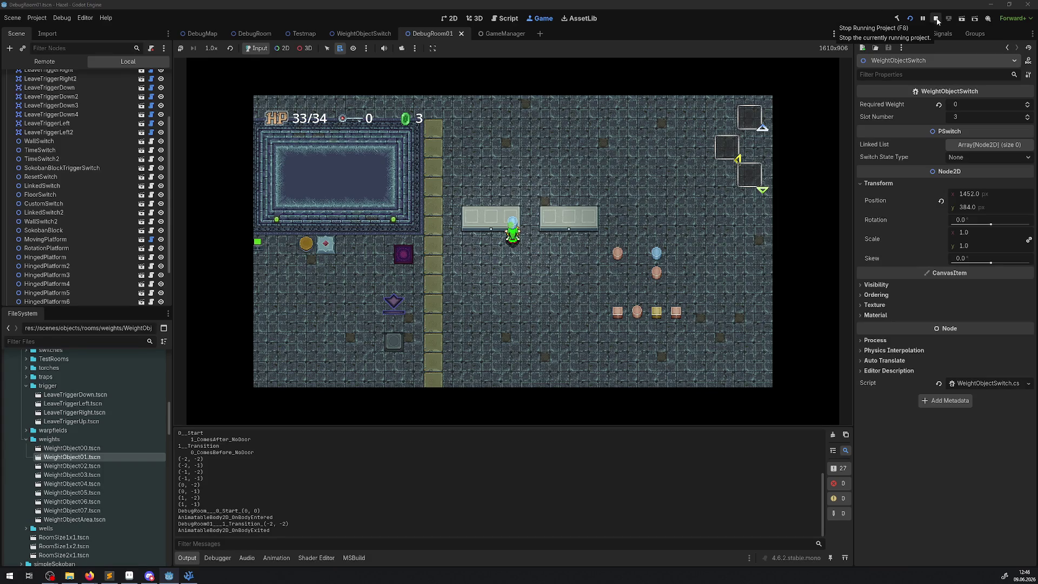
{"action": "left_click", "coordinate": [937, 20]}
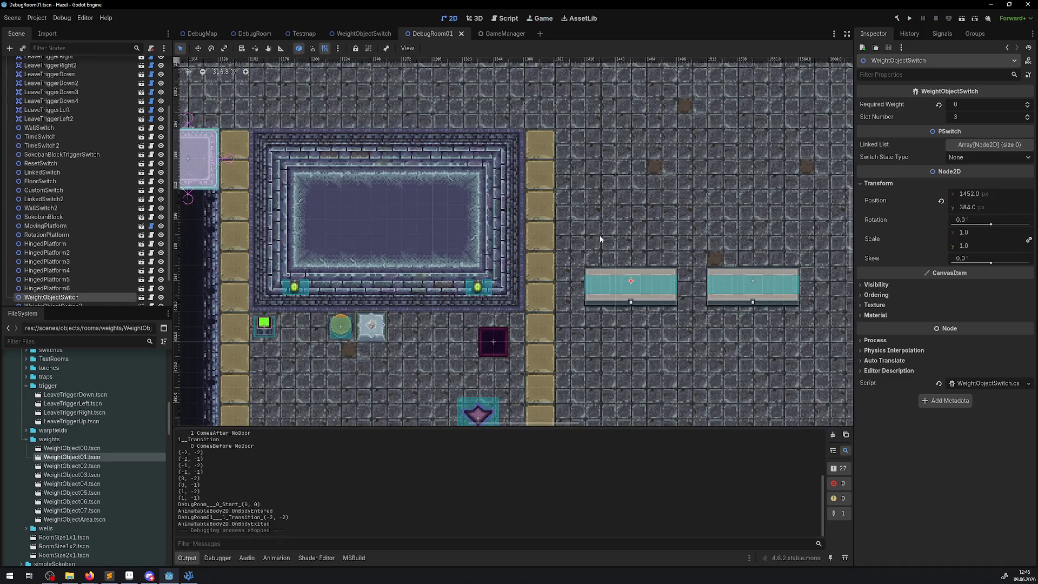
- Lower both weight switches 12 px back to y 396 and save the scene
{"action": "left_click_drag", "start_coordinate": [649, 285], "coordinate": [643, 296]}
{"action": "left_click_drag", "start_coordinate": [779, 291], "coordinate": [778, 307]}
{"action": "key", "text": "ctrl+s"}
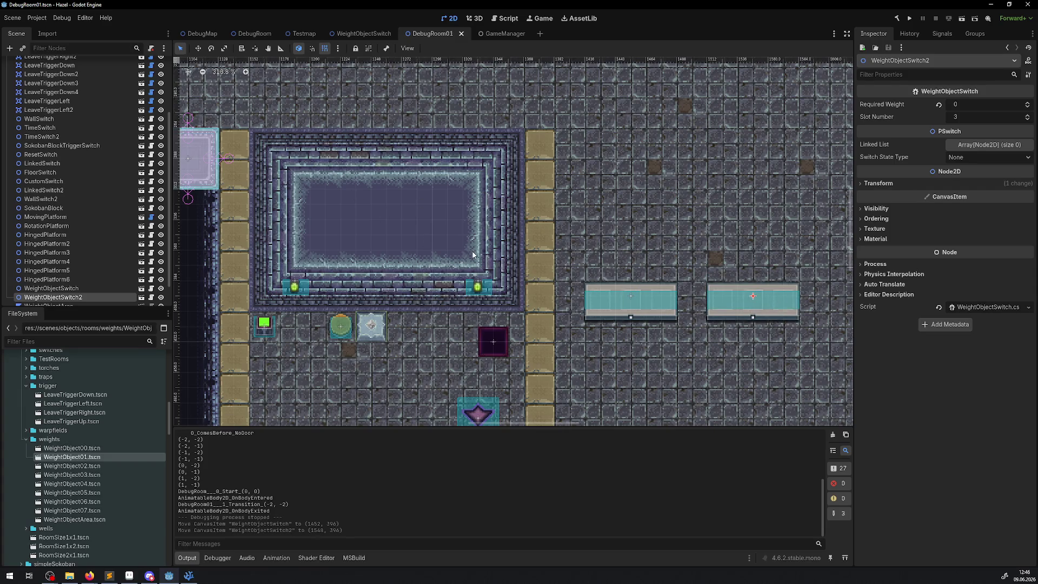
- Test nudging the left weight switch upward, then return it to y 396
{"action": "left_click_drag", "start_coordinate": [601, 264], "coordinate": [423, 225]}
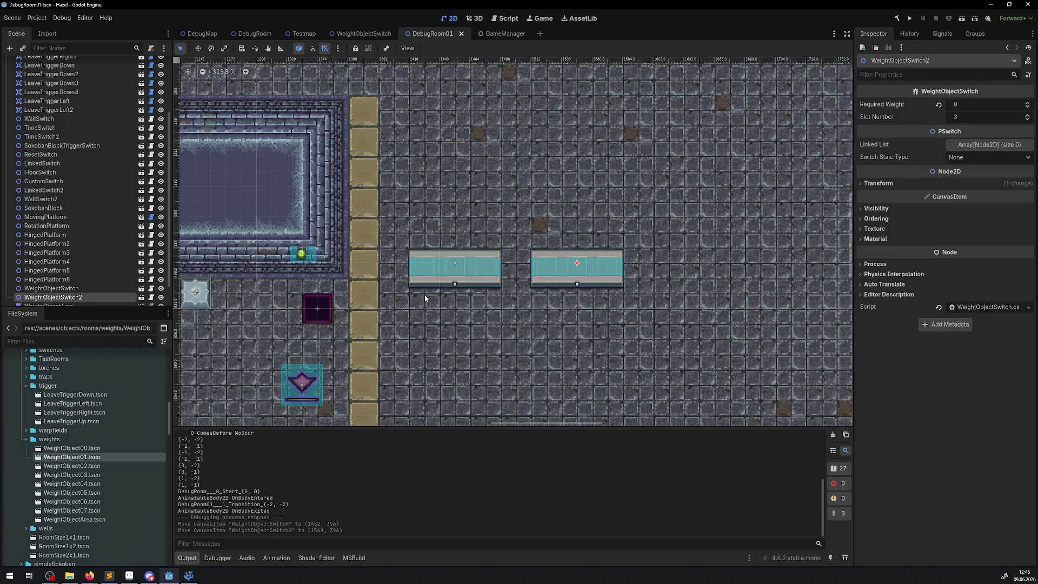
{"action": "scroll", "scroll_direction": "up", "scroll_amount": 3}
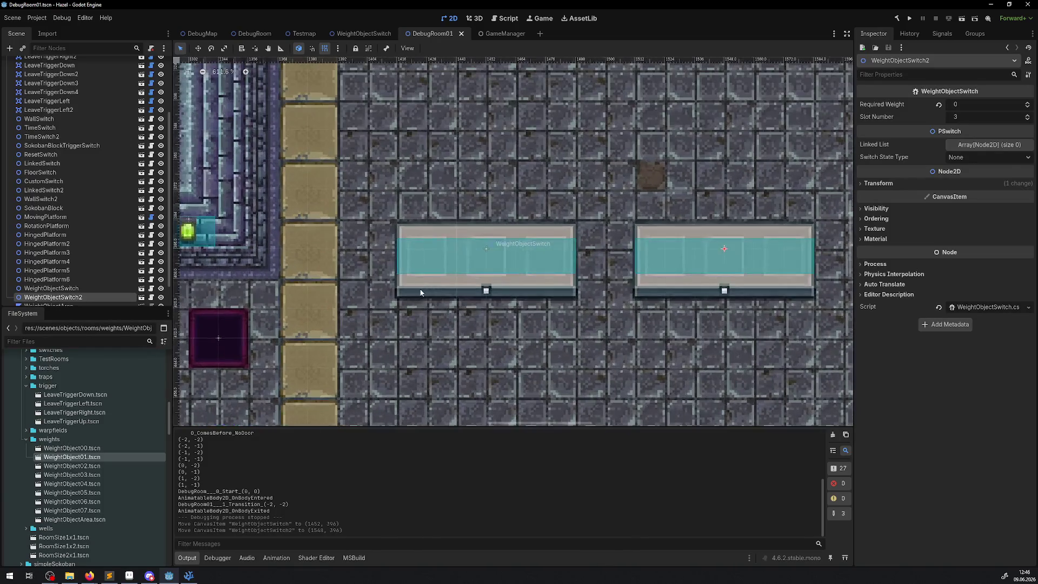
{"action": "left_click_drag", "start_coordinate": [418, 290], "coordinate": [426, 236]}
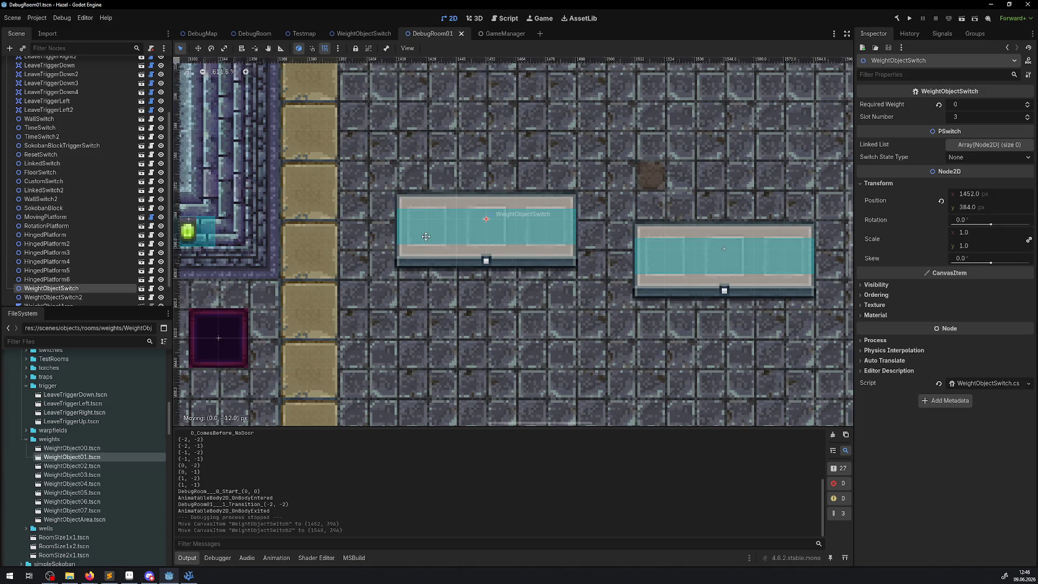
{"action": "left_click_drag", "start_coordinate": [426, 237], "coordinate": [424, 265]}
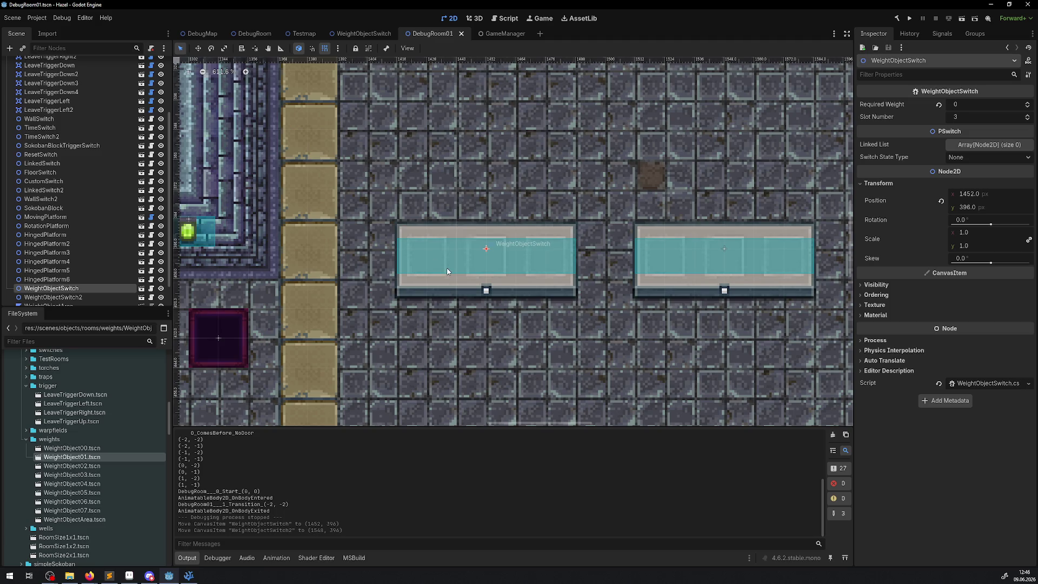
{"action": "left_click_drag", "start_coordinate": [449, 279], "coordinate": [448, 278]}
- Drag the left weight switch around the room, including to 108, 84, to test grid snapping
{"action": "scroll", "scroll_direction": "down", "scroll_amount": 3}
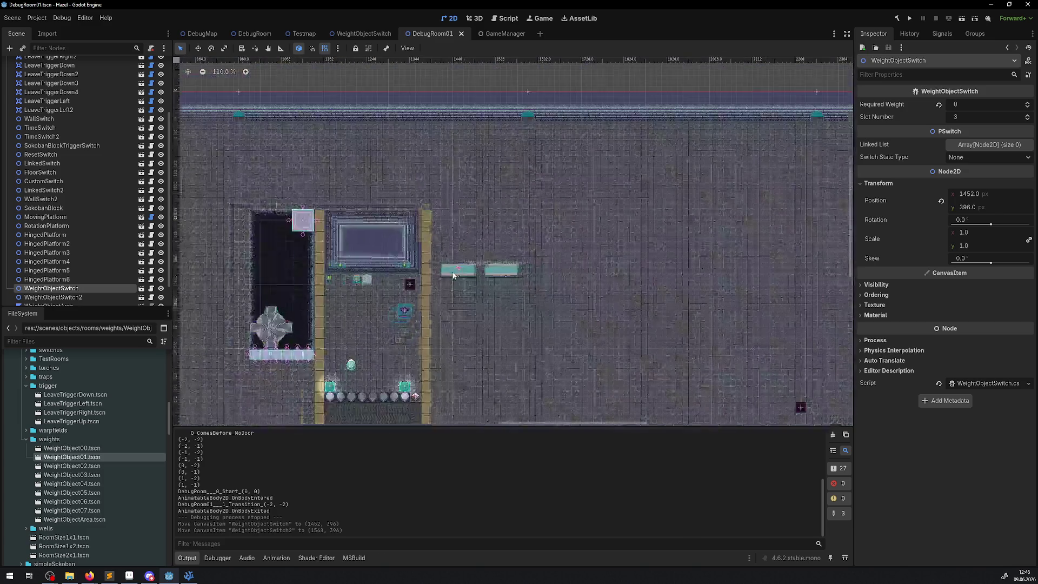
{"action": "left_click_drag", "start_coordinate": [620, 301], "coordinate": [188, 180]}
{"action": "scroll", "scroll_direction": "up", "scroll_amount": 3}
{"action": "scroll", "scroll_direction": "up", "scroll_amount": 3}
{"action": "left_click_drag", "start_coordinate": [656, 254], "coordinate": [312, 217]}
{"action": "scroll", "scroll_direction": "up", "scroll_amount": 3}
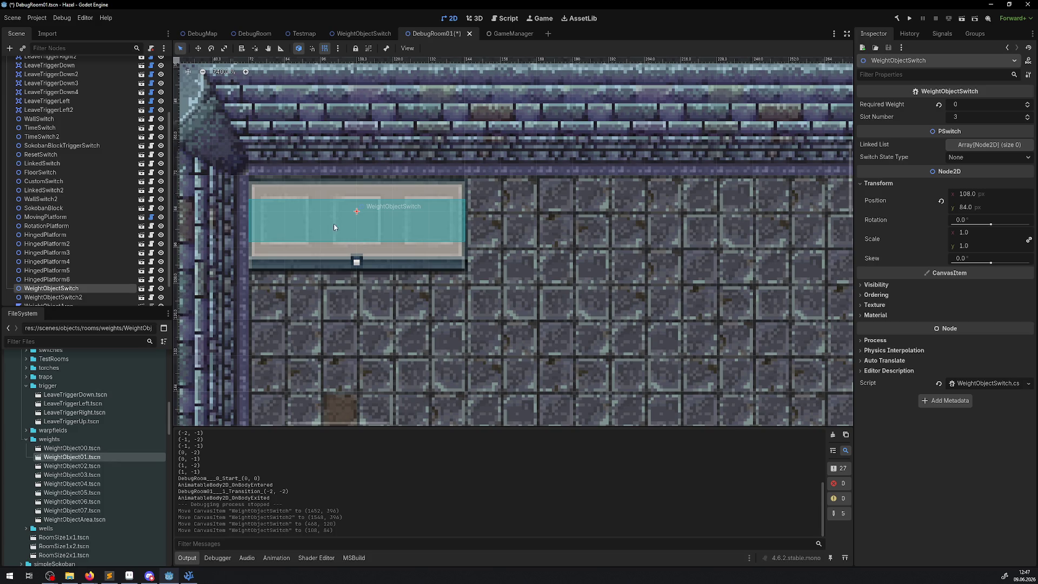
{"action": "left_click_drag", "start_coordinate": [340, 232], "coordinate": [200, 62]}
{"action": "left_click_drag", "start_coordinate": [309, 154], "coordinate": [634, 404]}
- Place the left weight switch at x 1440 beside the second switch and save
{"action": "scroll", "scroll_direction": "right", "scroll_amount": 3}
{"action": "scroll", "scroll_direction": "down", "scroll_amount": 3}
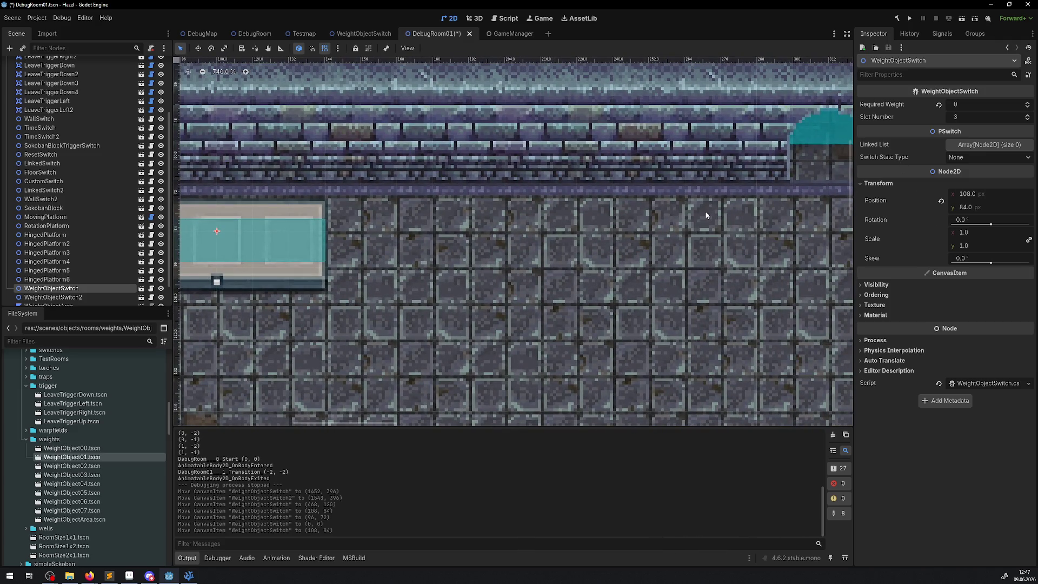
{"action": "scroll", "scroll_direction": "down", "scroll_amount": 3}
{"action": "left_click_drag", "start_coordinate": [282, 185], "coordinate": [728, 288]}
{"action": "scroll", "scroll_direction": "up", "scroll_amount": 3}
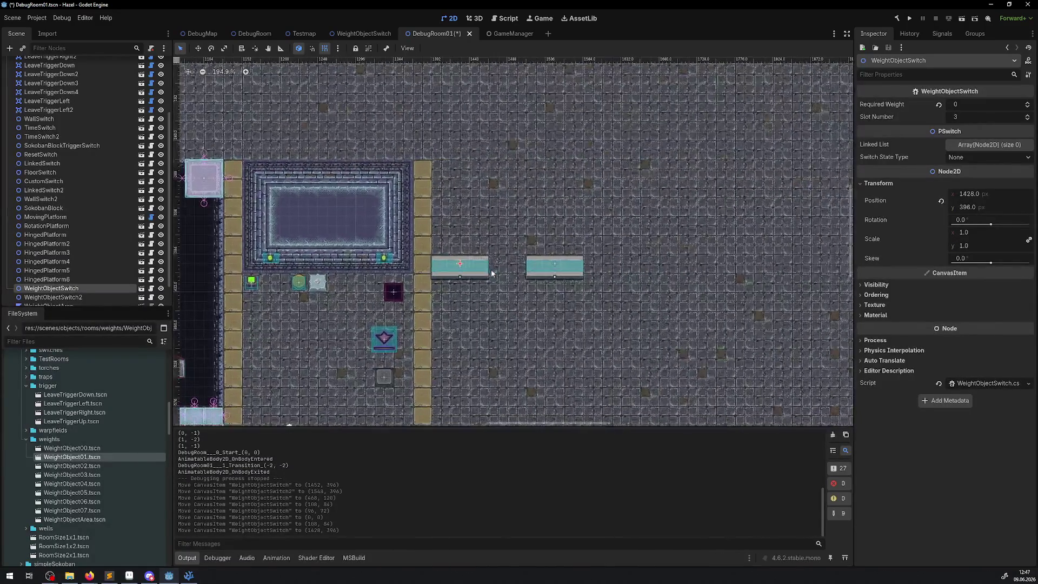
{"action": "scroll", "scroll_direction": "up", "scroll_amount": 3}
{"action": "left_click_drag", "start_coordinate": [446, 264], "coordinate": [468, 267]}
{"action": "key", "text": "ctrl+s"}
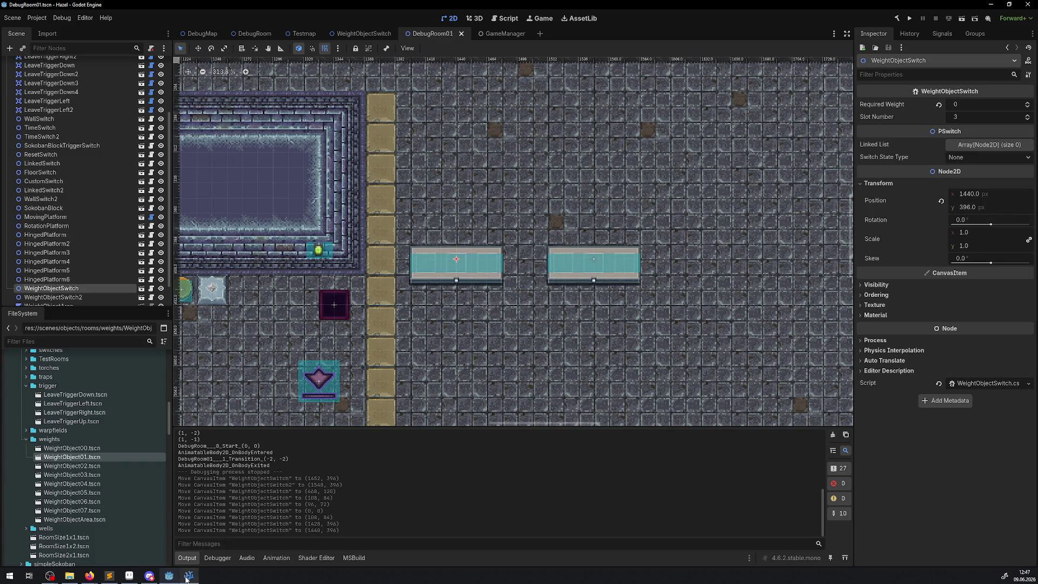
{"action": "left_click", "coordinate": [189, 575]}
- Replace 24 with 12 on lines 75 and 86 of WeightObjectSwitch.cs, then rerun the game in Godot
{"action": "left_click_drag", "start_coordinate": [326, 273], "coordinate": [333, 272]}
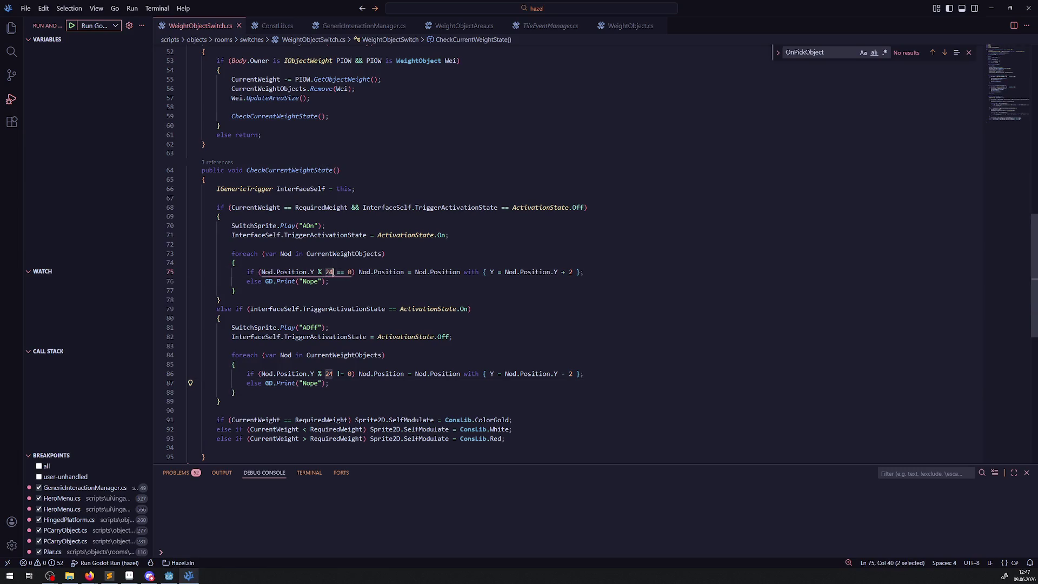
{"action": "type", "text": "12"}
{"action": "double_click", "coordinate": [328, 374]}
{"action": "type", "text": "12"}
{"action": "left_click", "coordinate": [432, 355]}
{"action": "left_click", "coordinate": [169, 575]}
{"action": "left_click", "coordinate": [896, 19]}
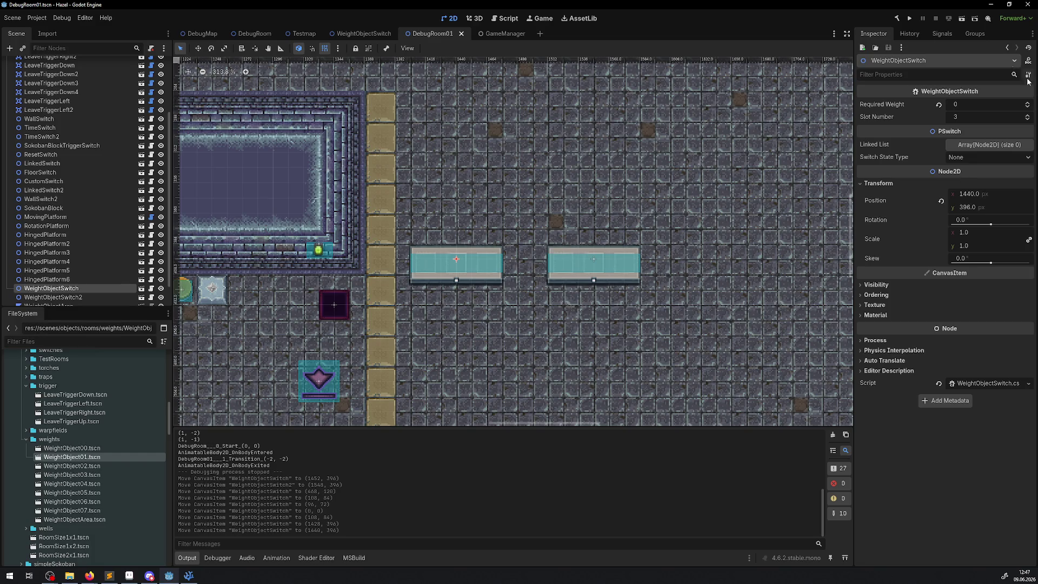
{"action": "left_click", "coordinate": [908, 20]}
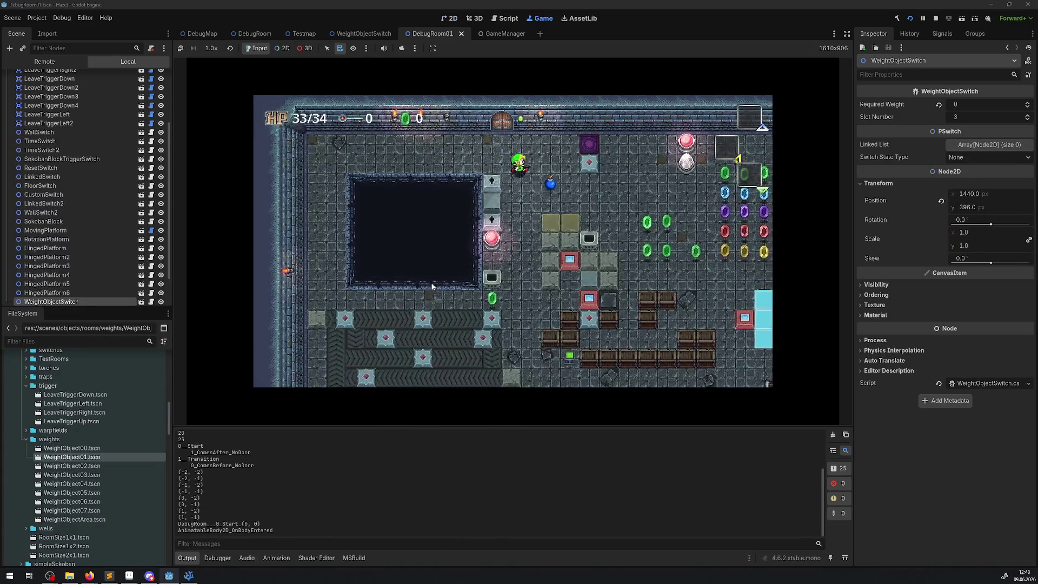
- Walk the player right and through the top doorway toward the weight switches
{"action": "key", "text": "Right"}
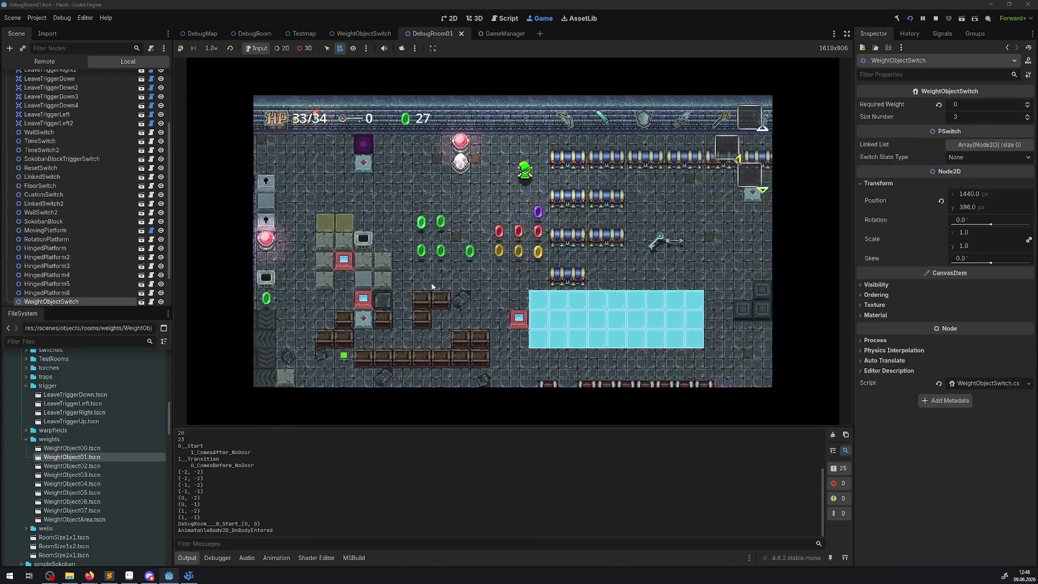
{"action": "key", "text": "Right"}
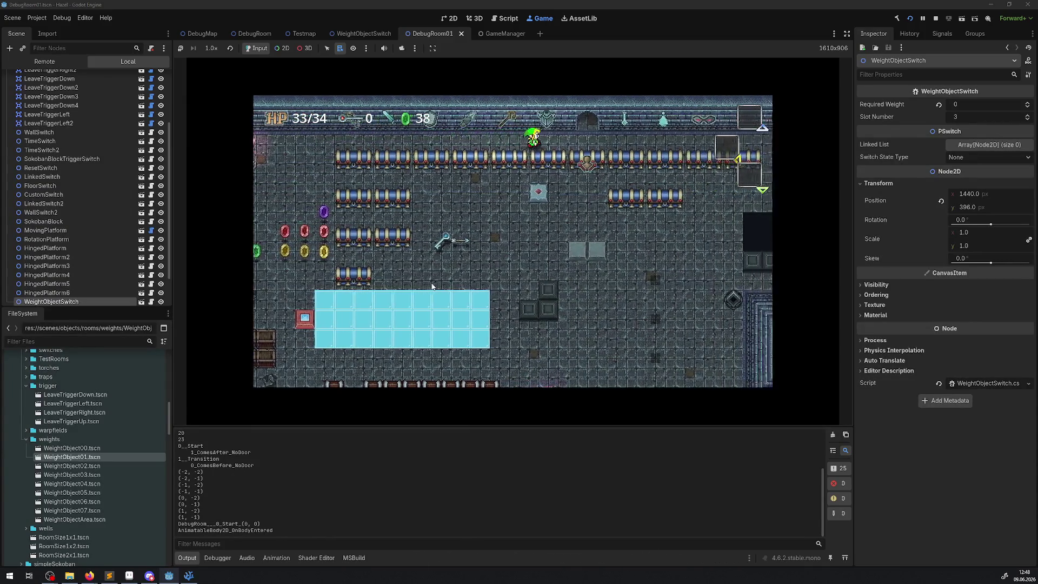
{"action": "key", "text": "Up"}
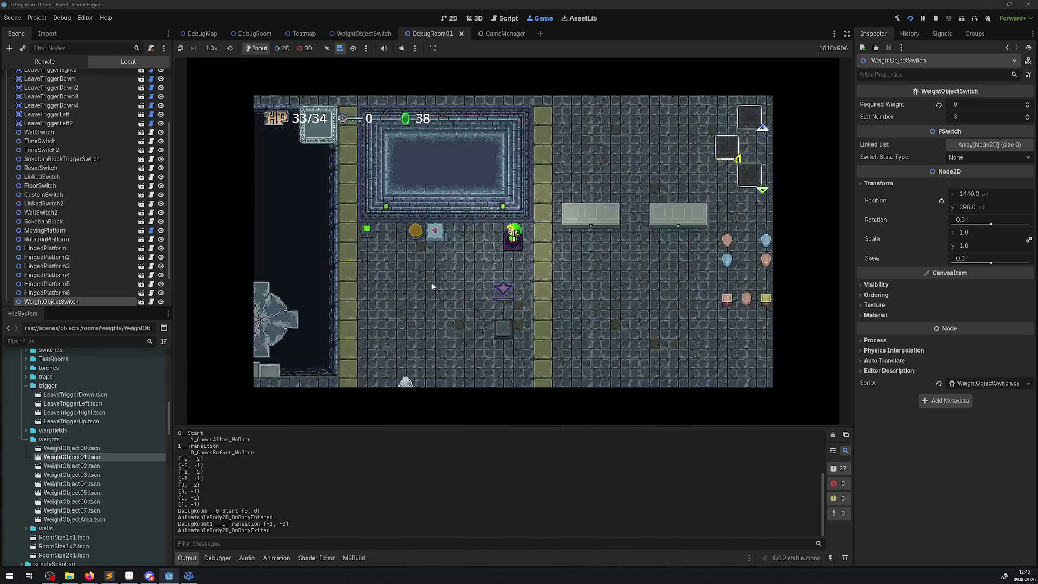
{"action": "key", "text": "Right"}
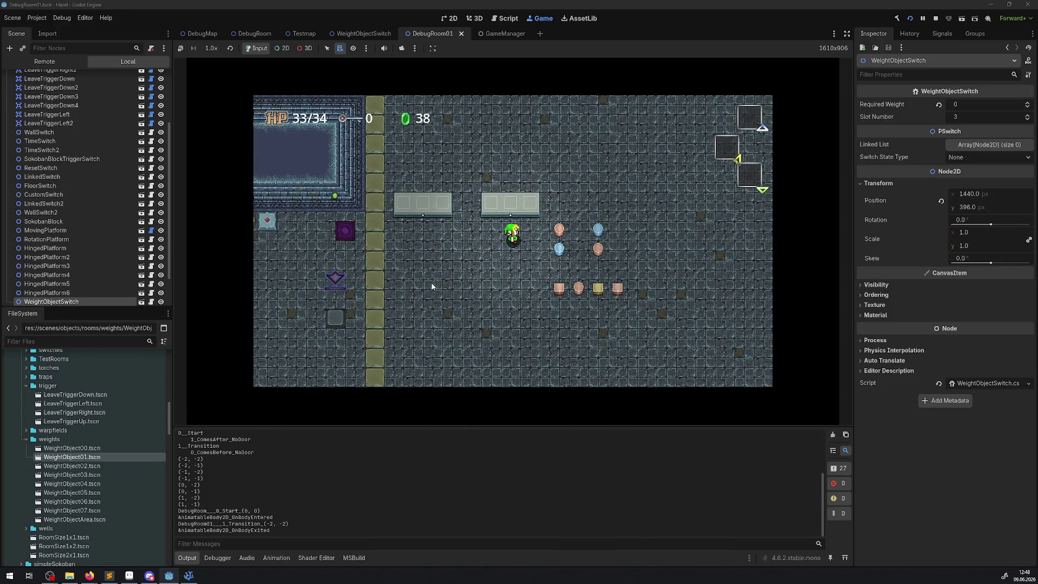
{"action": "key", "text": "Left"}
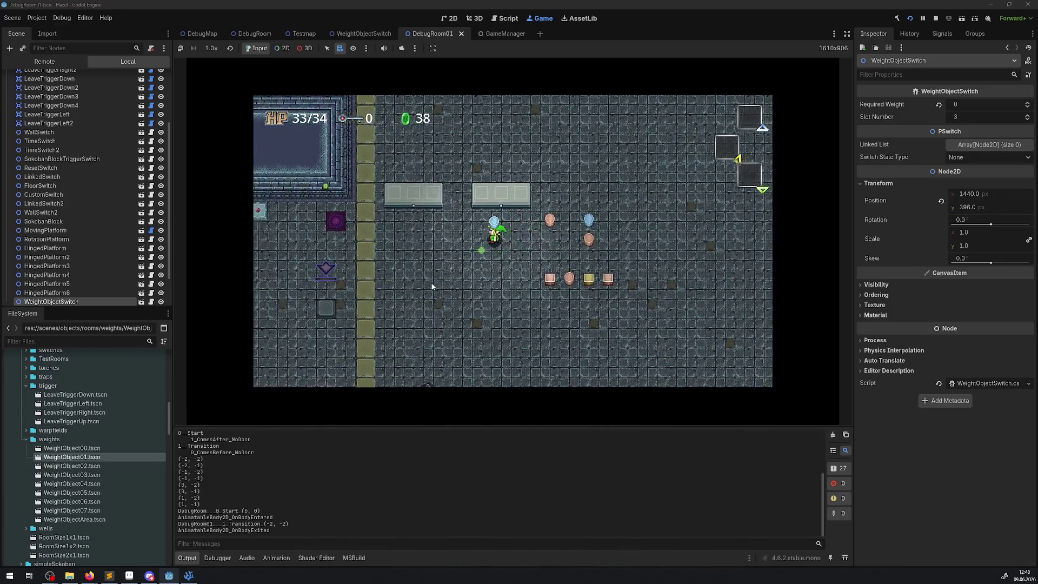
{"action": "key", "text": "Up"}
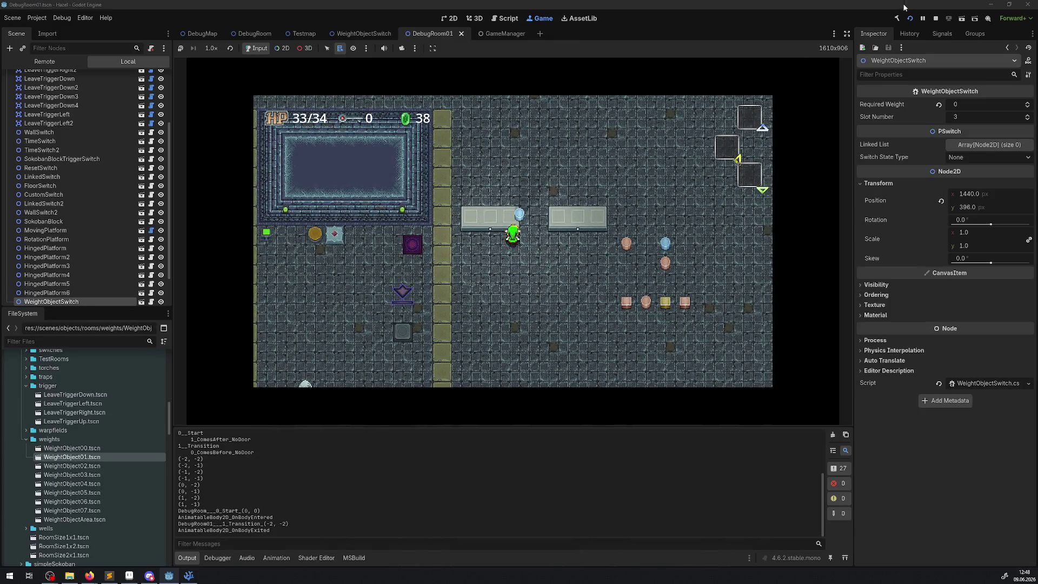
- Stop the game, shift the weight switch 12 px right, and relaunch with F5
{"action": "left_click", "coordinate": [935, 18]}
{"action": "double_click", "coordinate": [440, 265]}
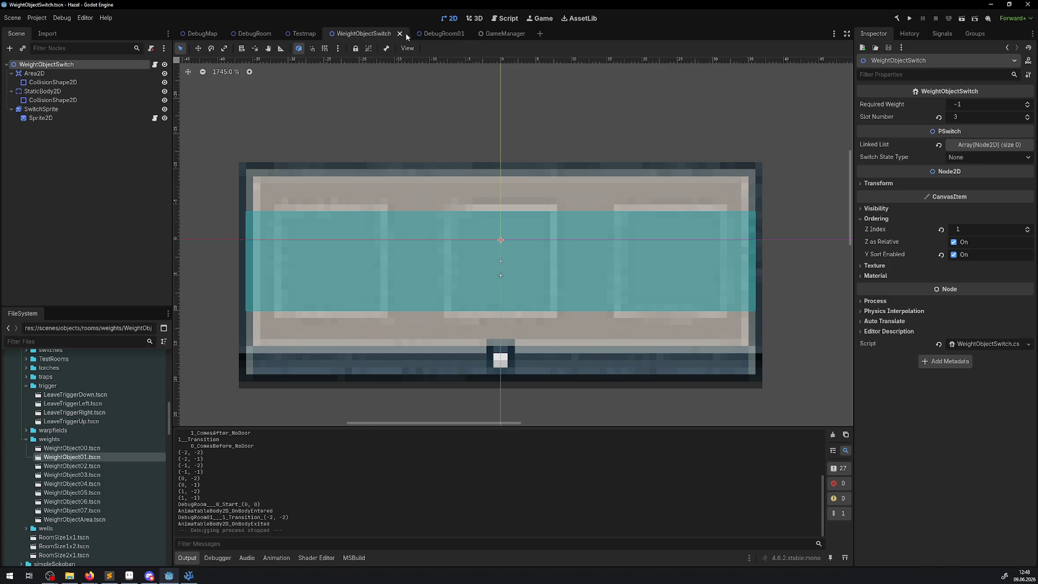
{"action": "left_click", "coordinate": [411, 35]}
{"action": "left_click_drag", "start_coordinate": [478, 267], "coordinate": [492, 264]}
{"action": "key", "text": "F5"}
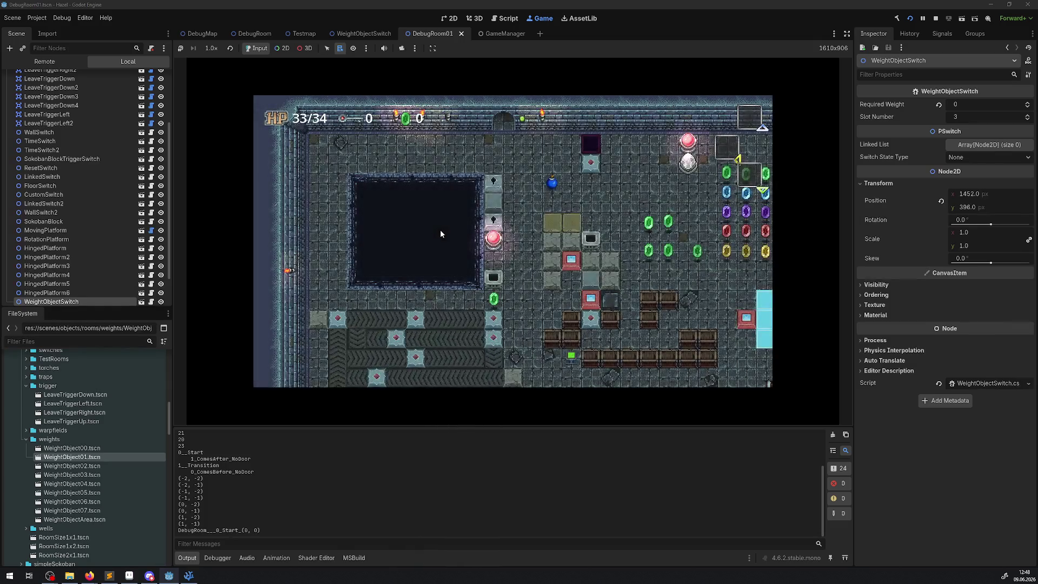
- Walk into the switch room and carry the blue pots onto the left weight switch
{"action": "key", "text": "Right"}
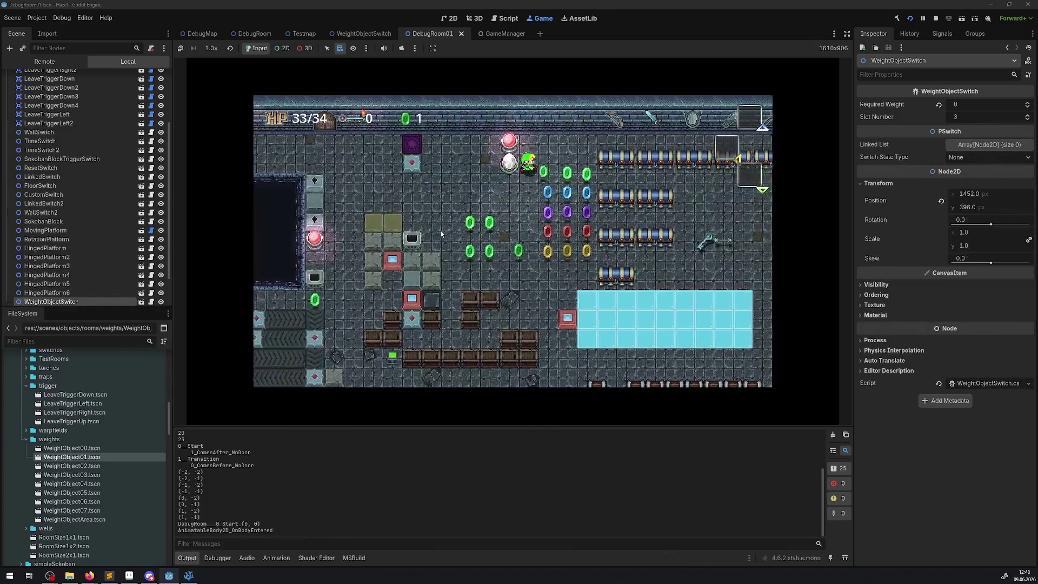
{"action": "key", "text": "Right"}
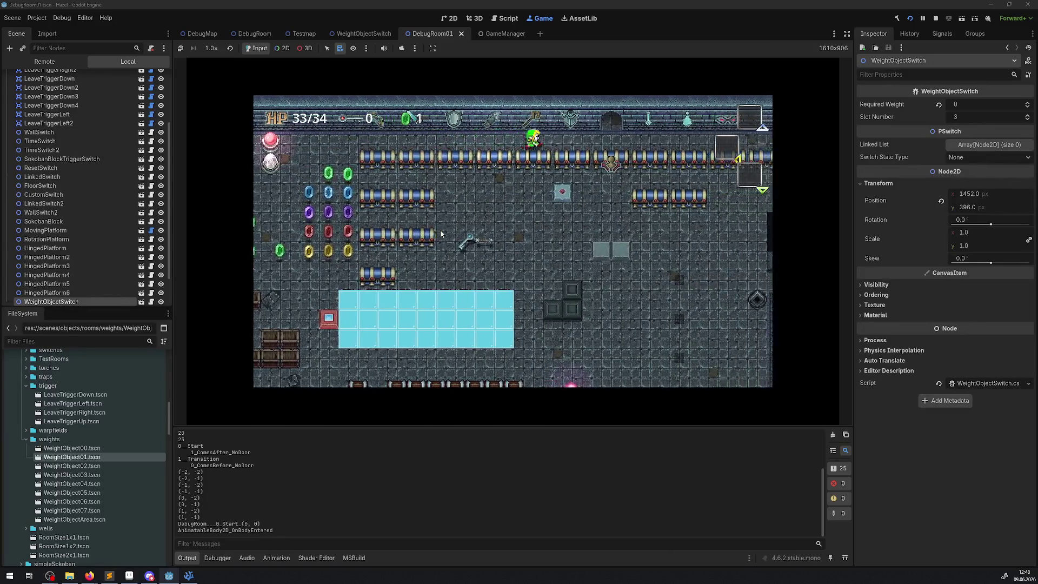
{"action": "key", "text": "Up"}
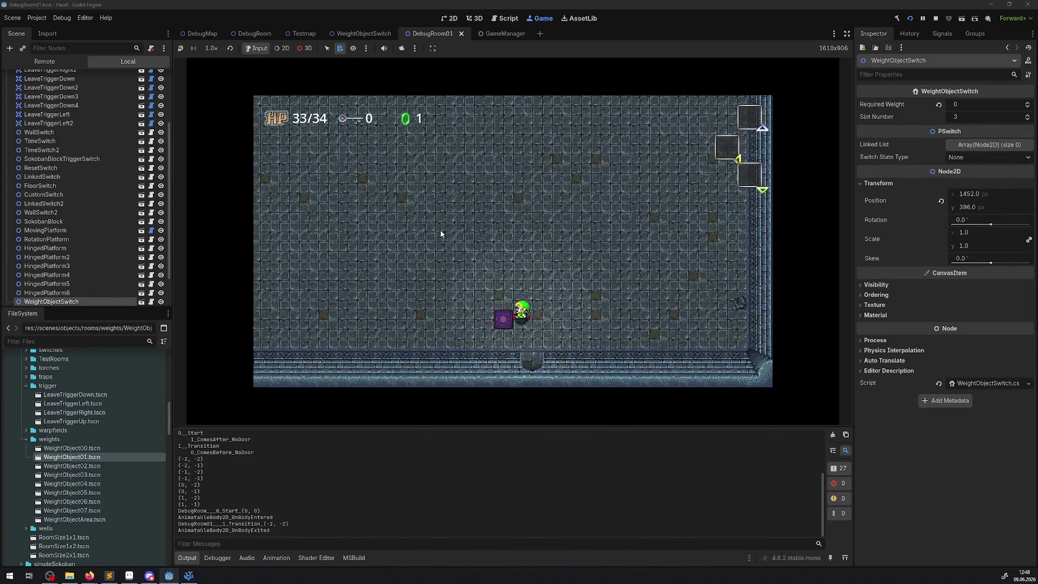
{"action": "key", "text": "Right"}
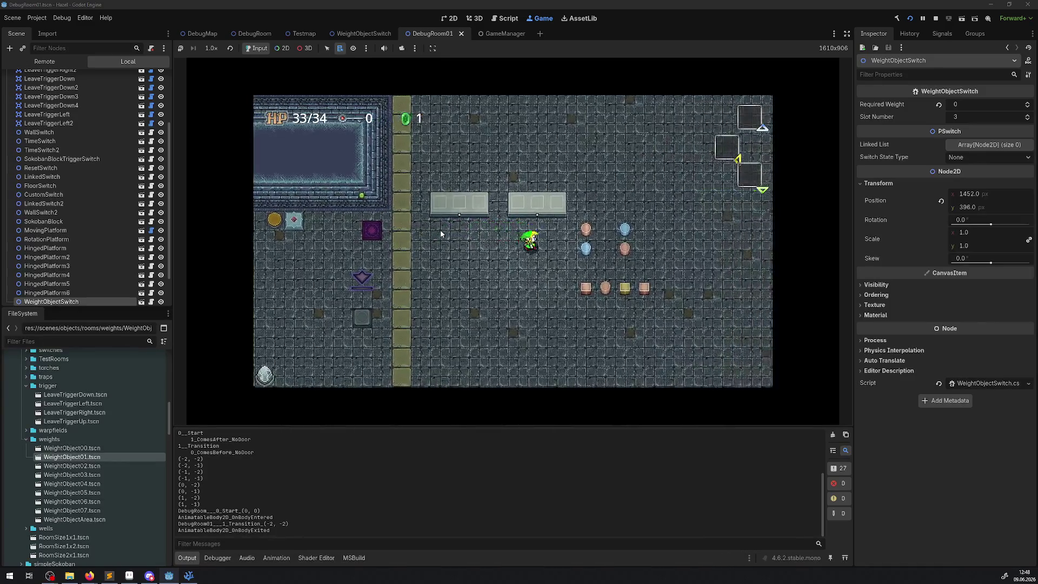
{"action": "key", "text": "space"}
{"action": "key", "text": "space"}
{"action": "key", "text": "Right"}
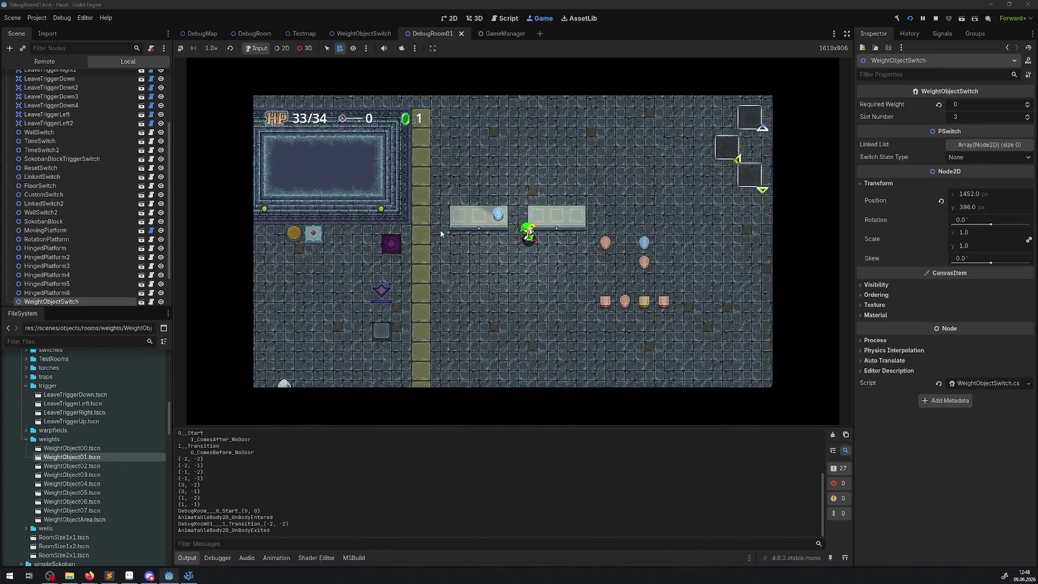
{"action": "key", "text": "space"}
{"action": "key", "text": "Left"}
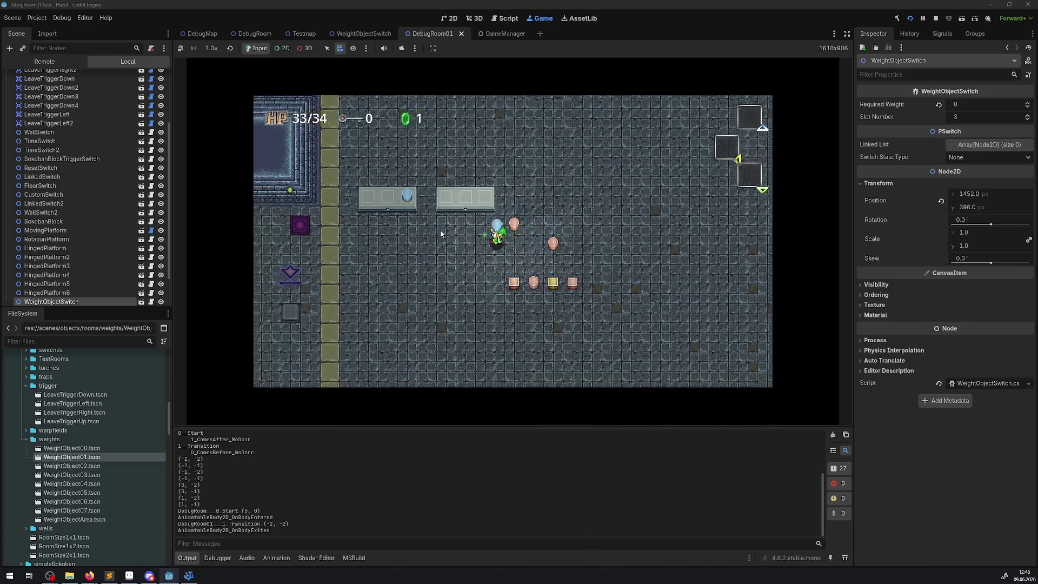
{"action": "key", "text": "space"}
{"action": "key", "text": "space"}
{"action": "key", "text": "Right"}
- Repeatedly lift and re-place the pink pot on the left switch's first slot
{"action": "key", "text": "Left"}
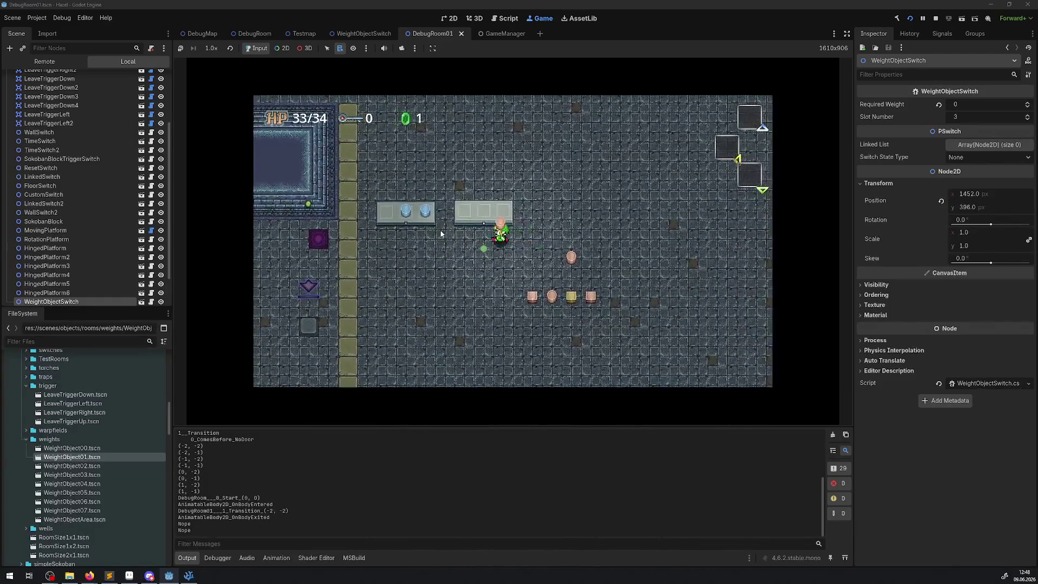
{"action": "key", "text": "space"}
{"action": "key", "text": "Left"}
{"action": "key", "text": "Right"}
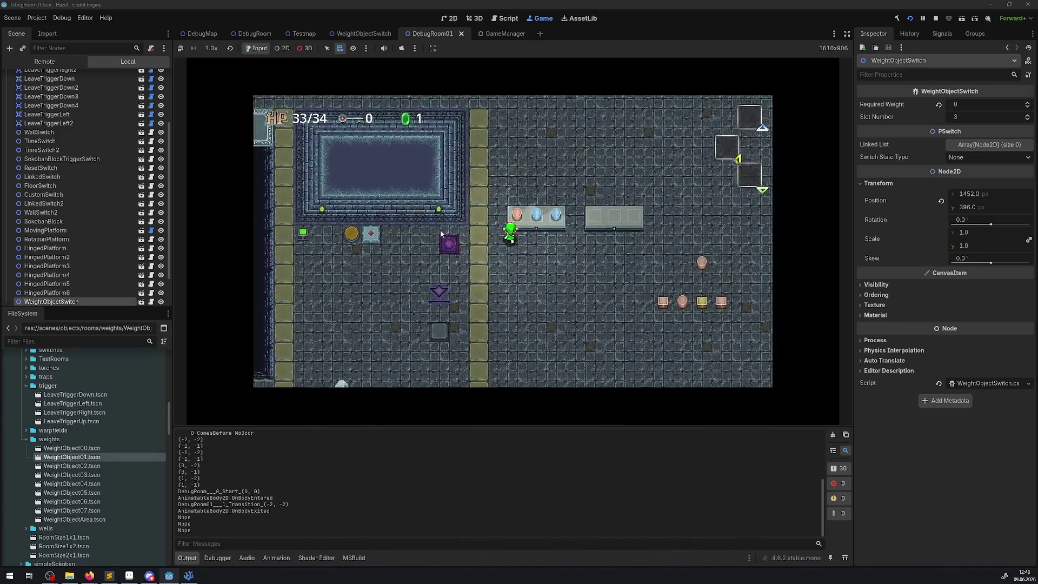
{"action": "key", "text": "Down"}
{"action": "key", "text": "space"}
{"action": "key", "text": "space"}
{"action": "key", "text": "space"}
{"action": "key", "text": "space"}
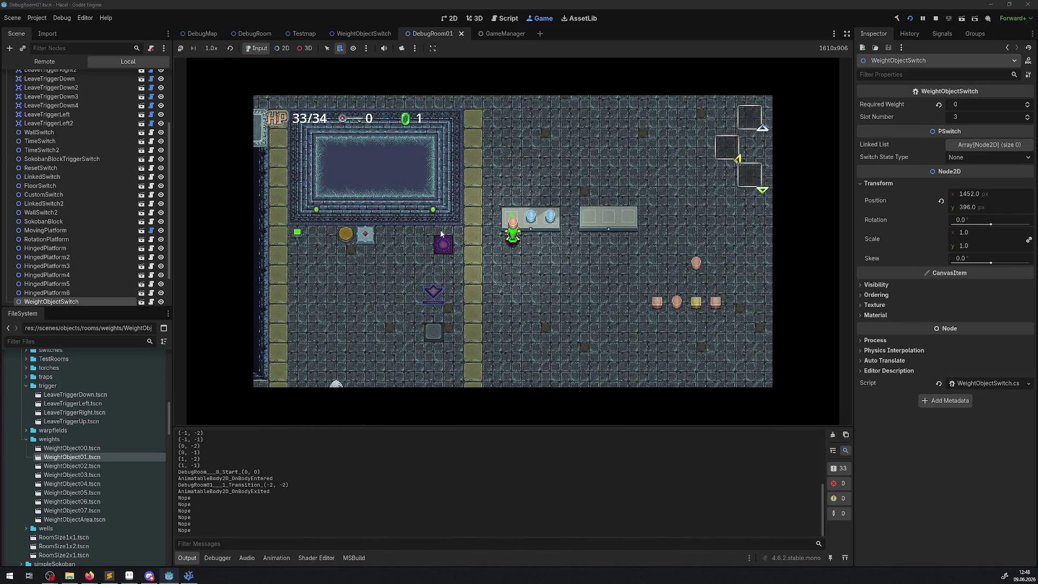
{"action": "key", "text": "space"}
{"action": "key", "text": "space"}
{"action": "key", "text": "space"}
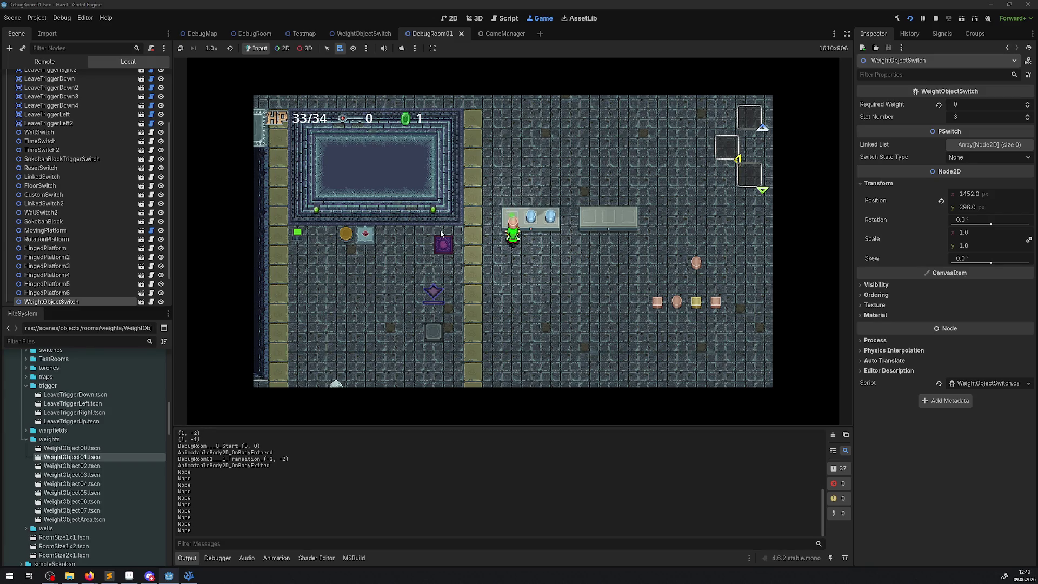
{"action": "key", "text": "Up"}
{"action": "key", "text": "Right"}
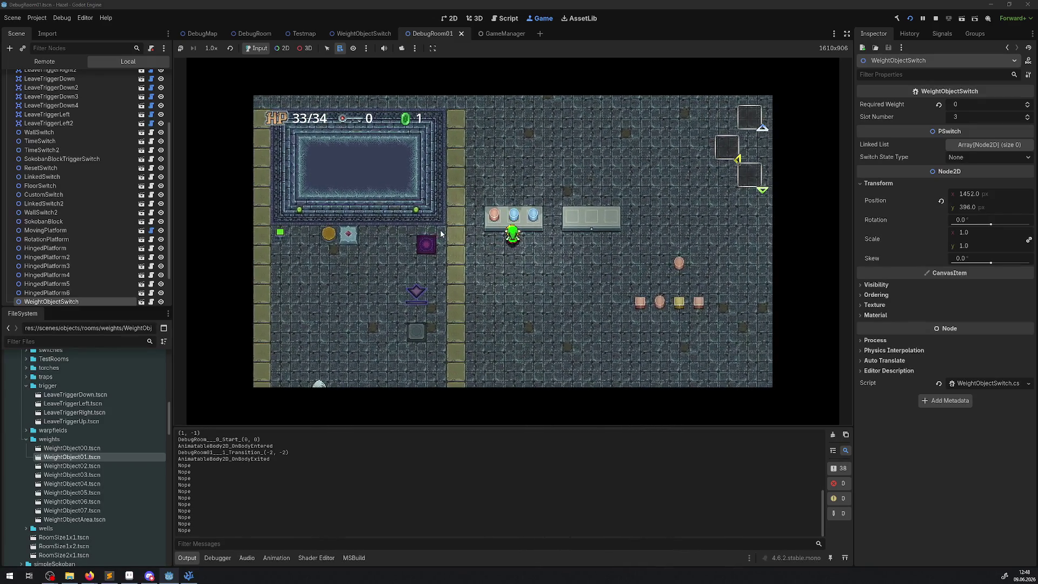
{"action": "key", "text": "space"}
{"action": "key", "text": "Left"}
{"action": "key", "text": "Down"}
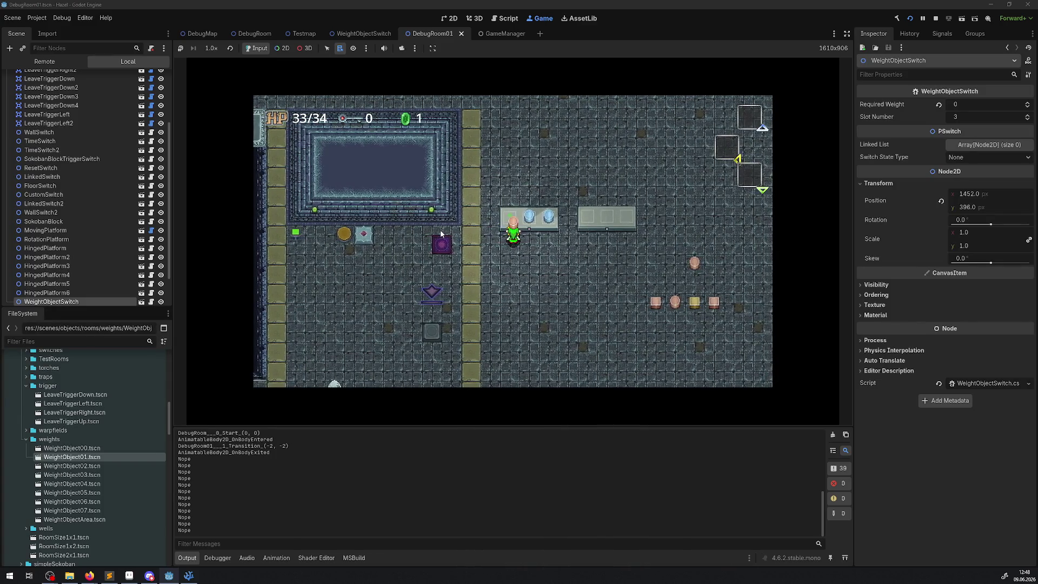
{"action": "key", "text": "space"}
{"action": "key", "text": "Up"}
{"action": "key", "text": "space"}
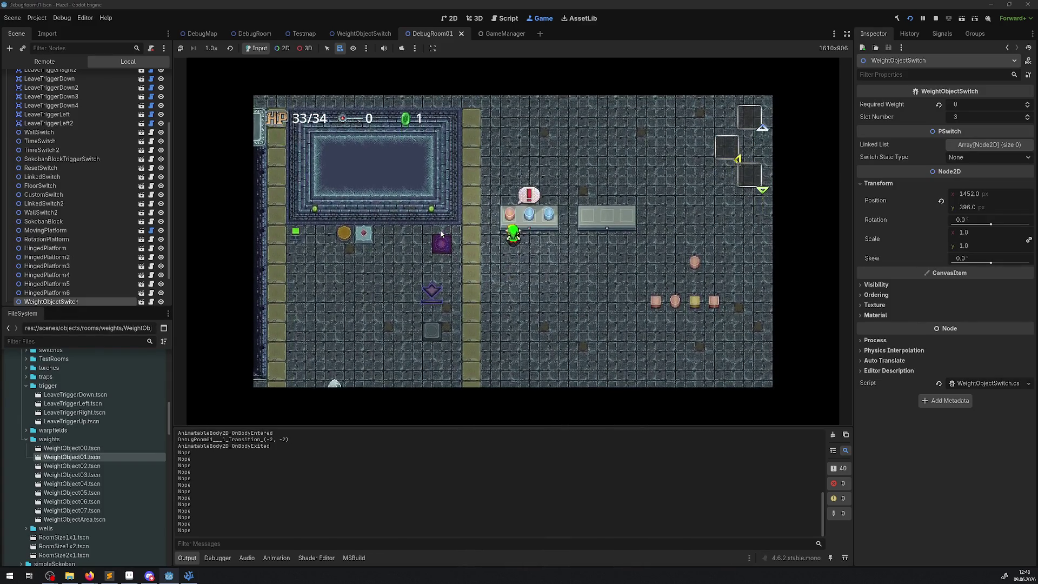
- Take the middle blue pot and the pink pot off the switch and set them below
{"action": "key", "text": "space"}
{"action": "key", "text": "Down"}
{"action": "key", "text": "space"}
{"action": "key", "text": "Left"}
{"action": "key", "text": "space"}
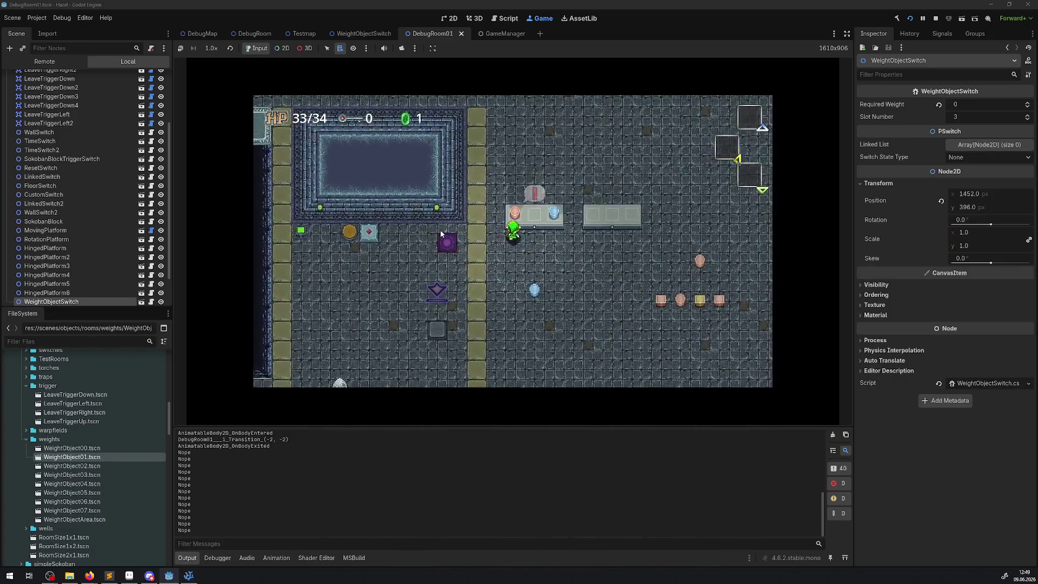
{"action": "key", "text": "space"}
- Carry pink square pots onto the switch's middle and first slots
{"action": "key", "text": "Right"}
{"action": "key", "text": "Down"}
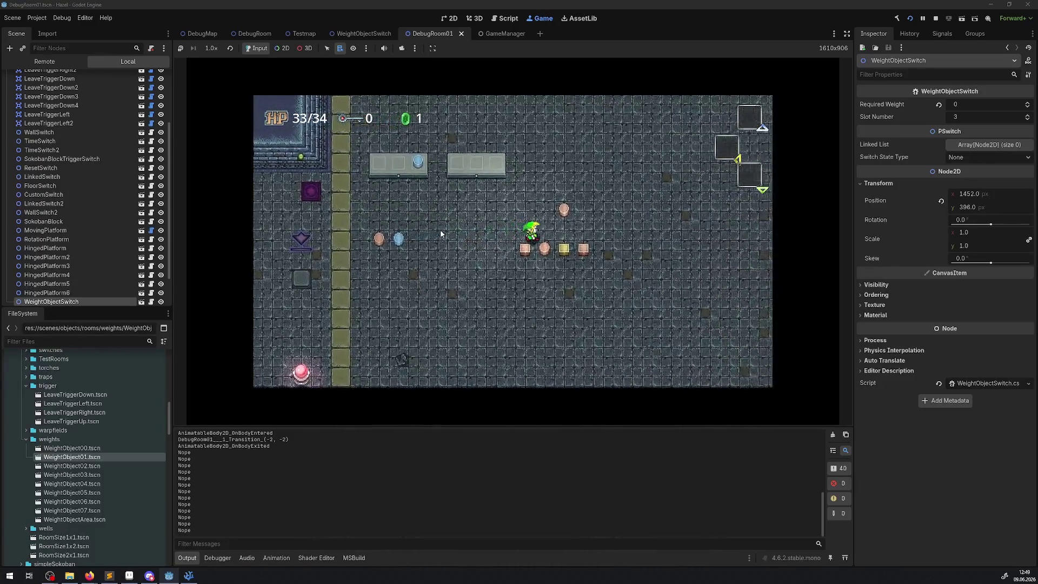
{"action": "key", "text": "space"}
{"action": "key", "text": "Left"}
{"action": "key", "text": "Up"}
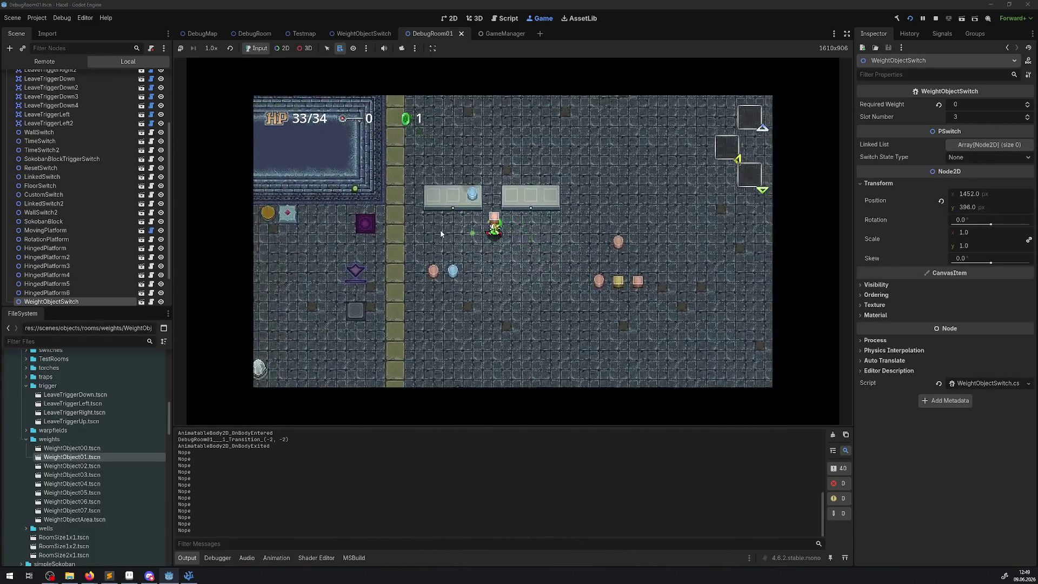
{"action": "key", "text": "space"}
{"action": "key", "text": "Right"}
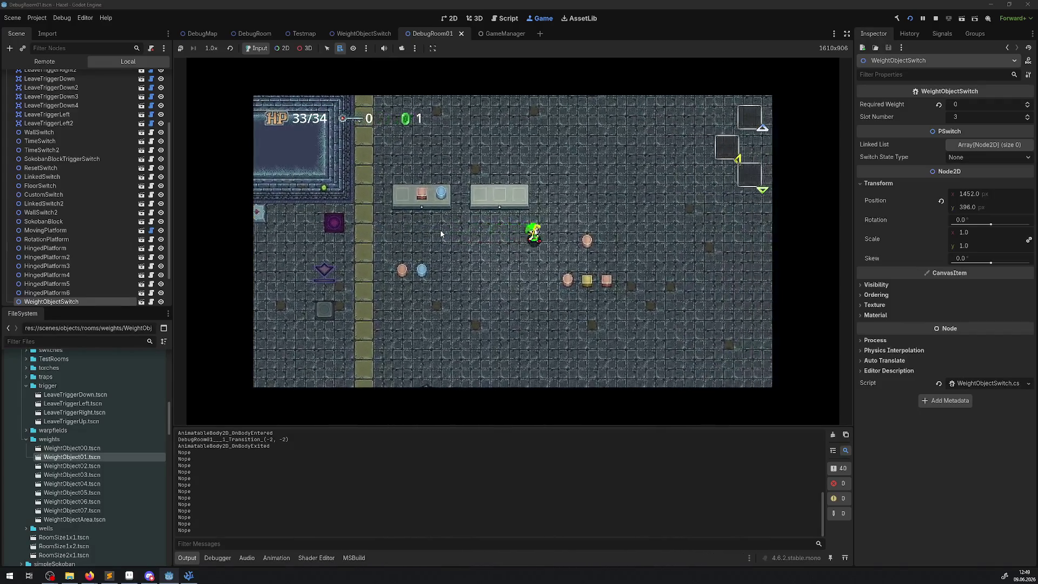
{"action": "key", "text": "Down"}
{"action": "key", "text": "space"}
{"action": "key", "text": "Left"}
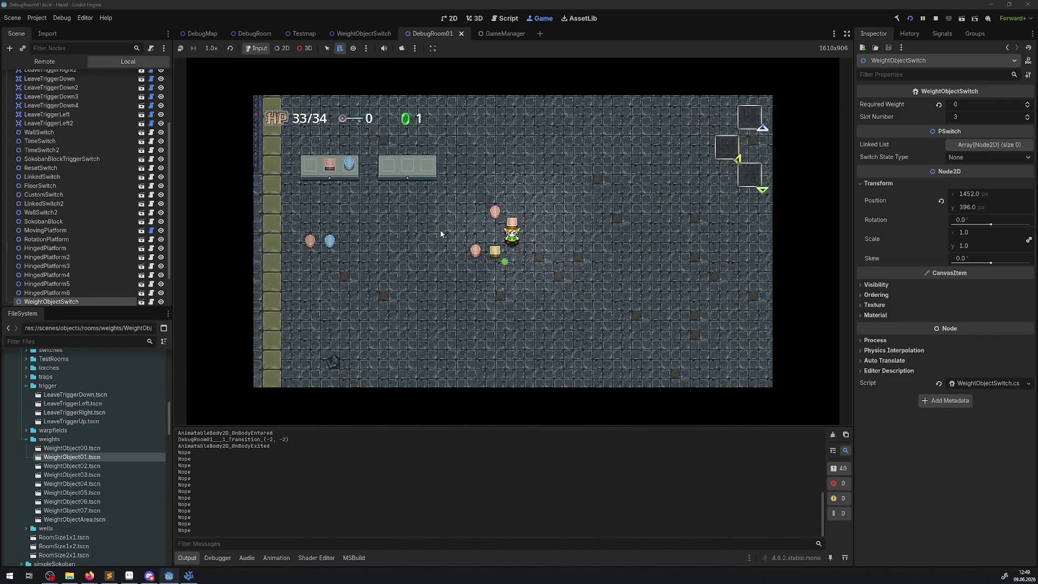
{"action": "key", "text": "Left"}
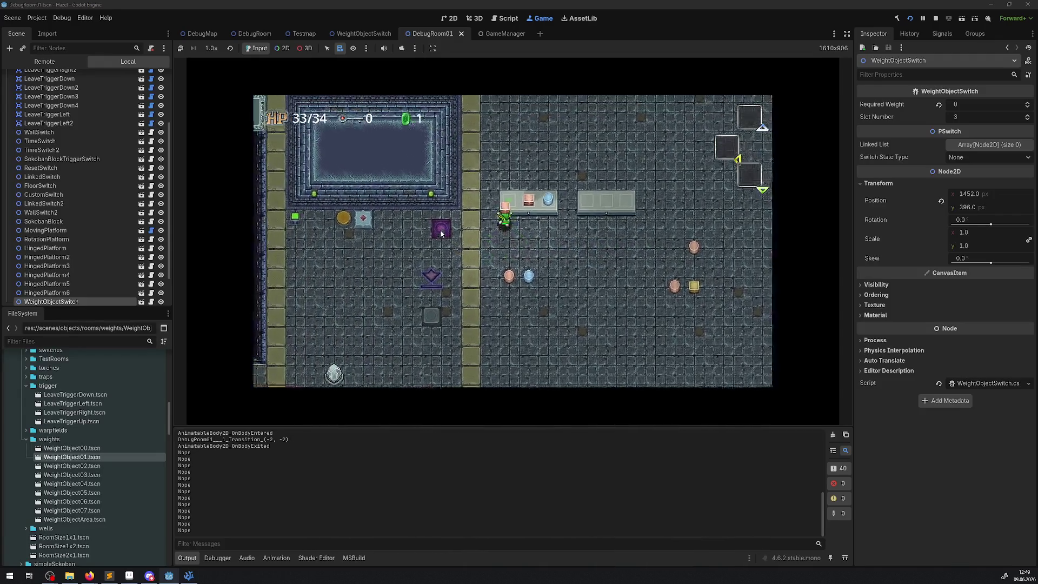
{"action": "key", "text": "space"}
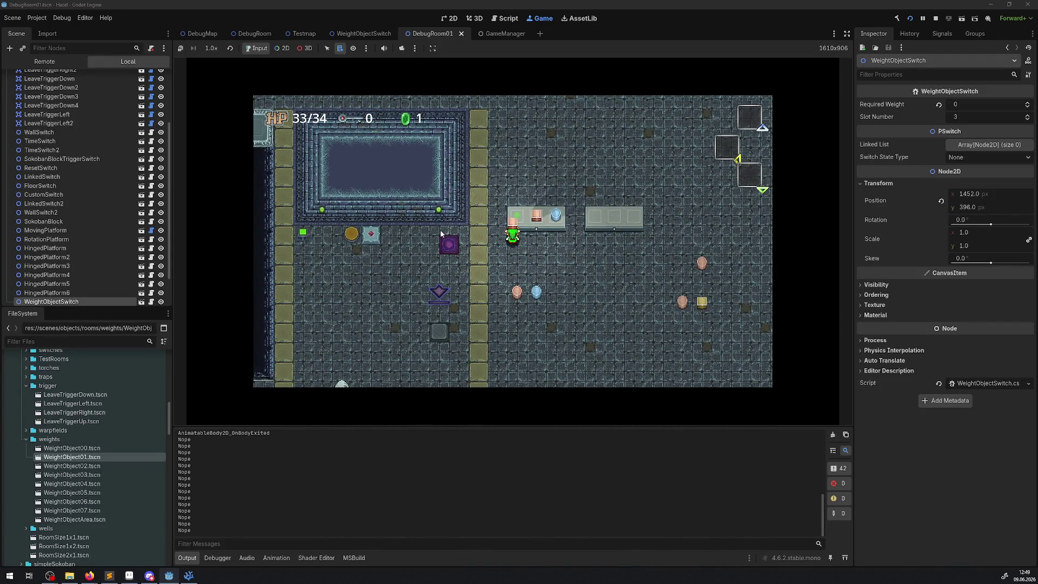
- Put the blue pot and the yellow block on the second weight switch
{"action": "key", "text": "Down"}
{"action": "key", "text": "space"}
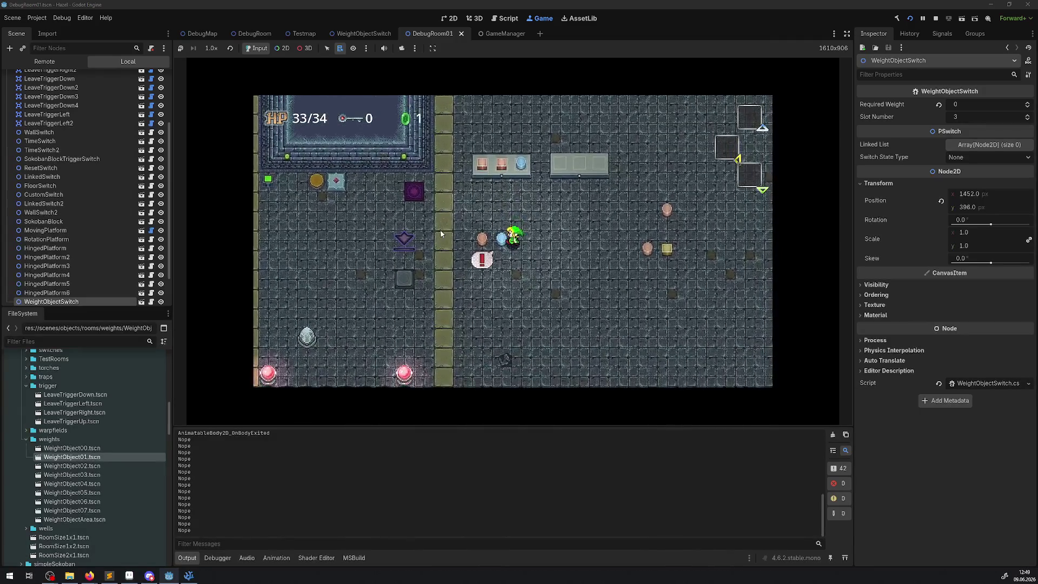
{"action": "key", "text": "Right"}
{"action": "key", "text": "Right"}
{"action": "key", "text": "space"}
{"action": "key", "text": "Right"}
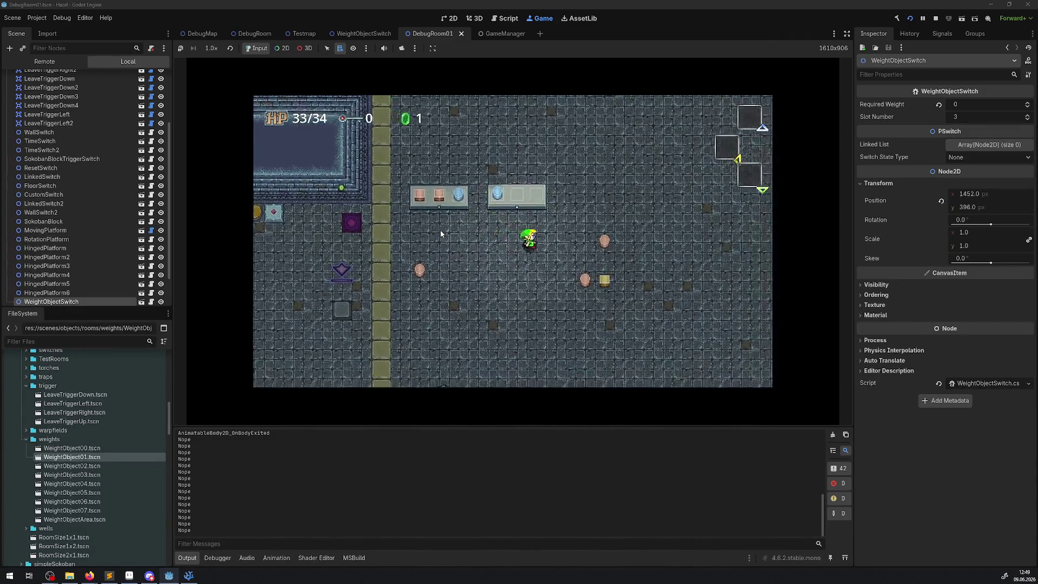
{"action": "key", "text": "Down"}
{"action": "key", "text": "space"}
{"action": "key", "text": "Left"}
{"action": "key", "text": "Up"}
{"action": "key", "text": "space"}
- Take the blue pot off the second switch and carry a pink pot onto it
{"action": "key", "text": "space"}
{"action": "key", "text": "Down"}
{"action": "key", "text": "space"}
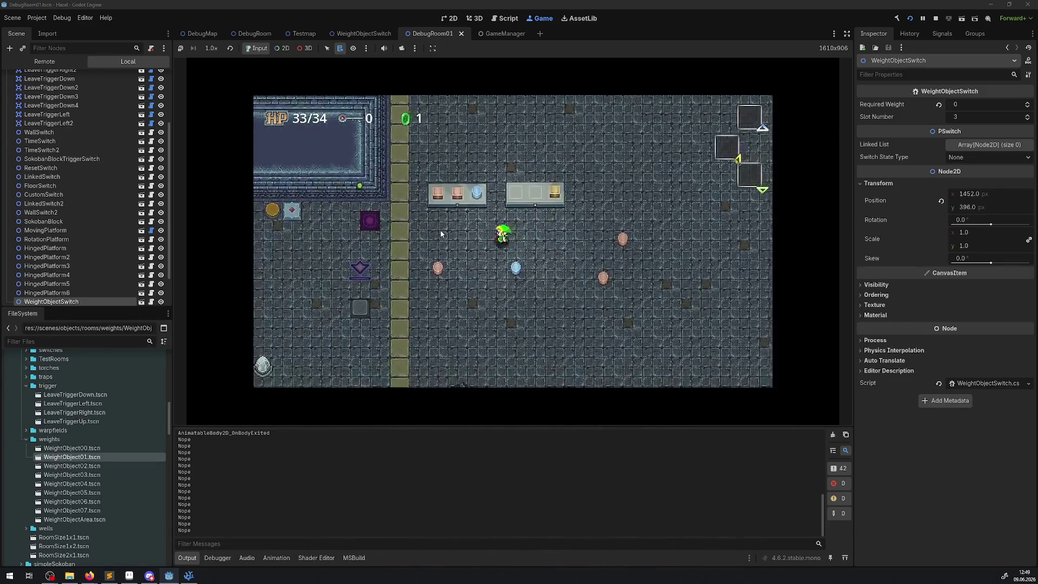
{"action": "key", "text": "Left"}
{"action": "key", "text": "Down"}
{"action": "key", "text": "space"}
{"action": "key", "text": "Right"}
{"action": "key", "text": "Up"}
- Fill the second switch's middle and first slots with pink pots
{"action": "key", "text": "space"}
{"action": "key", "text": "Right"}
{"action": "key", "text": "space"}
{"action": "key", "text": "Left"}
{"action": "key", "text": "Up"}
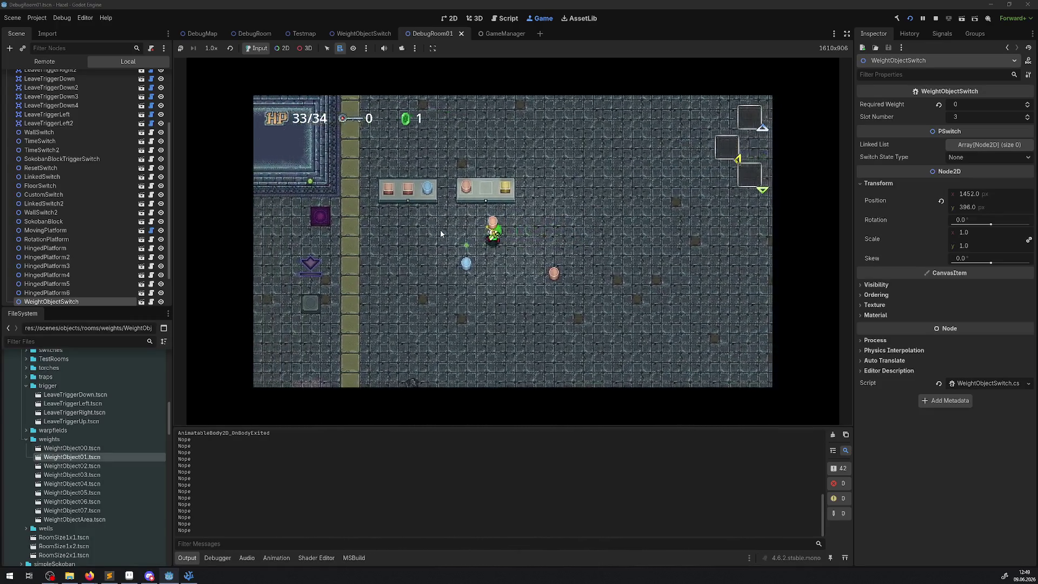
{"action": "key", "text": "space"}
{"action": "key", "text": "Down"}
{"action": "key", "text": "Left"}
{"action": "key", "text": "Up"}
{"action": "key", "text": "space"}
{"action": "key", "text": "space"}
{"action": "key", "text": "Down"}
{"action": "key", "text": "Right"}
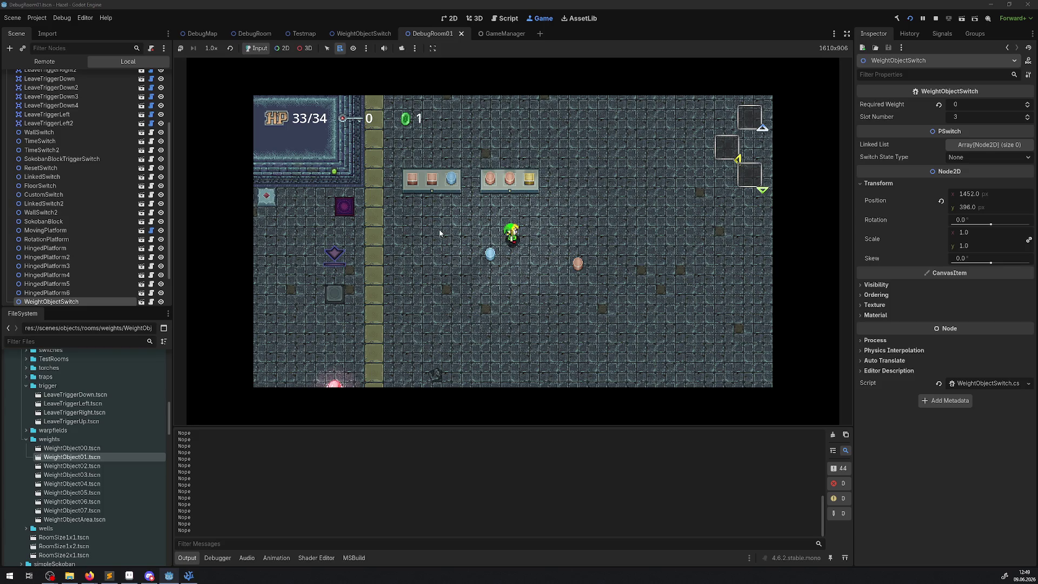
- Hide the side docks and Output panel, then stop the playtest
{"action": "left_click", "coordinate": [846, 36]}
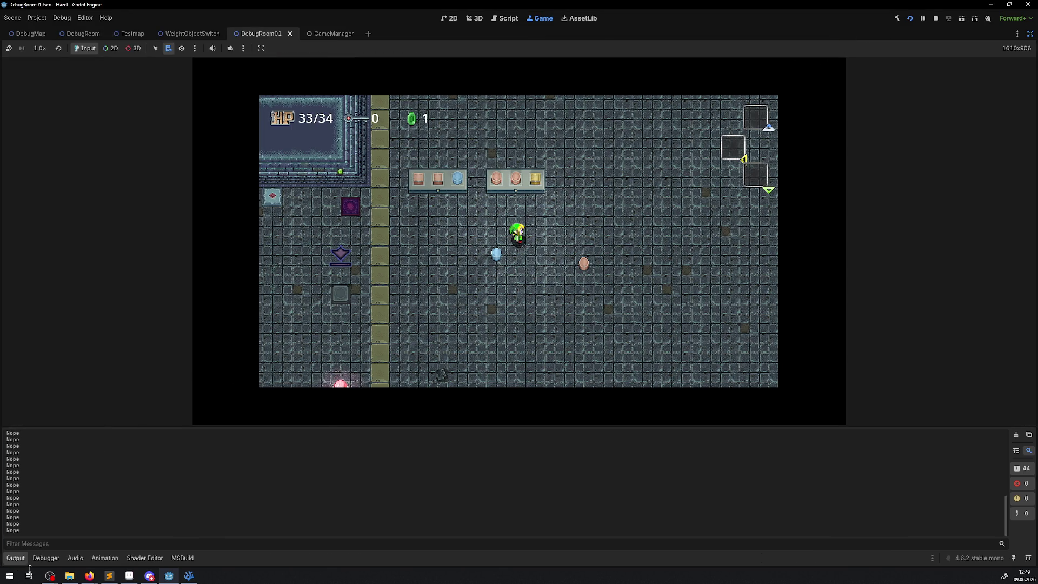
{"action": "left_click", "coordinate": [15, 557]}
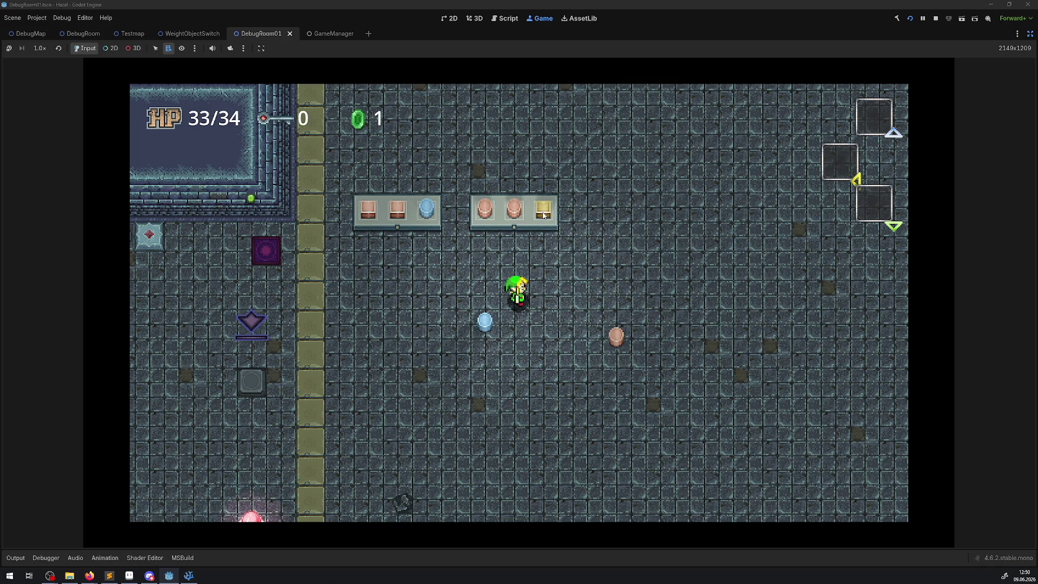
{"action": "left_click", "coordinate": [936, 17]}
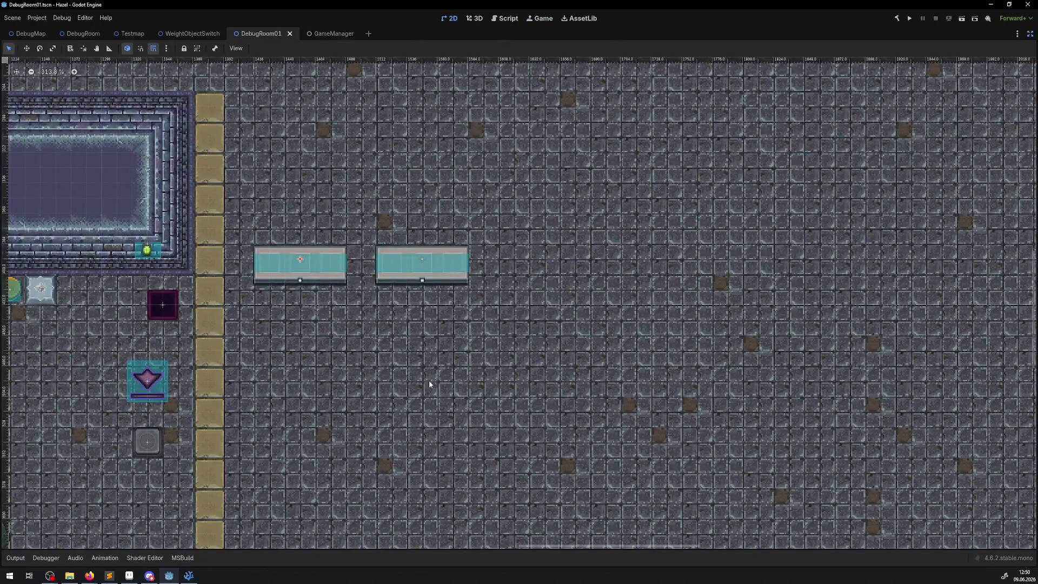
- Delete both else GD.Print("Nope"); lines from CheckCurrentWeightState in WeightObjectSwitch.cs and save the file
{"action": "left_click", "coordinate": [188, 575]}
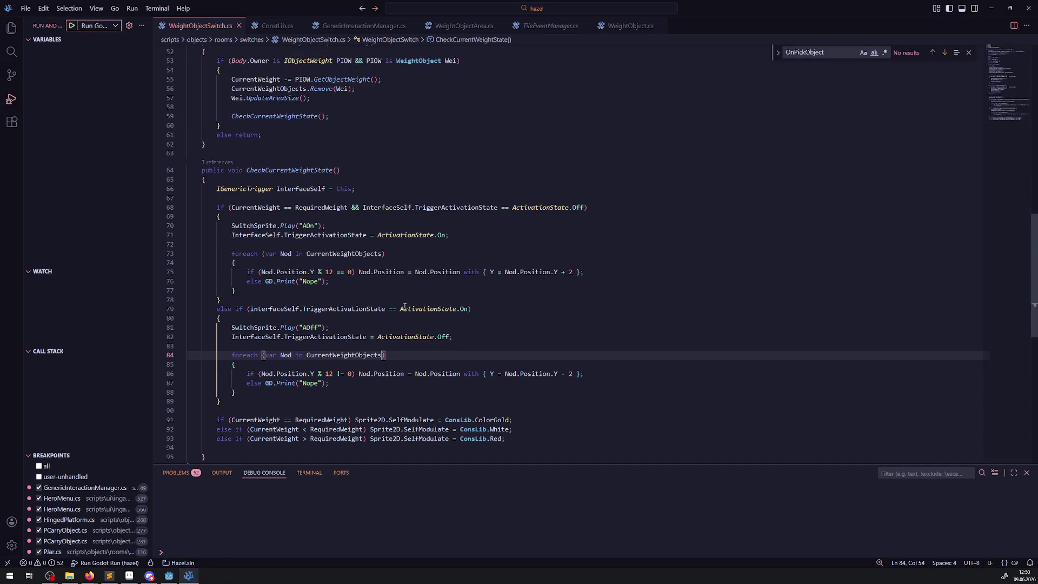
{"action": "left_click_drag", "start_coordinate": [344, 382], "coordinate": [187, 382]}
{"action": "key", "text": "BackSpace"}
{"action": "key", "text": "BackSpace"}
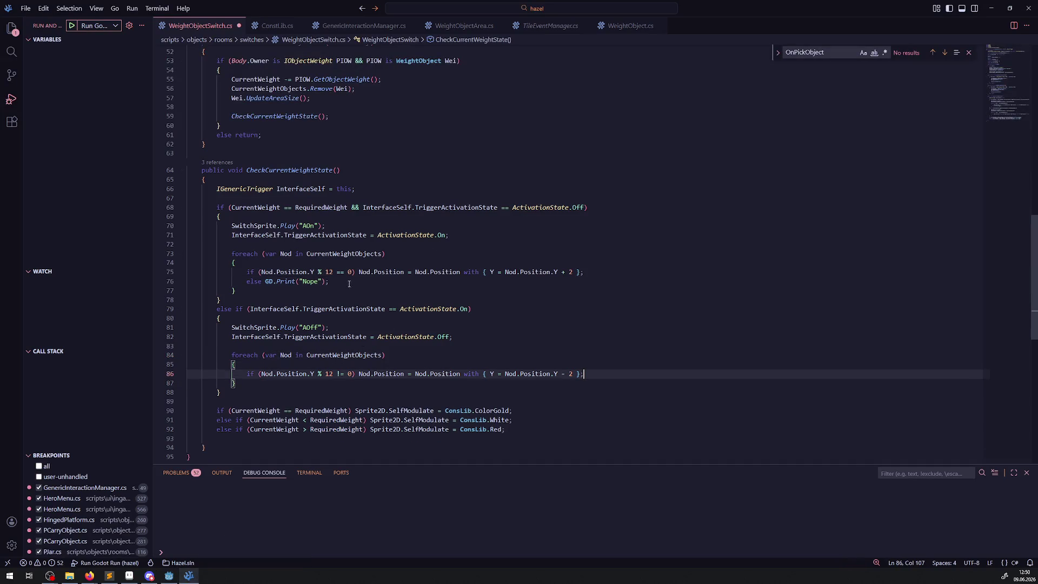
{"action": "left_click_drag", "start_coordinate": [331, 281], "coordinate": [166, 277]}
{"action": "key", "text": "BackSpace"}
{"action": "key", "text": "BackSpace"}
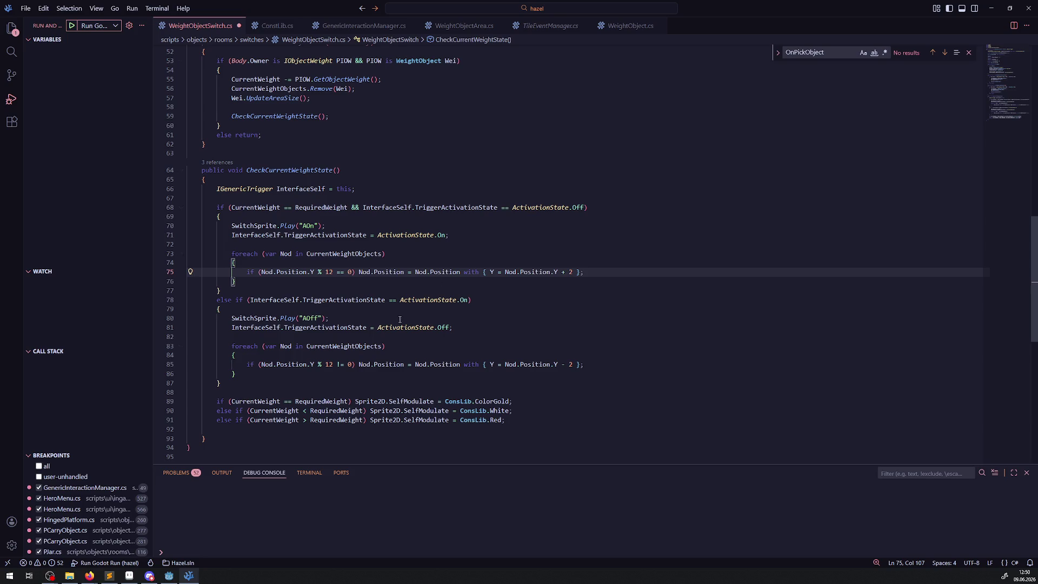
{"action": "left_click", "coordinate": [273, 381]}
{"action": "key", "text": "ctrl+s"}
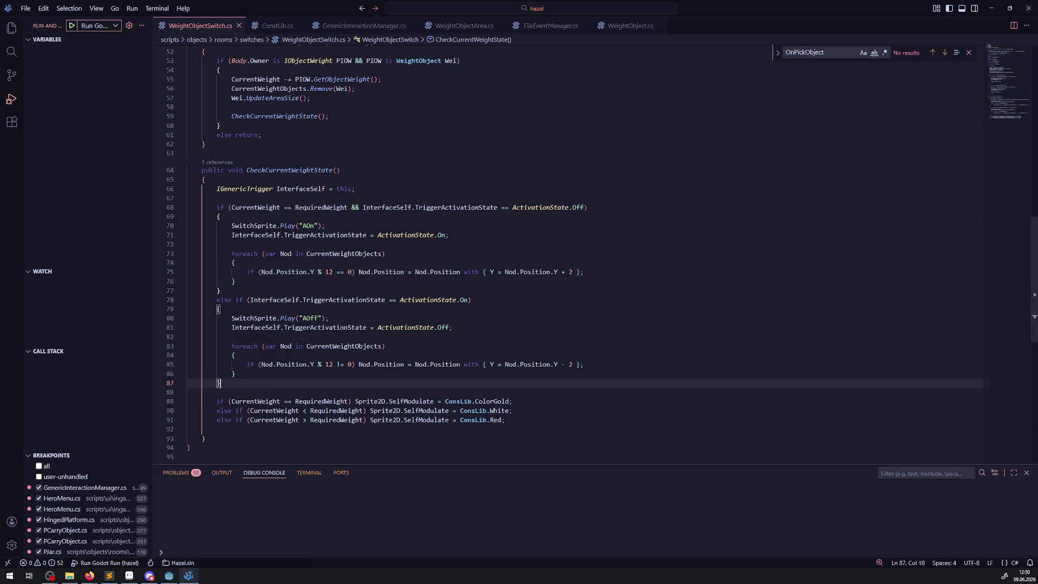
{"action": "key", "text": "alt+Tab"}
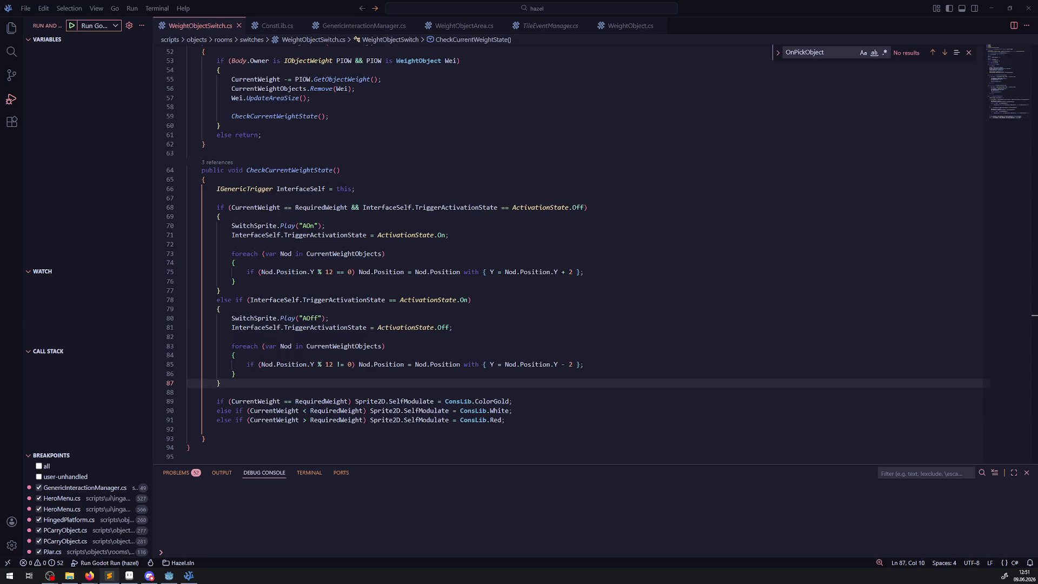
- Return to the Godot editor showing the DebugRoom01 scene
{"action": "left_click", "coordinate": [169, 575]}
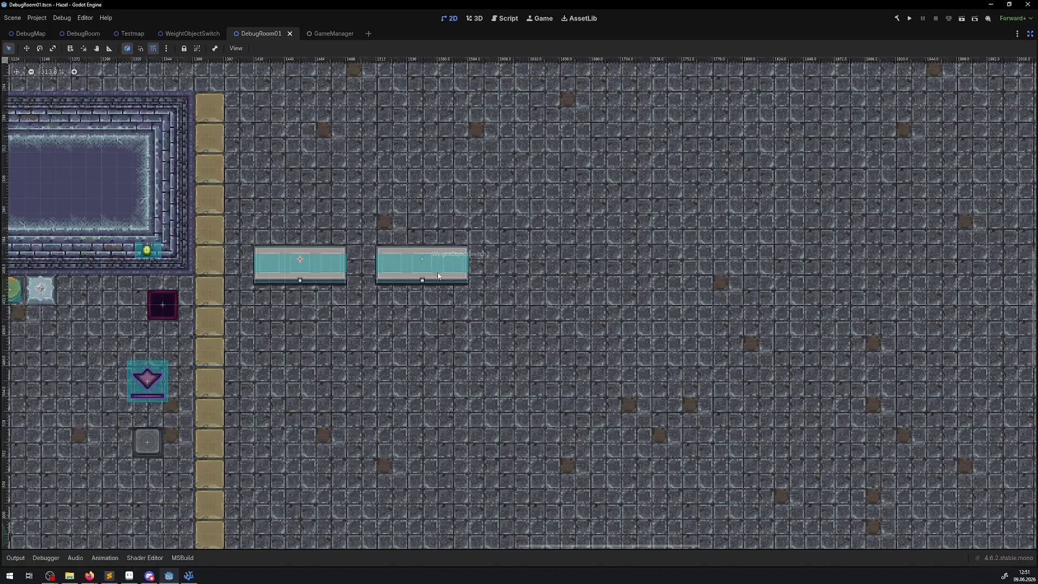
- Zoom the 2D canvas in on the two resized weight switches, then go back to VS Code
{"action": "scroll", "scroll_direction": "up", "scroll_amount": 3}
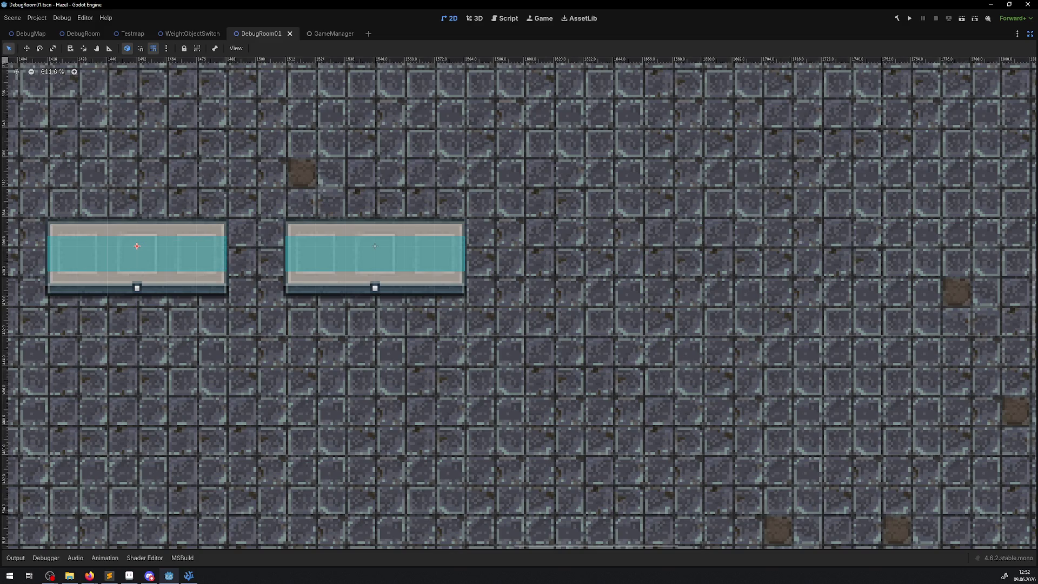
{"action": "key", "text": "alt+Tab"}
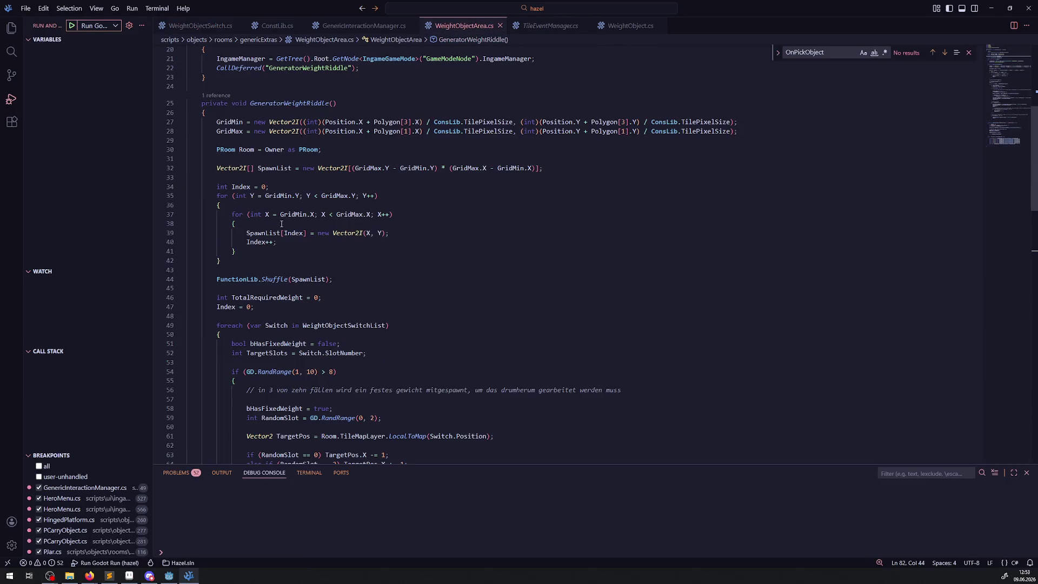
- Change line 54 of WeightObjectArea.cs to check 'TargetSlots > 1 && GD.RandRange(1, 10) > 8'
{"action": "scroll", "scroll_direction": "down", "scroll_amount": 3}
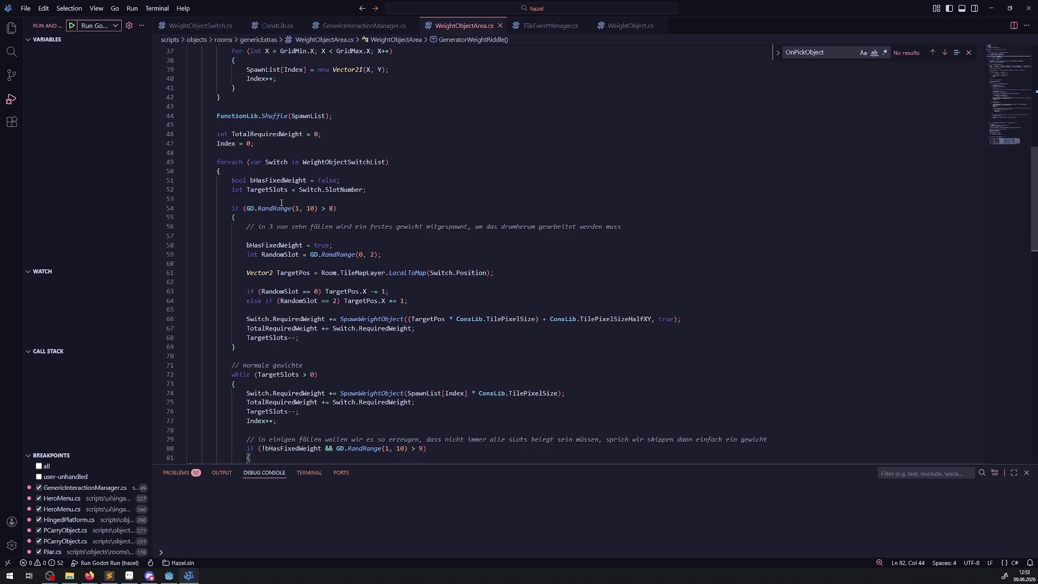
{"action": "left_click_drag", "start_coordinate": [278, 198], "coordinate": [345, 350]}
{"action": "left_click", "coordinate": [336, 342]}
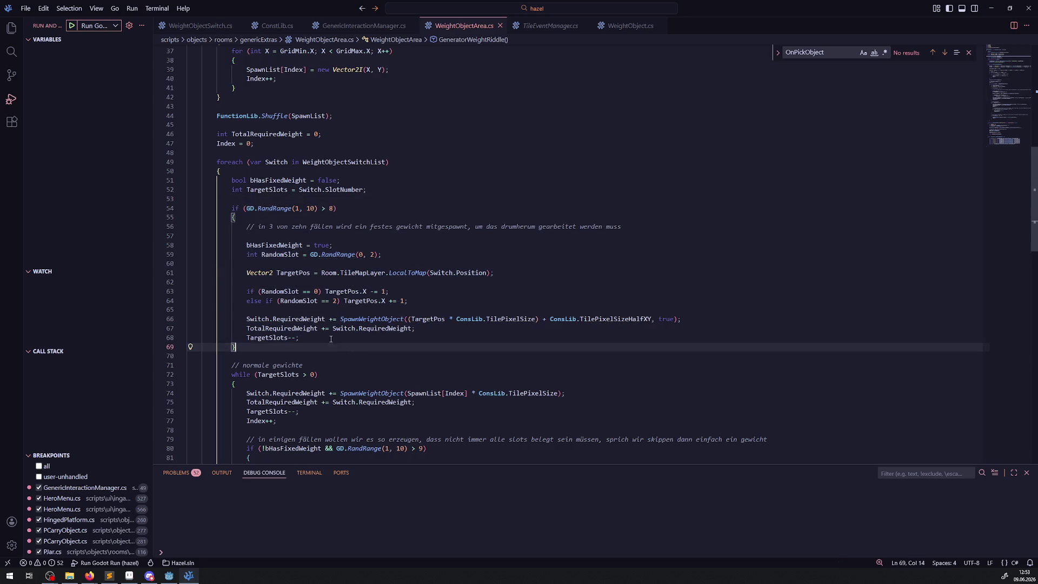
{"action": "double_click", "coordinate": [269, 192]}
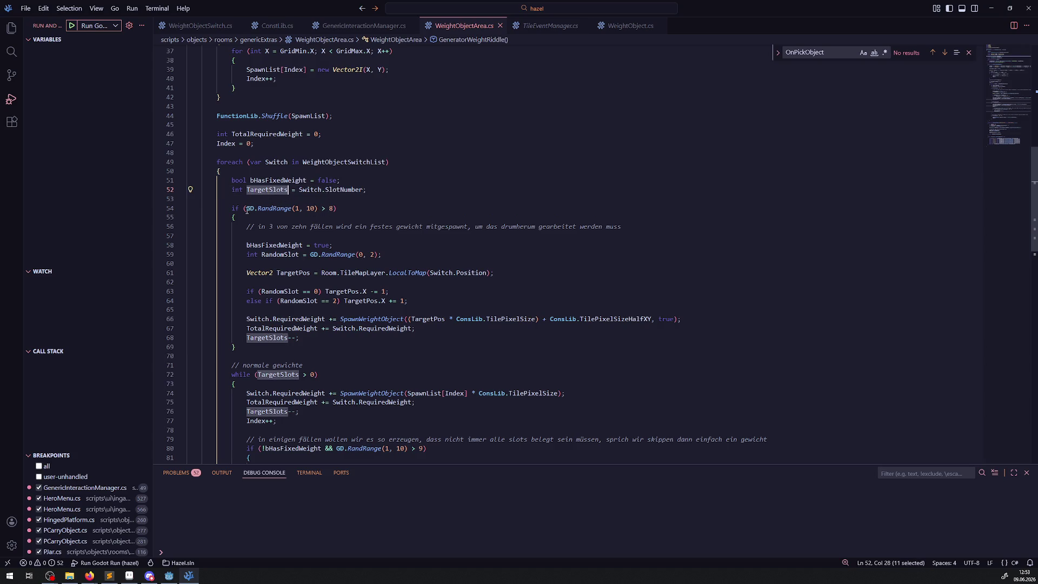
{"action": "left_click", "coordinate": [247, 210]}
{"action": "key", "text": "ctrl+v"}
{"action": "type", "text": ">"}
{"action": "type", "text": " 1 &&"}
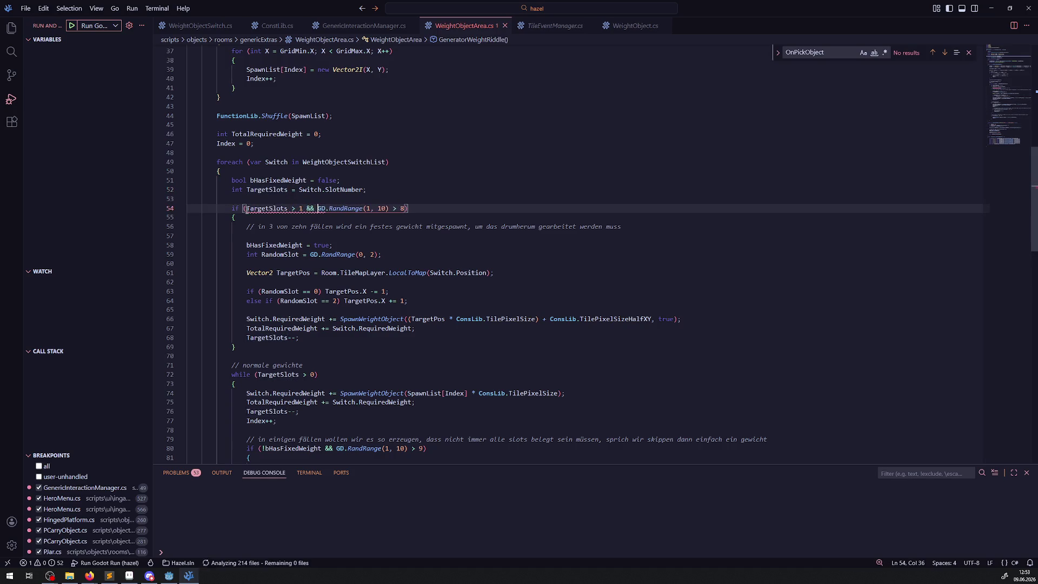
{"action": "scroll", "scroll_direction": "down", "scroll_amount": 3}
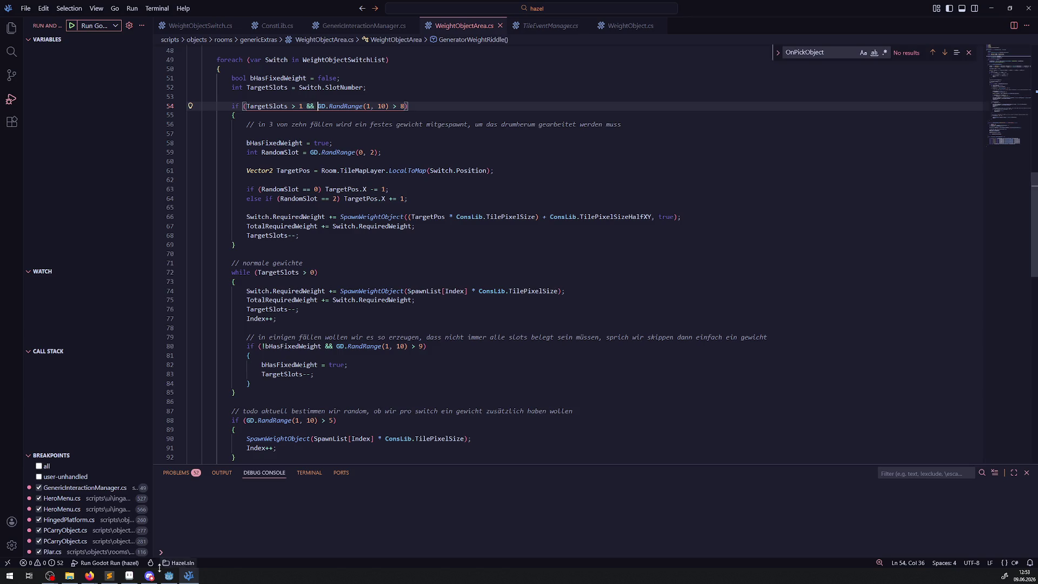
{"action": "left_click", "coordinate": [170, 576]}
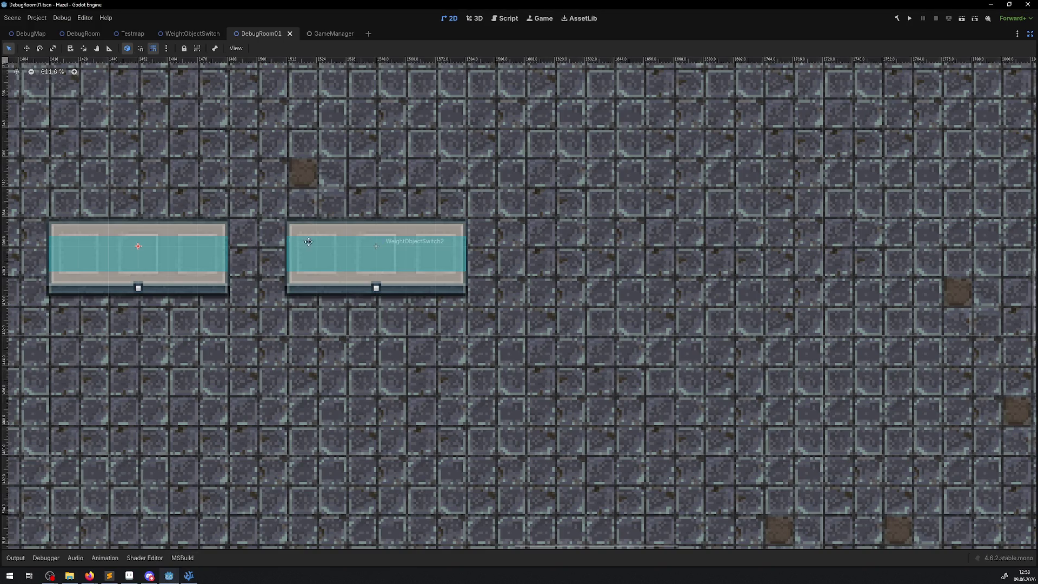
- Restore the Scene, FileSystem and Inspector docks, select the weight area, and rebuild the C# project
{"action": "left_click", "coordinate": [1030, 33]}
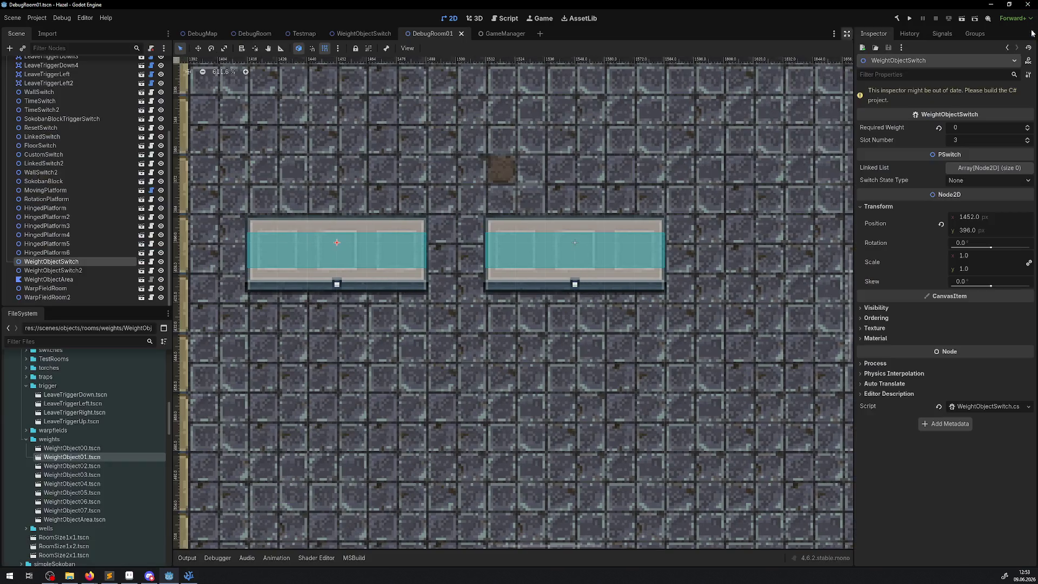
{"action": "scroll", "scroll_direction": "down", "scroll_amount": 3}
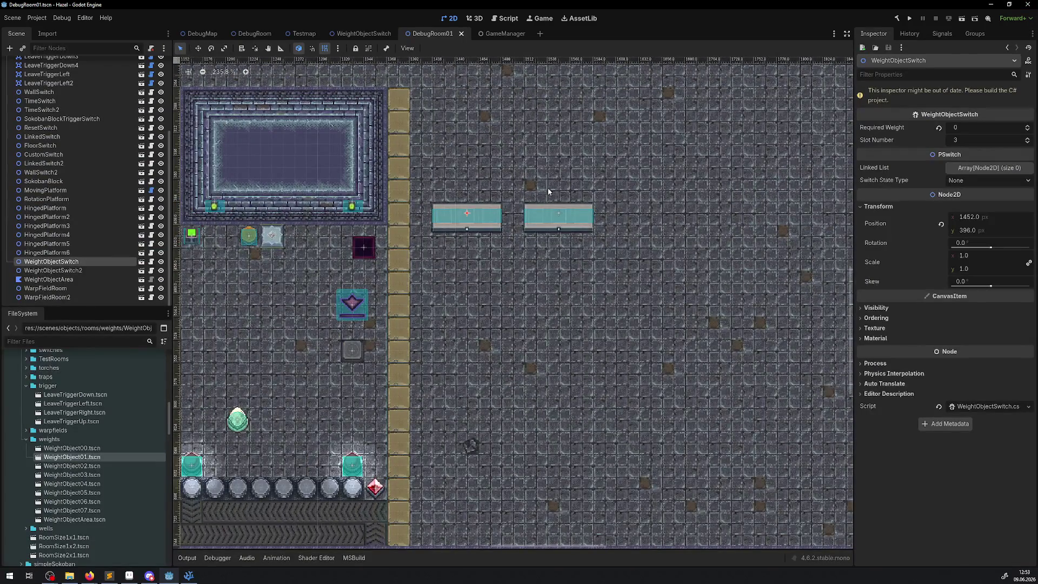
{"action": "left_click_drag", "start_coordinate": [499, 263], "coordinate": [621, 284]}
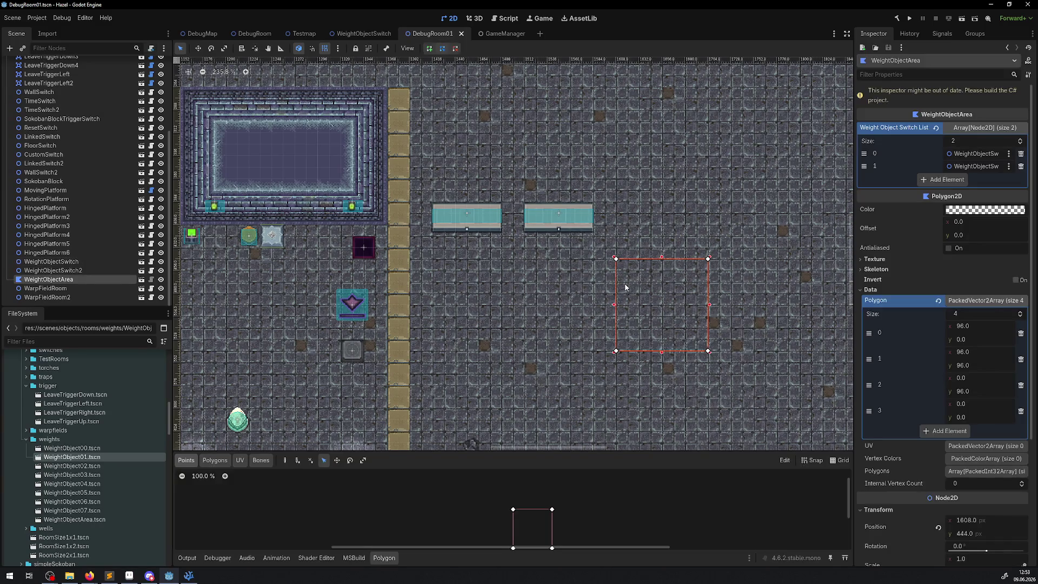
{"action": "left_click", "coordinate": [897, 18]}
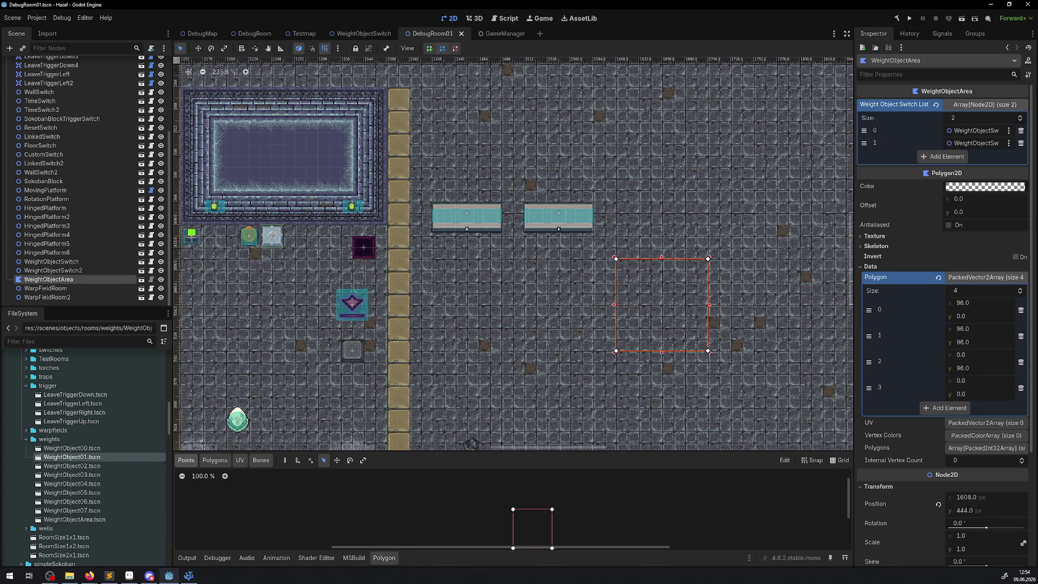
{"action": "key", "text": "alt+Tab"}
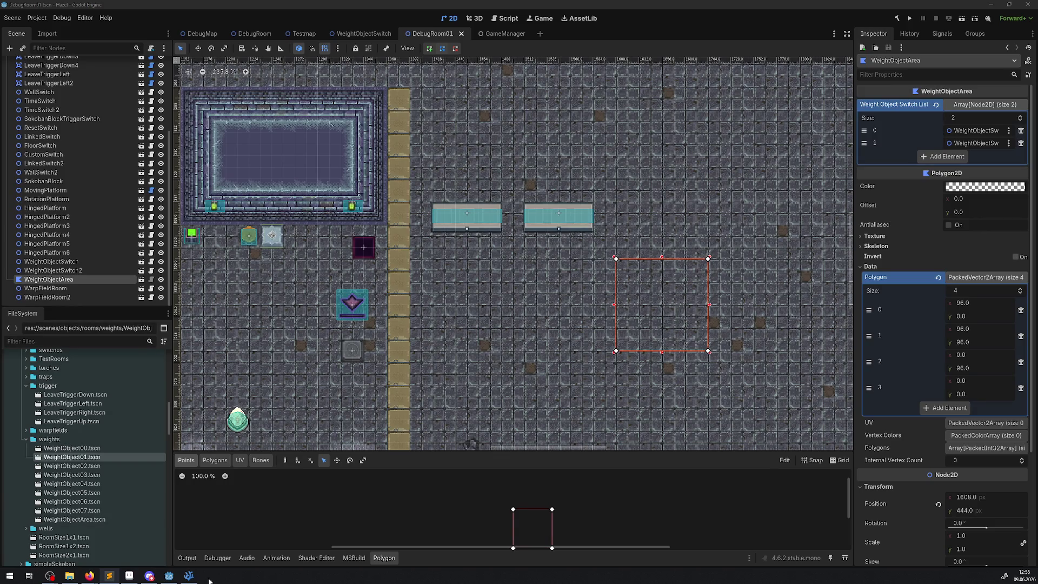
{"action": "left_click", "coordinate": [189, 575]}
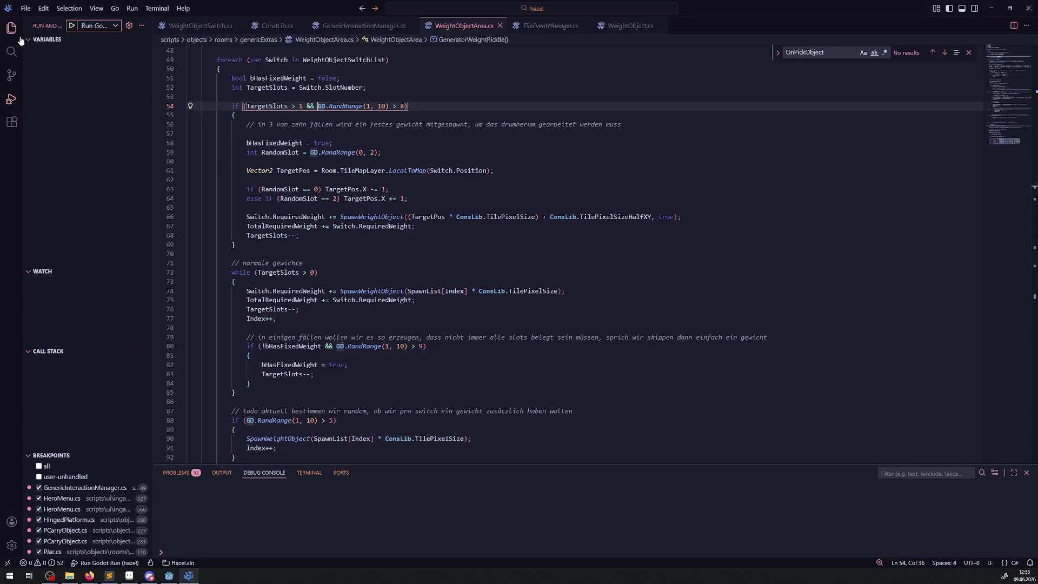
- Open EnumLib.cs from the file tree and review the RoomType enum and its RoomPuzzle entry
{"action": "left_click", "coordinate": [12, 28]}
{"action": "scroll", "scroll_direction": "up", "scroll_amount": 3}
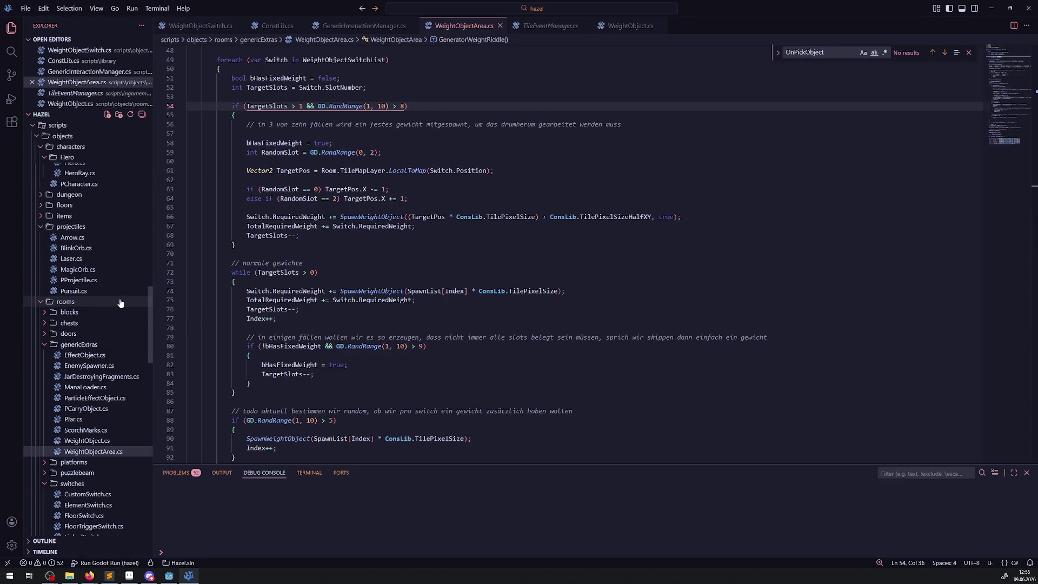
{"action": "scroll", "scroll_direction": "up", "scroll_amount": 3}
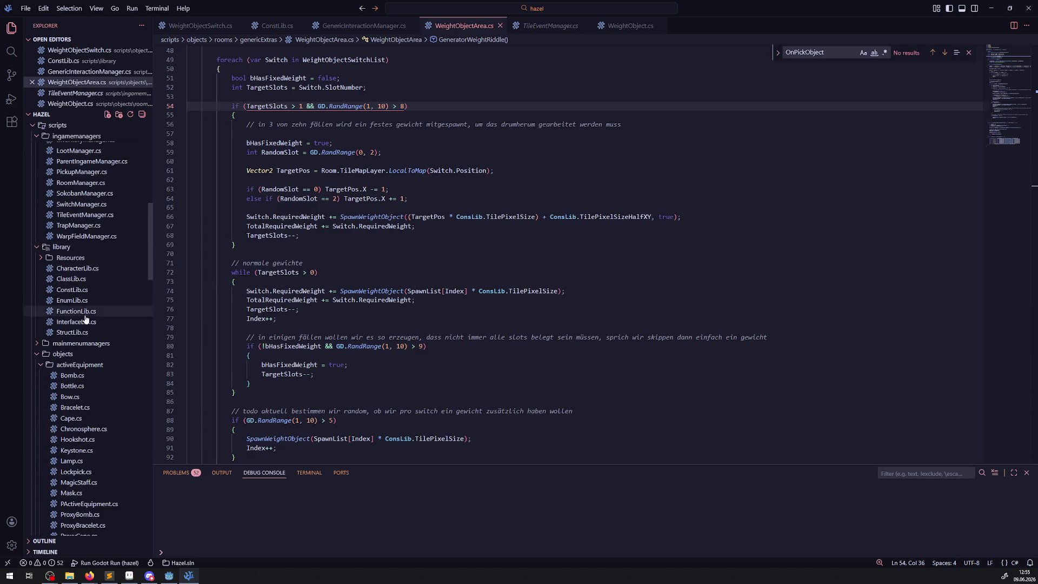
{"action": "left_click", "coordinate": [83, 301]}
{"action": "scroll", "scroll_direction": "up", "scroll_amount": 3}
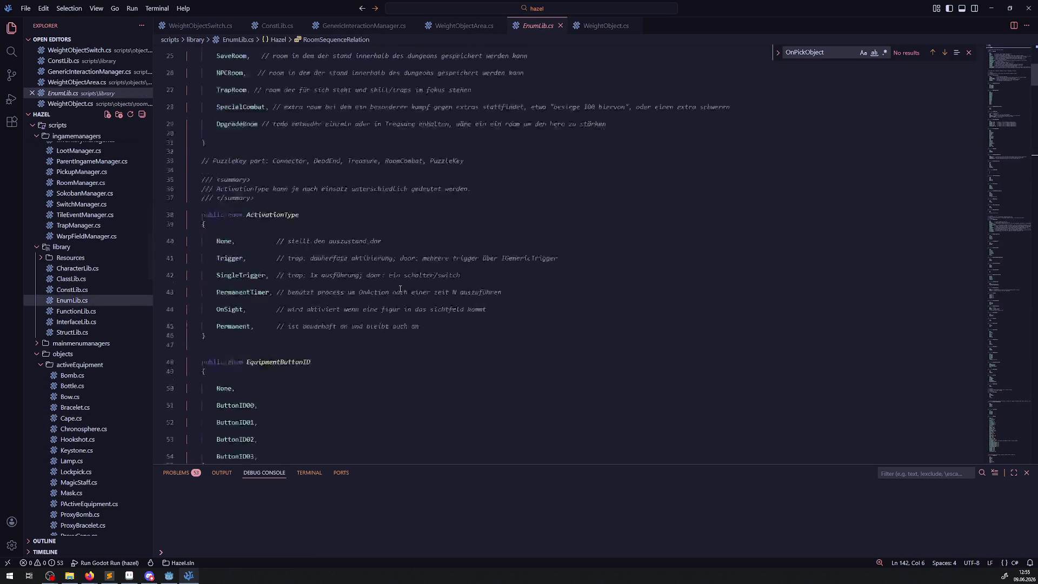
{"action": "scroll", "scroll_direction": "down", "scroll_amount": 3}
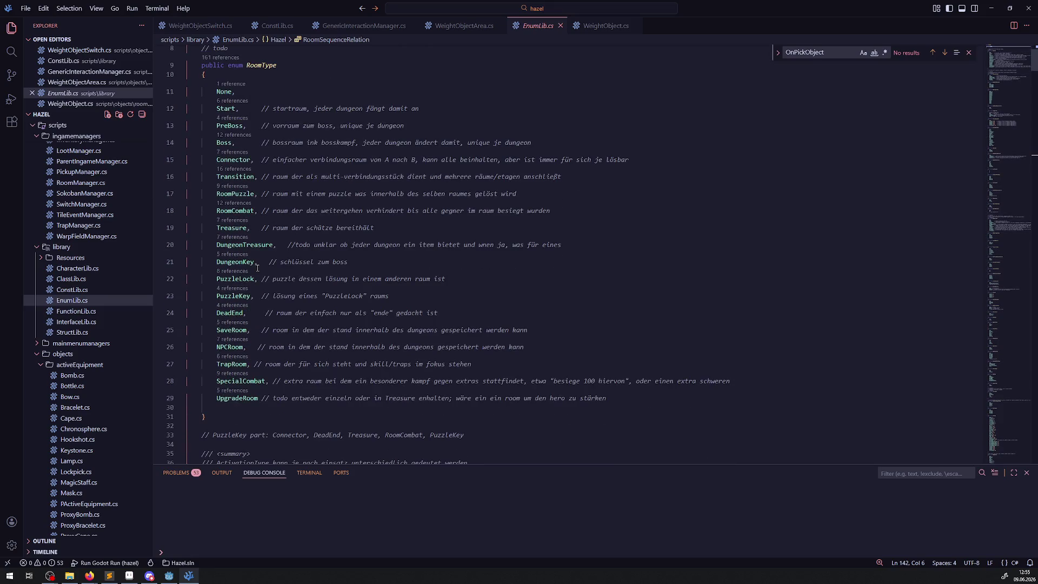
{"action": "double_click", "coordinate": [238, 196]}
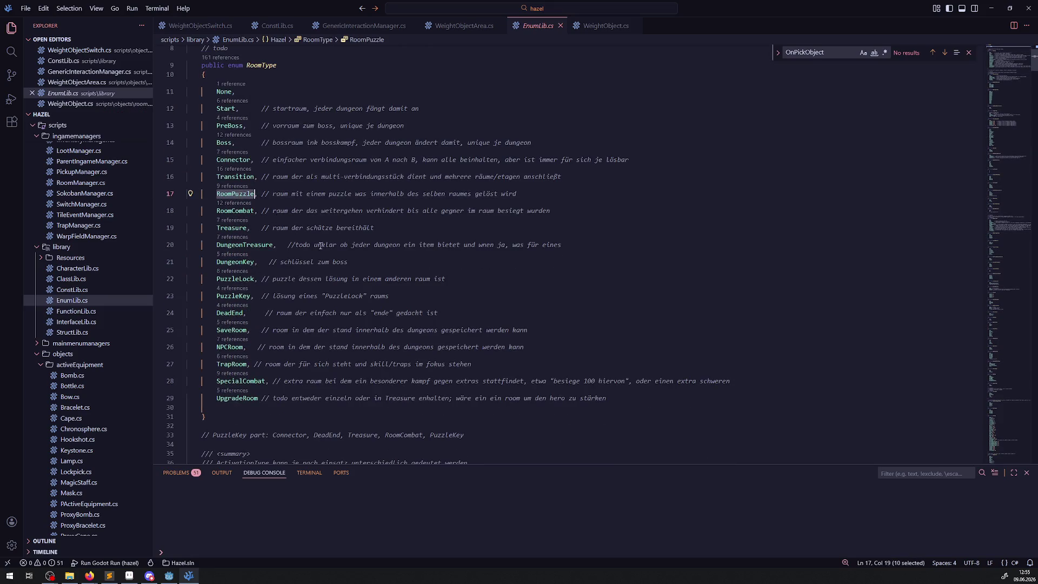
{"action": "scroll", "scroll_direction": "down", "scroll_amount": 3}
{"action": "scroll", "scroll_direction": "down", "scroll_amount": 3}
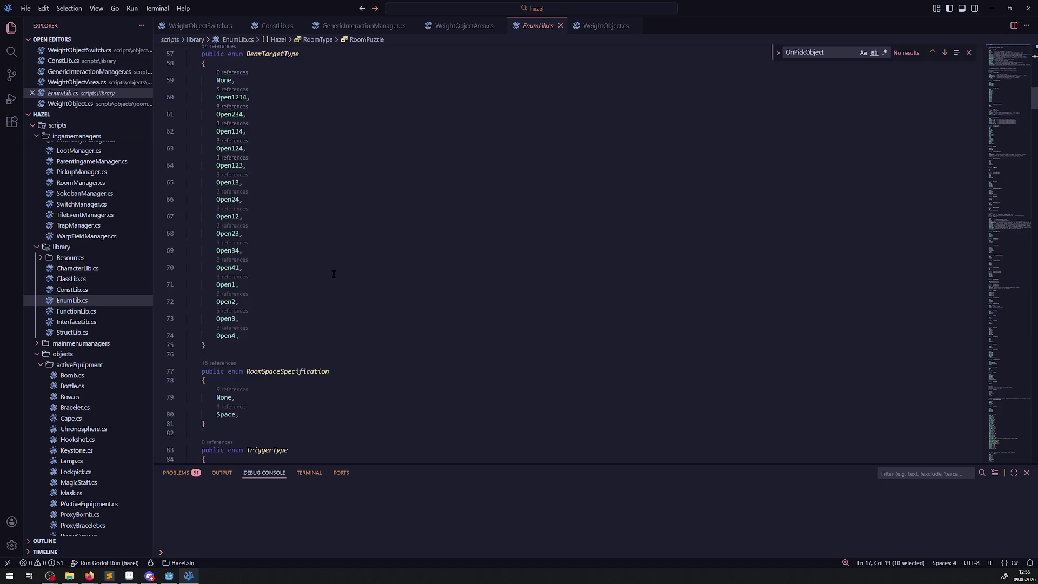
{"action": "scroll", "scroll_direction": "down", "scroll_amount": 3}
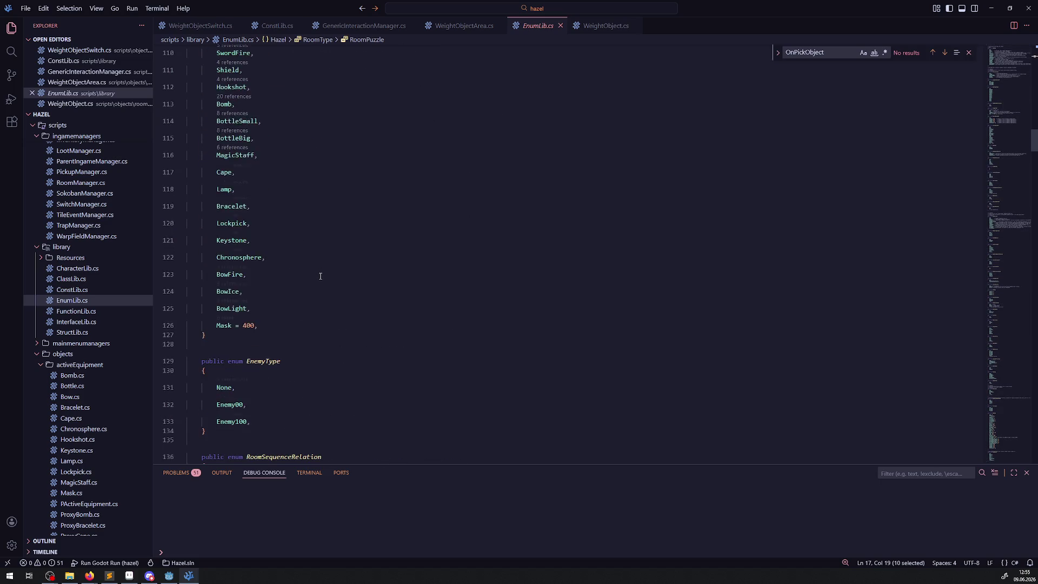
{"action": "scroll", "scroll_direction": "down", "scroll_amount": 3}
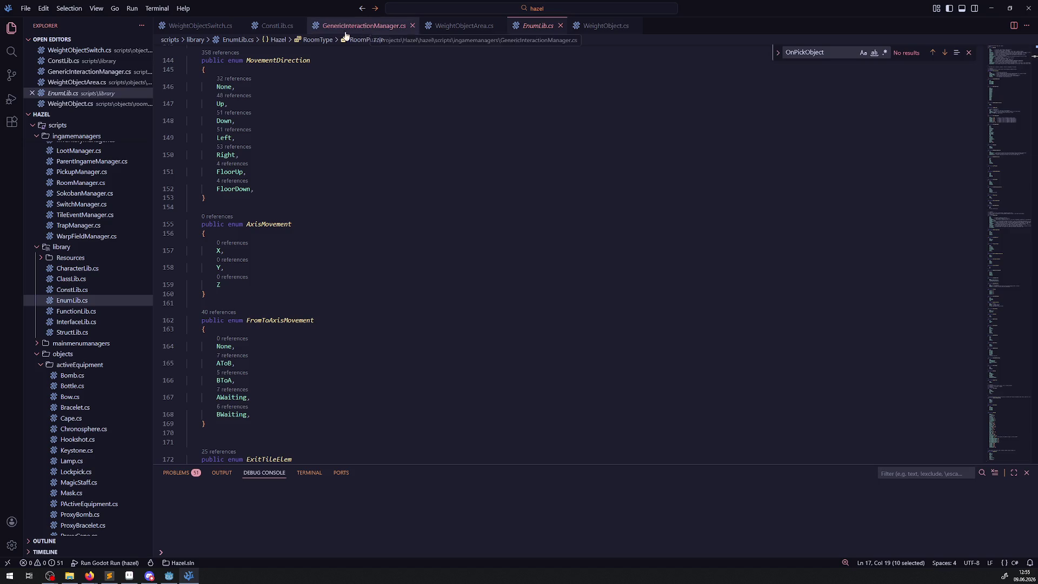
- Rename the GeneratorWeightRiddle method in WeightObjectArea.cs to GeneratorWeightPuzzle
{"action": "left_click", "coordinate": [207, 26]}
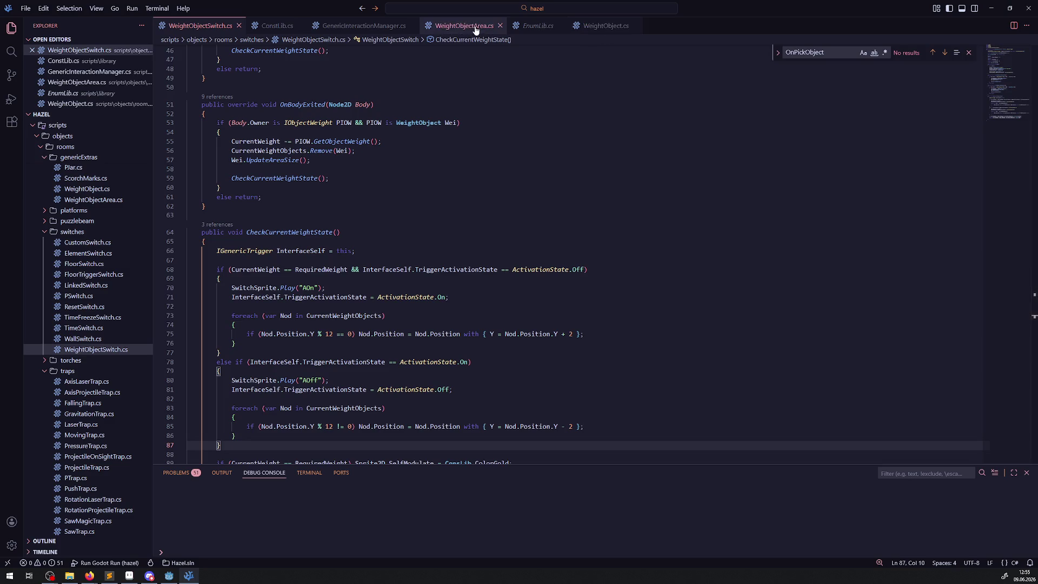
{"action": "left_click", "coordinate": [441, 25]}
{"action": "scroll", "scroll_direction": "up", "scroll_amount": 3}
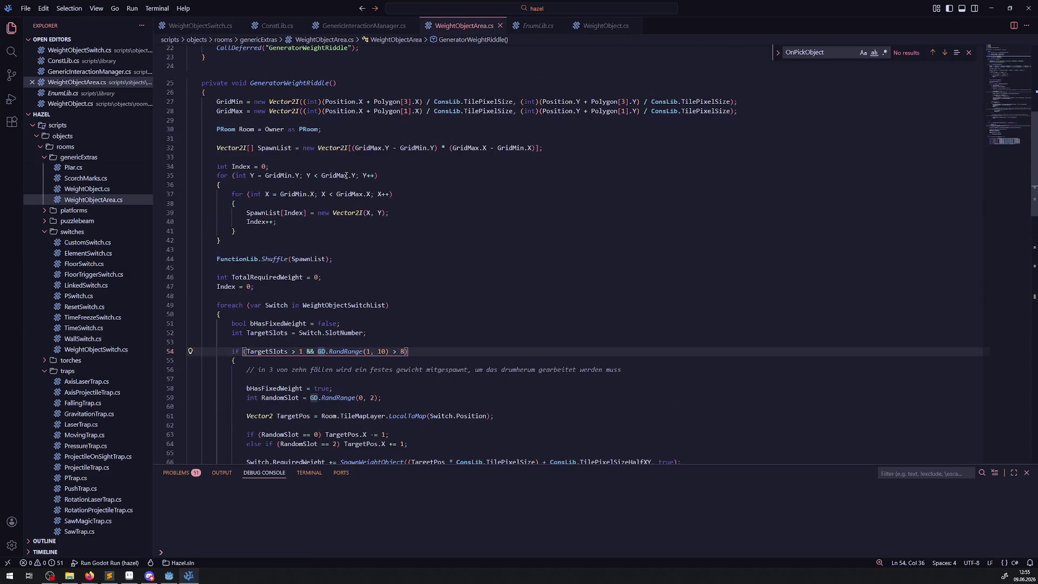
{"action": "left_click", "coordinate": [306, 82]}
{"action": "right_click", "coordinate": [306, 83]}
{"action": "left_click_drag", "start_coordinate": [310, 83], "coordinate": [330, 82]}
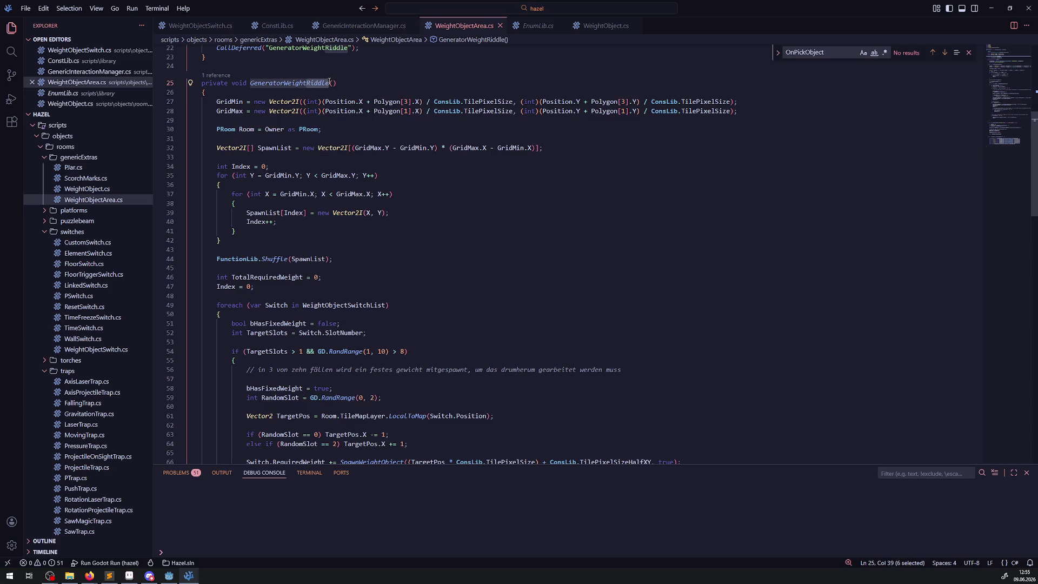
{"action": "type", "text": "Puzzle"}
{"action": "double_click", "coordinate": [325, 82]}
- Replace GeneratorWeightRiddle with GeneratorWeightPuzzle in the CallDeferred string and save WeightObjectArea.cs
{"action": "scroll", "scroll_direction": "up", "scroll_amount": 3}
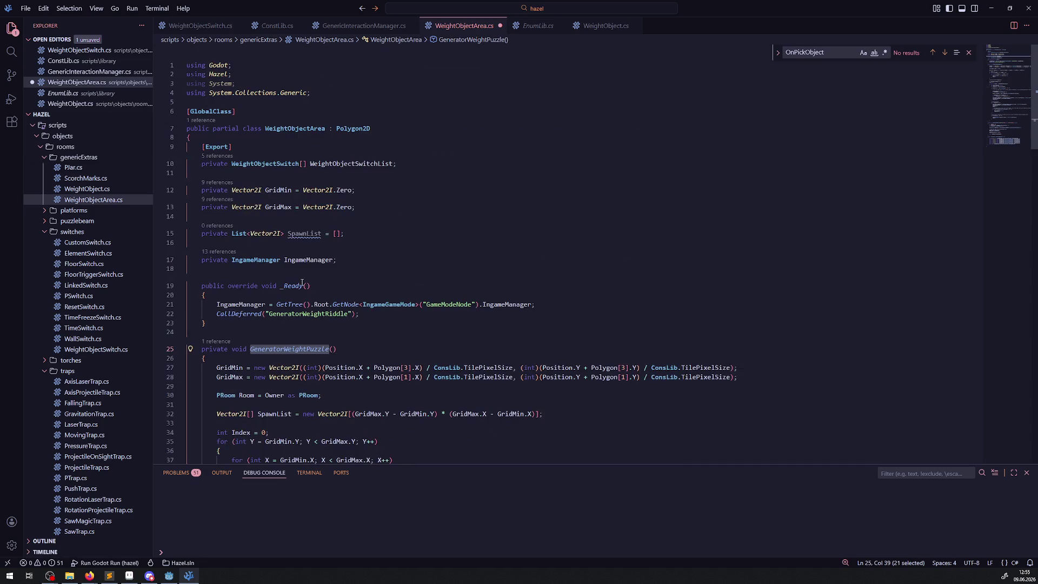
{"action": "scroll", "scroll_direction": "down", "scroll_amount": 3}
{"action": "double_click", "coordinate": [316, 273]}
{"action": "key", "text": "ctrl+v"}
{"action": "left_click", "coordinate": [410, 287]}
{"action": "key", "text": "ctrl+s"}
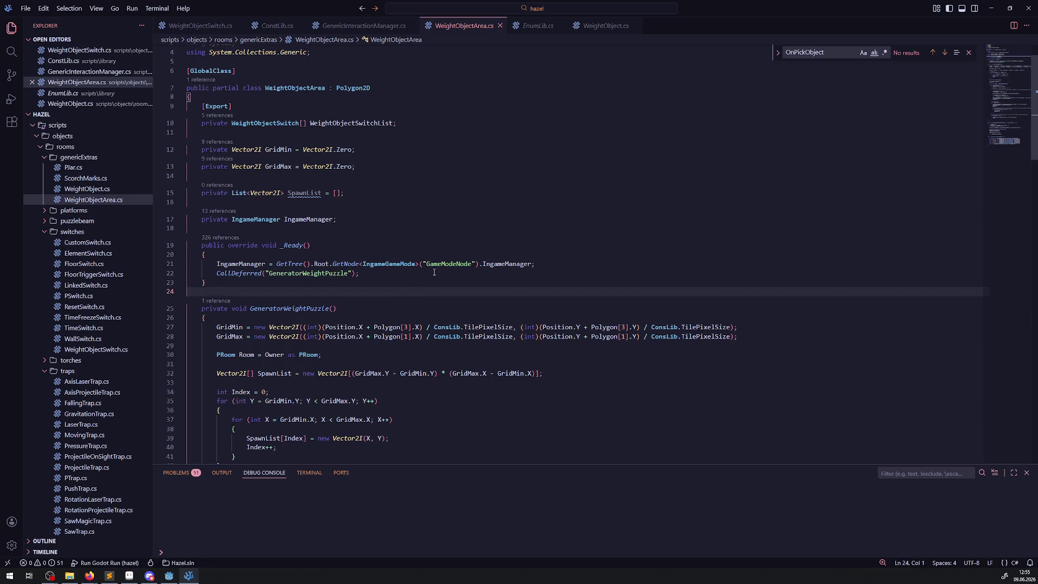
{"action": "left_click", "coordinate": [538, 25]}
- Insert a 'Weight,' line right after 'Trap,' in EnumLib.cs's PuzzleType enum and save
{"action": "scroll", "scroll_direction": "down", "scroll_amount": 3}
{"action": "scroll", "scroll_direction": "down", "scroll_amount": 3}
{"action": "scroll", "scroll_direction": "down", "scroll_amount": 3}
{"action": "scroll", "scroll_direction": "down", "scroll_amount": 3}
{"action": "scroll", "scroll_direction": "down", "scroll_amount": 3}
{"action": "scroll", "scroll_direction": "down", "scroll_amount": 3}
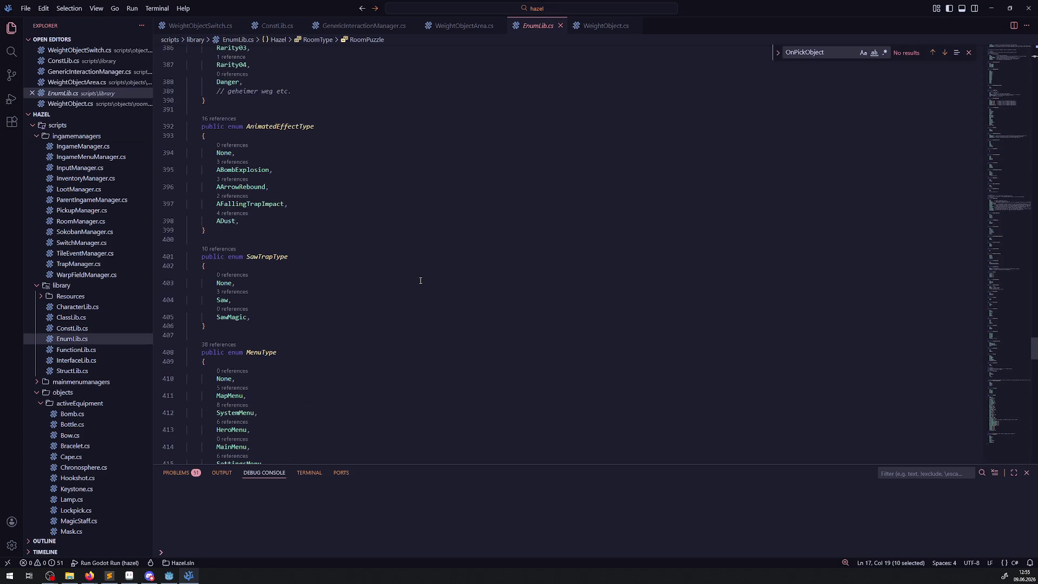
{"action": "scroll", "scroll_direction": "down", "scroll_amount": 3}
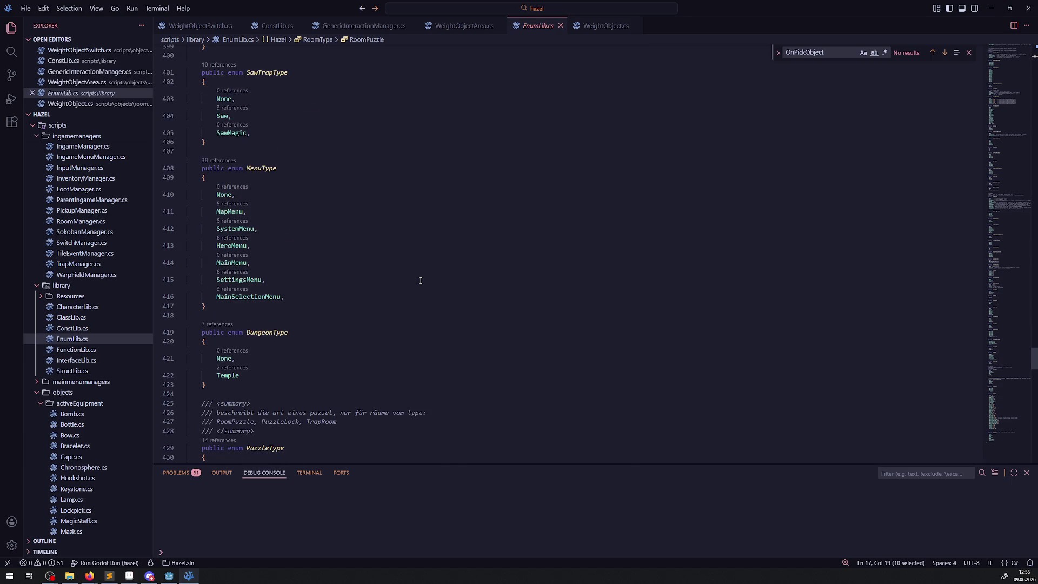
{"action": "scroll", "scroll_direction": "down", "scroll_amount": 3}
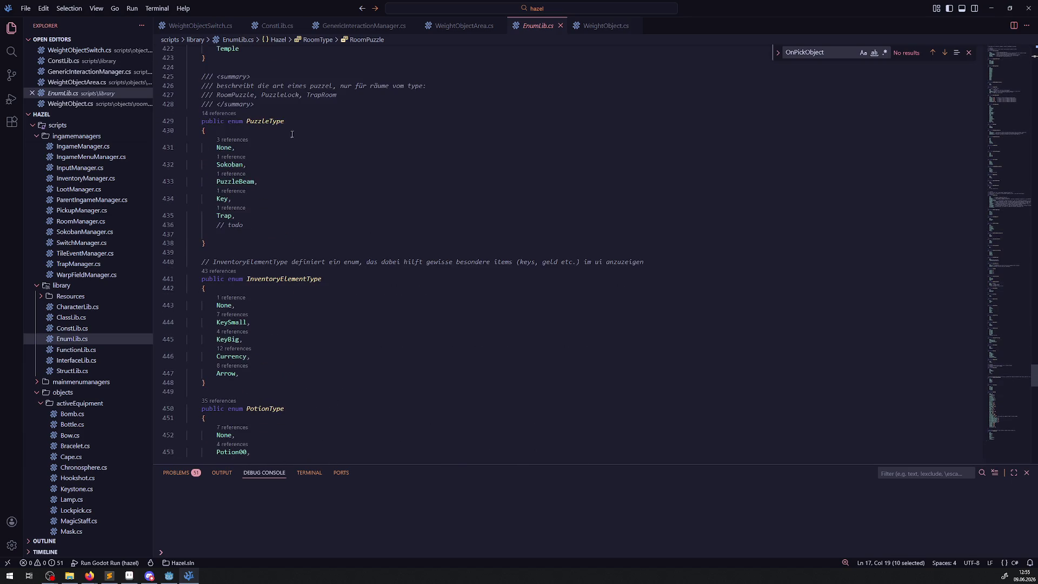
{"action": "mouse_move", "coordinate": [224, 198]}
{"action": "left_click", "coordinate": [237, 215]}
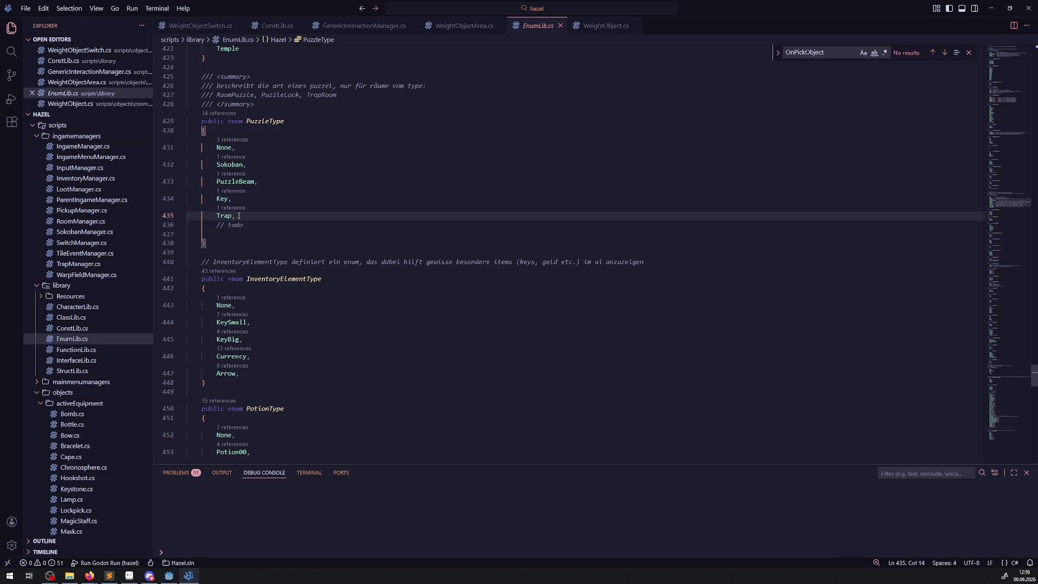
{"action": "key", "text": "Return"}
{"action": "type", "text": "Weight"}
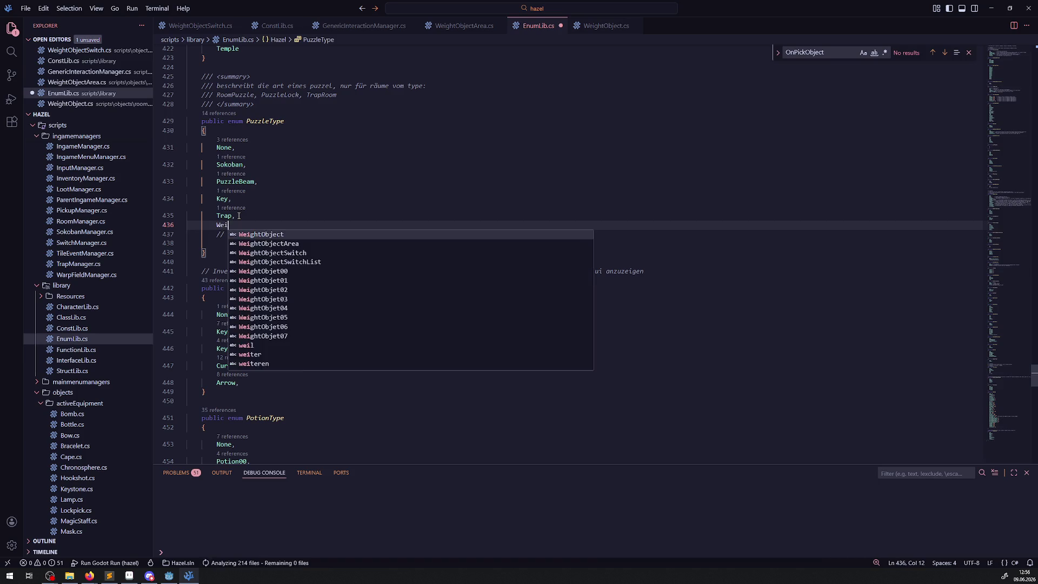
{"action": "type", "text": ","}
{"action": "key", "text": "ctrl+s"}
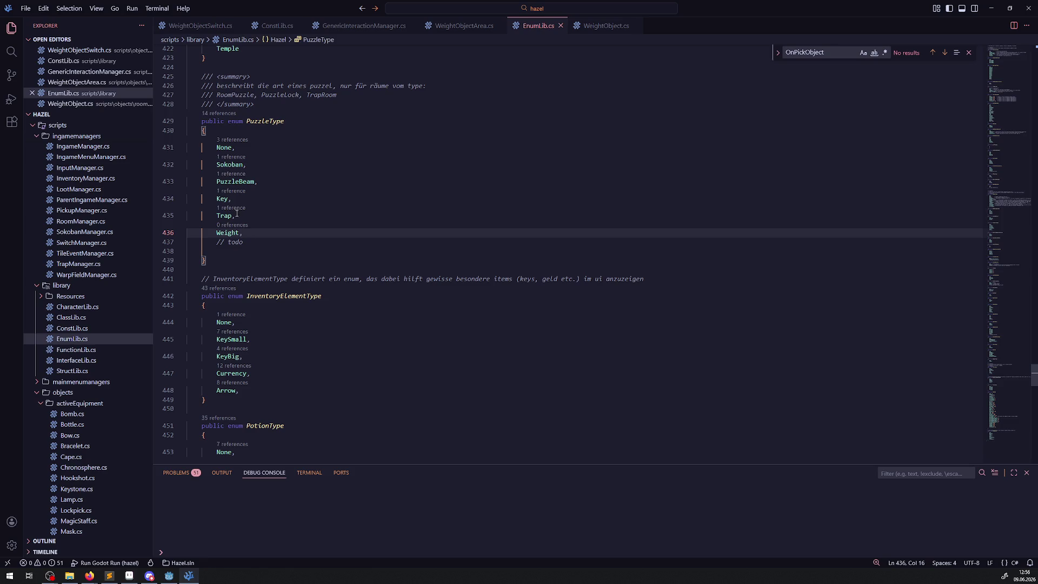
- Rebuild the C# project, change DebugRoom01's Puzzle Type from Trap to None, and save the scene
{"action": "left_click", "coordinate": [169, 575]}
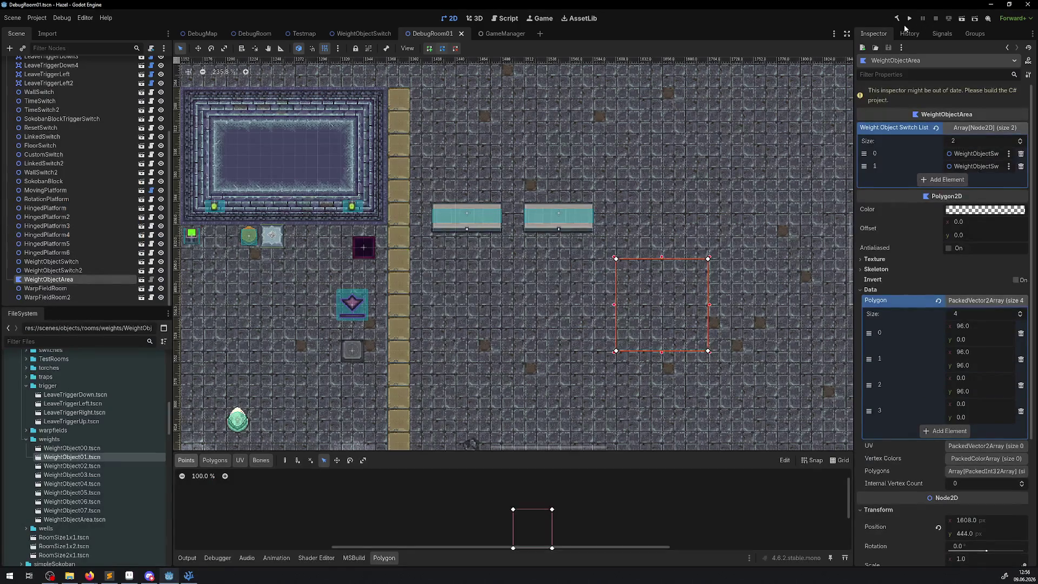
{"action": "left_click", "coordinate": [896, 18]}
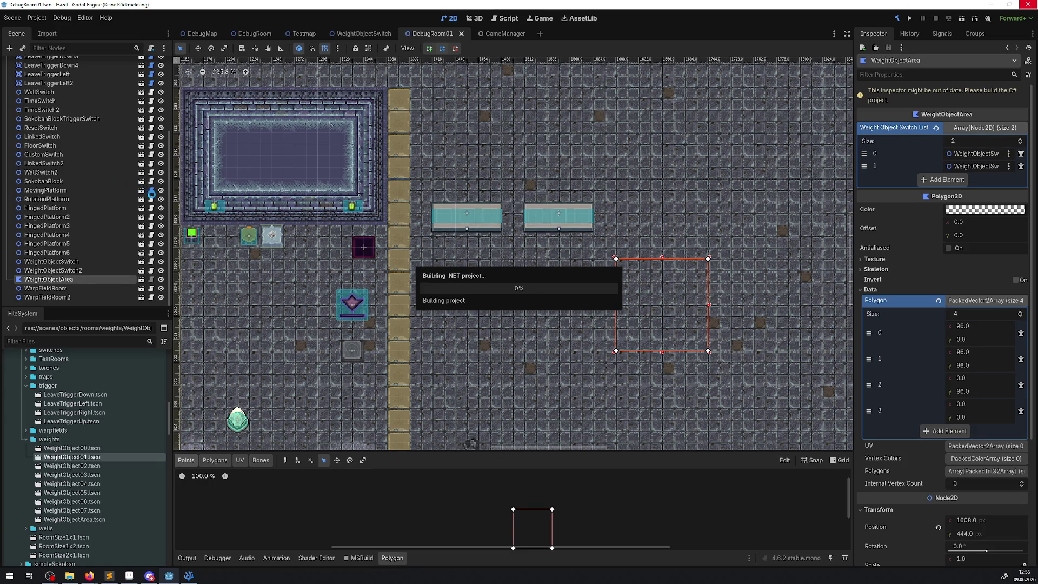
{"action": "left_click", "coordinate": [89, 64]}
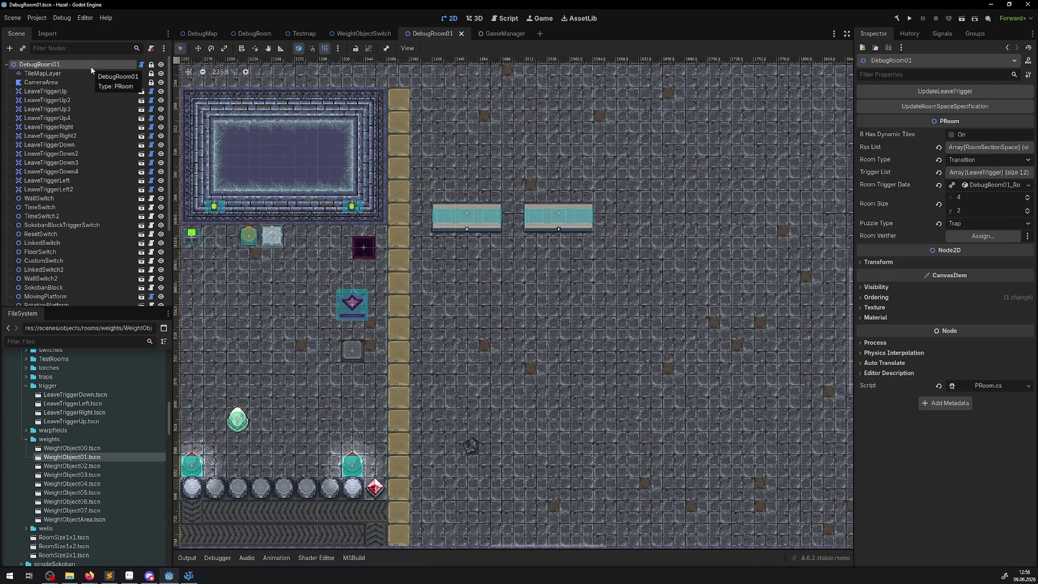
{"action": "left_click", "coordinate": [975, 222]}
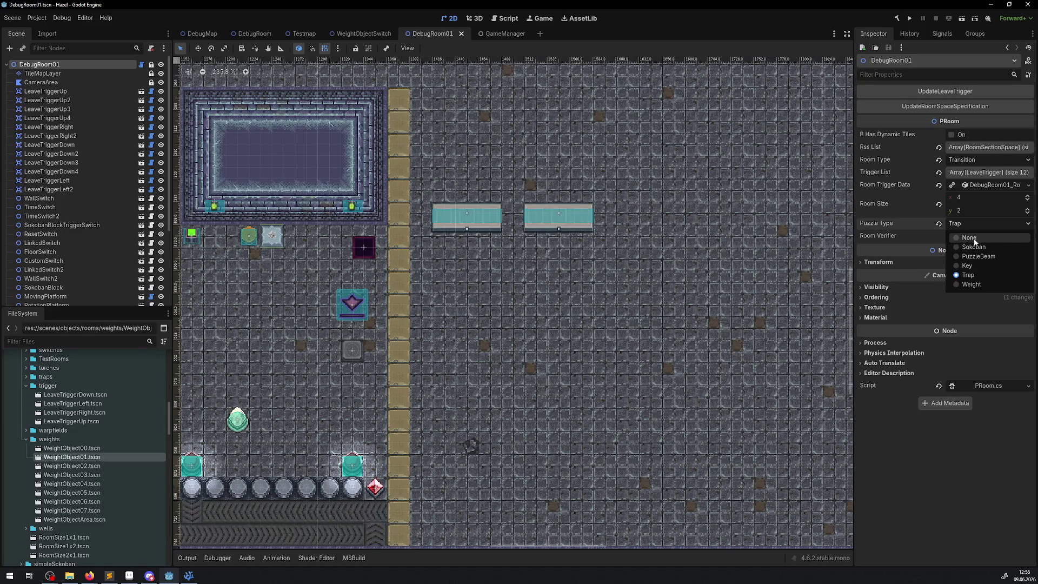
{"action": "left_click", "coordinate": [969, 237]}
{"action": "key", "text": "ctrl+s"}
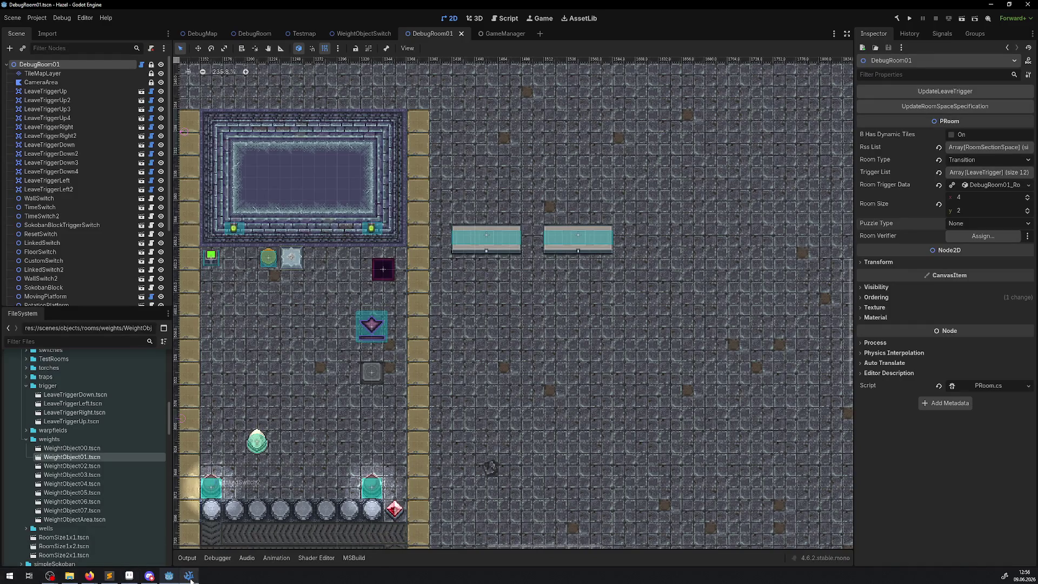
{"action": "left_click", "coordinate": [189, 575]}
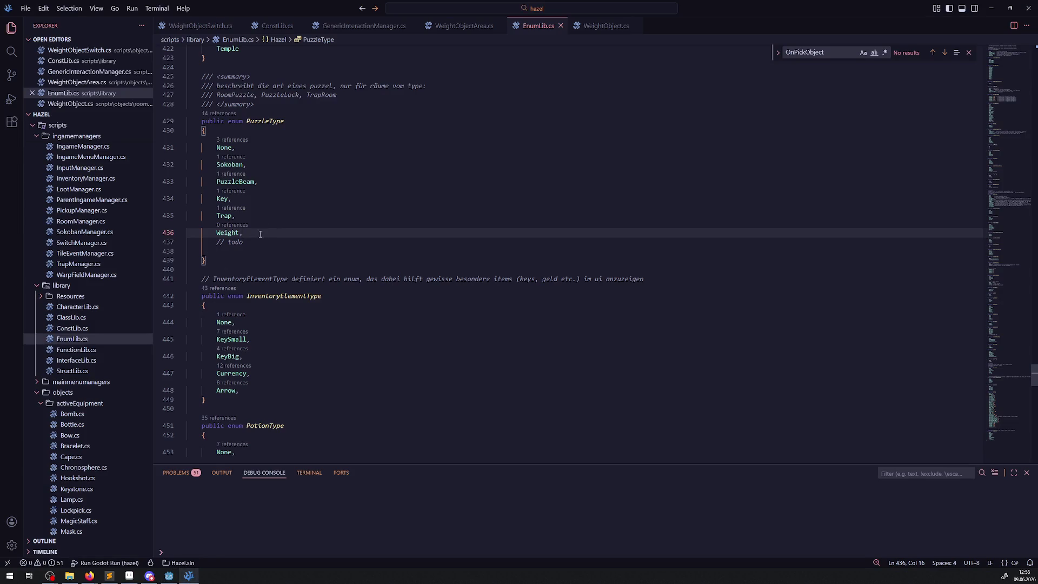
{"action": "left_click_drag", "start_coordinate": [244, 233], "coordinate": [172, 216]}
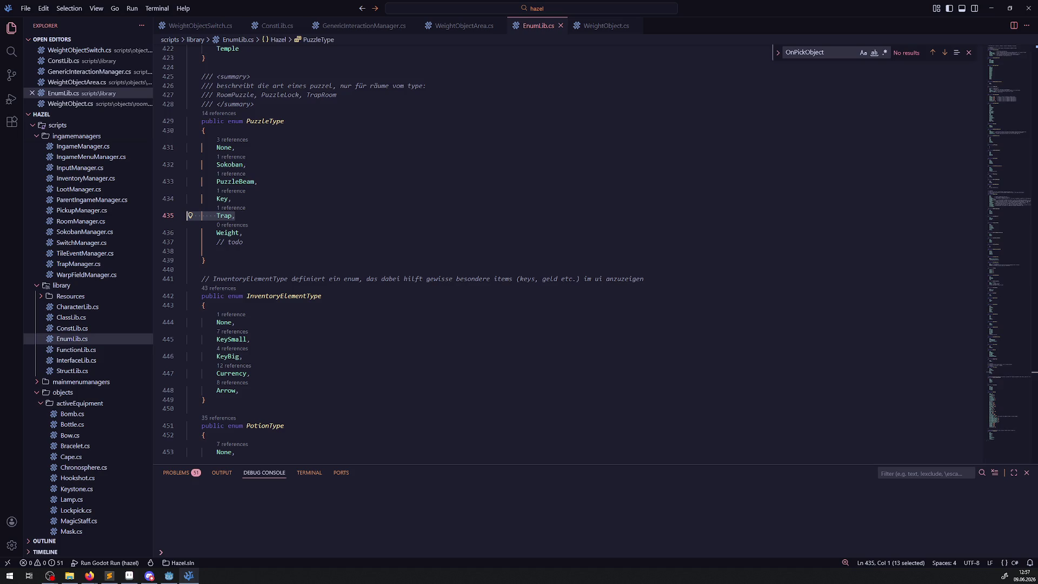
{"action": "key", "text": "alt+Tab"}
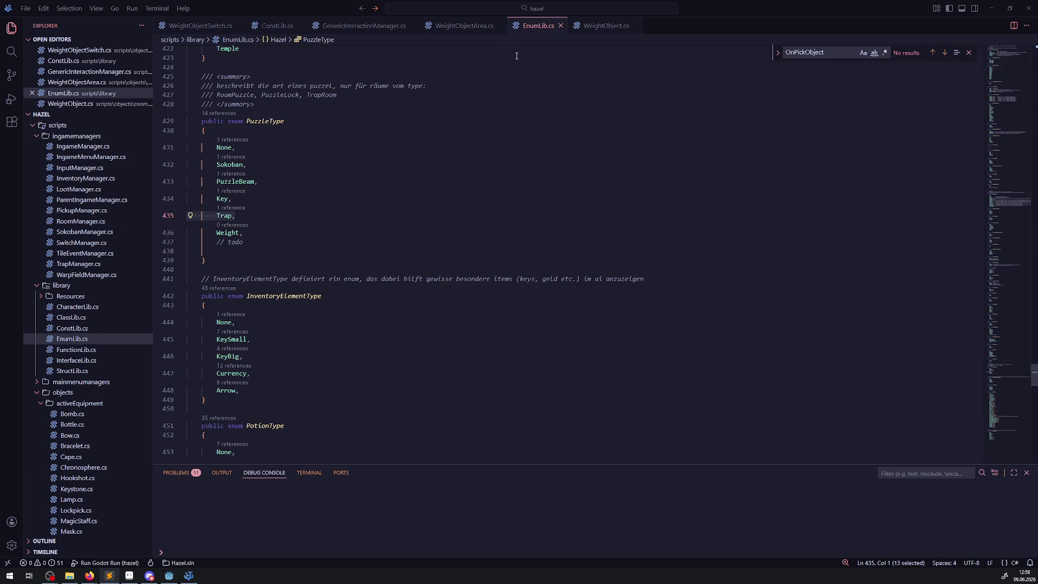
{"action": "left_click", "coordinate": [215, 26]}
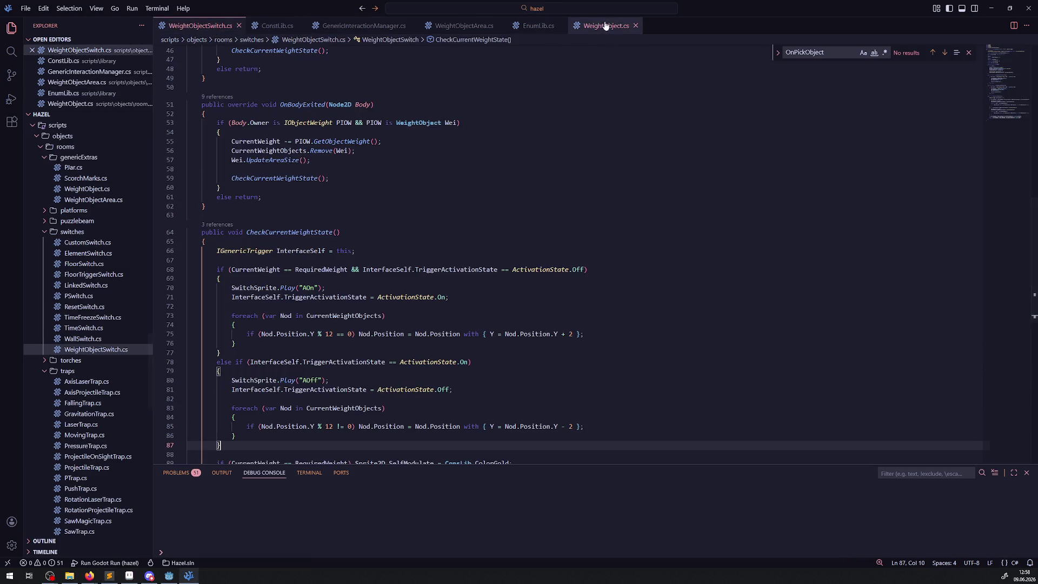
- Open WeightObject.cs and find the bCanBePicked usage on line 61
{"action": "left_click", "coordinate": [607, 26]}
{"action": "scroll", "scroll_direction": "down", "scroll_amount": 3}
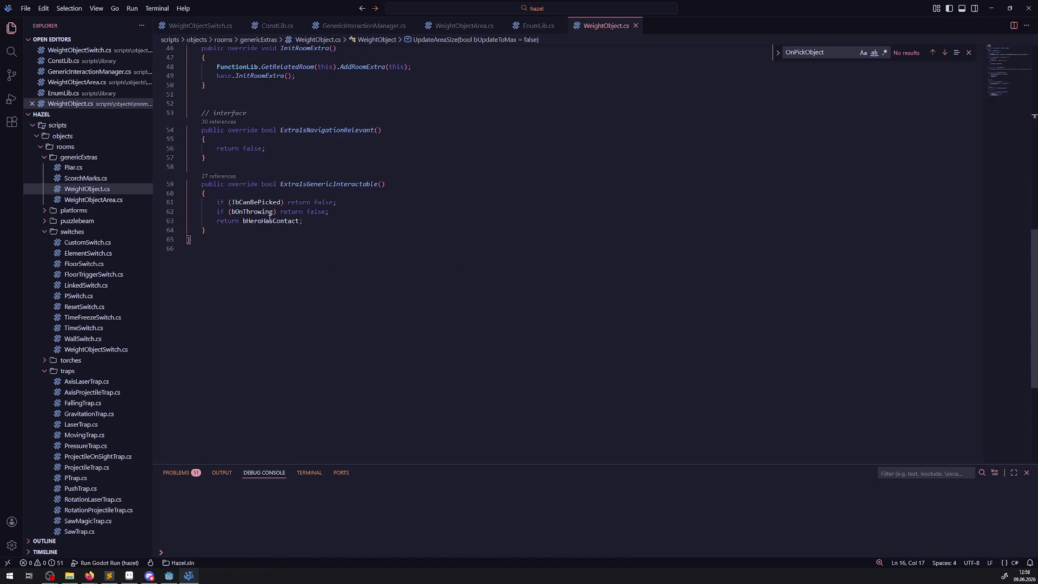
{"action": "scroll", "scroll_direction": "up", "scroll_amount": 3}
{"action": "scroll", "scroll_direction": "up", "scroll_amount": 3}
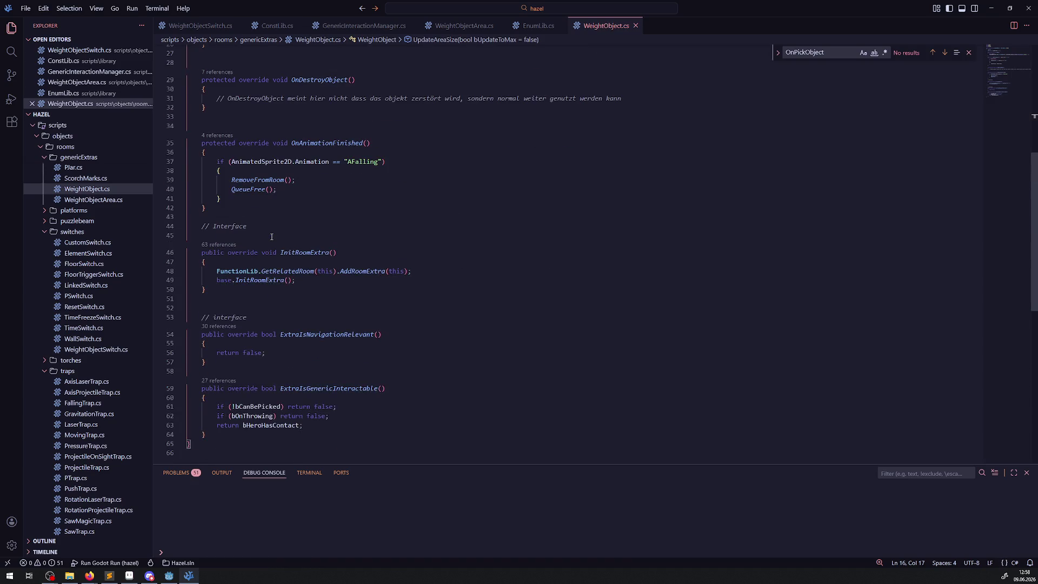
{"action": "double_click", "coordinate": [264, 406]}
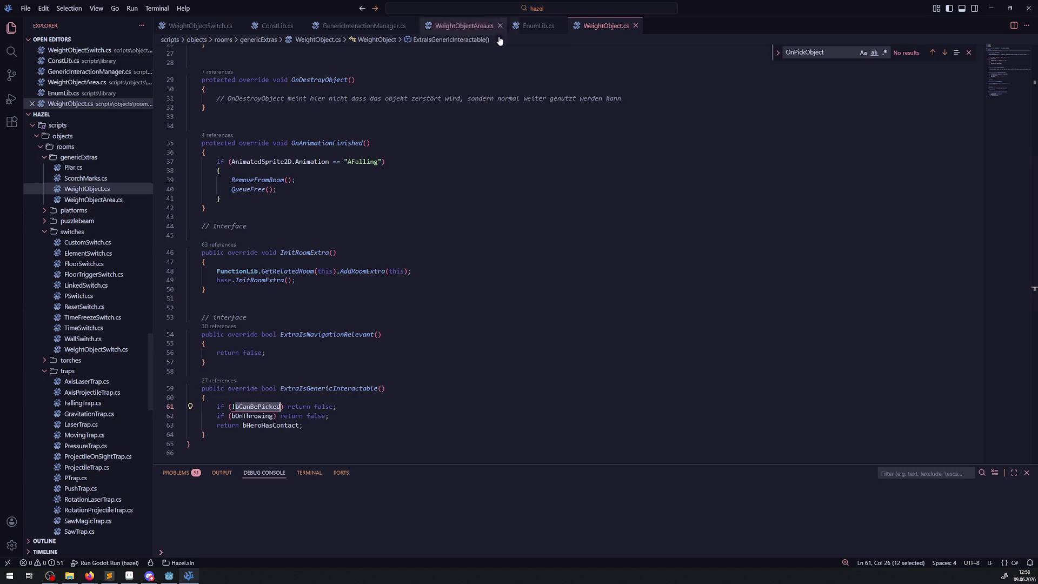
{"action": "scroll", "scroll_direction": "up", "scroll_amount": 3}
- Open the PCarryObject base class and select its virtual OnPickObject method signature
{"action": "left_click", "coordinate": [335, 92]}
{"action": "left_click", "coordinate": [336, 110]}
{"action": "right_click", "coordinate": [336, 109]}
{"action": "left_click", "coordinate": [378, 124]}
{"action": "double_click", "coordinate": [324, 224]}
{"action": "scroll", "scroll_direction": "down", "scroll_amount": 3}
{"action": "scroll", "scroll_direction": "down", "scroll_amount": 3}
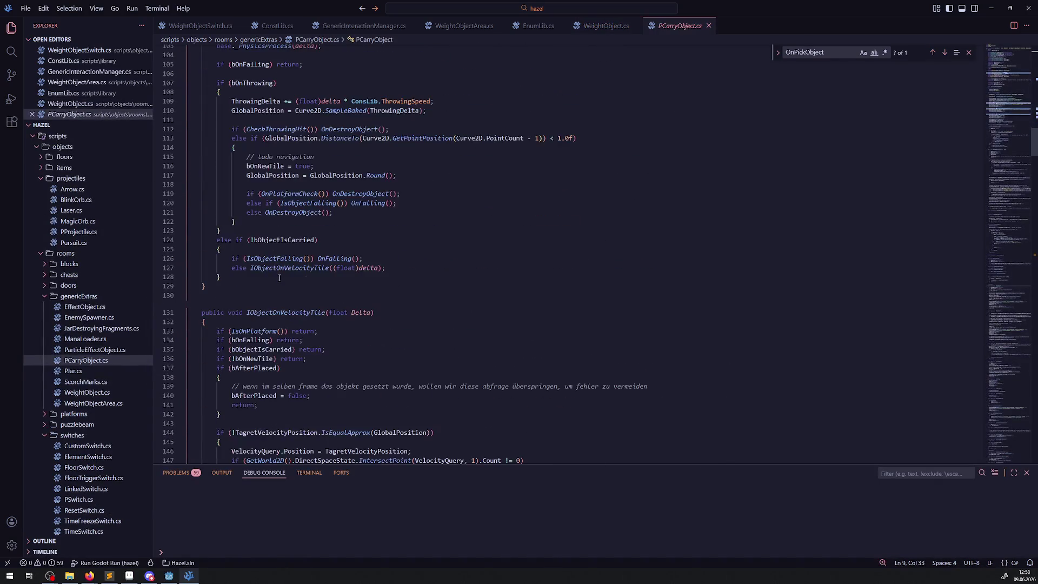
{"action": "scroll", "scroll_direction": "down", "scroll_amount": 3}
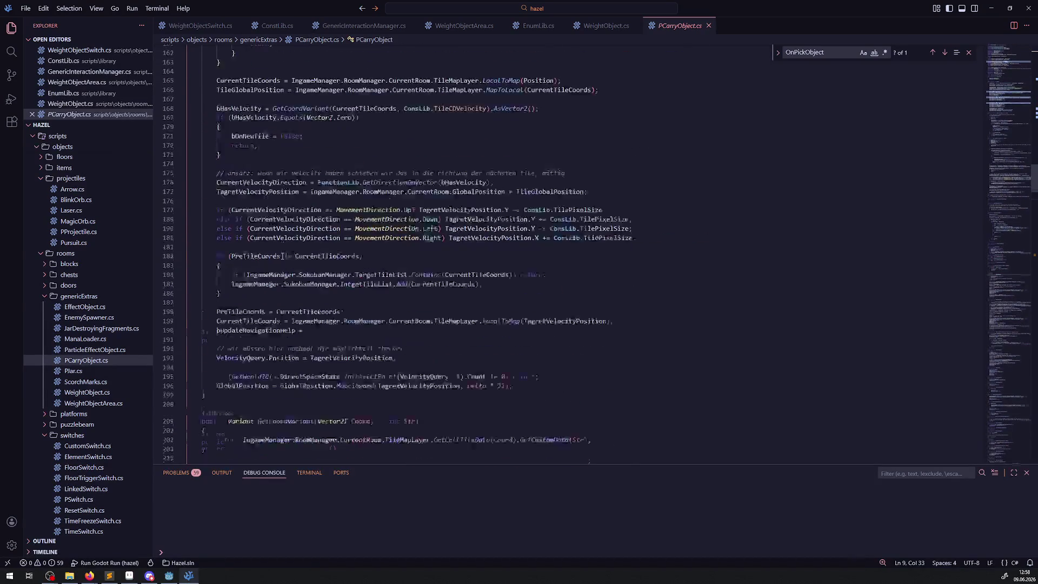
{"action": "scroll", "scroll_direction": "down", "scroll_amount": 3}
{"action": "scroll", "scroll_direction": "down", "scroll_amount": 3}
{"action": "scroll", "scroll_direction": "up", "scroll_amount": 3}
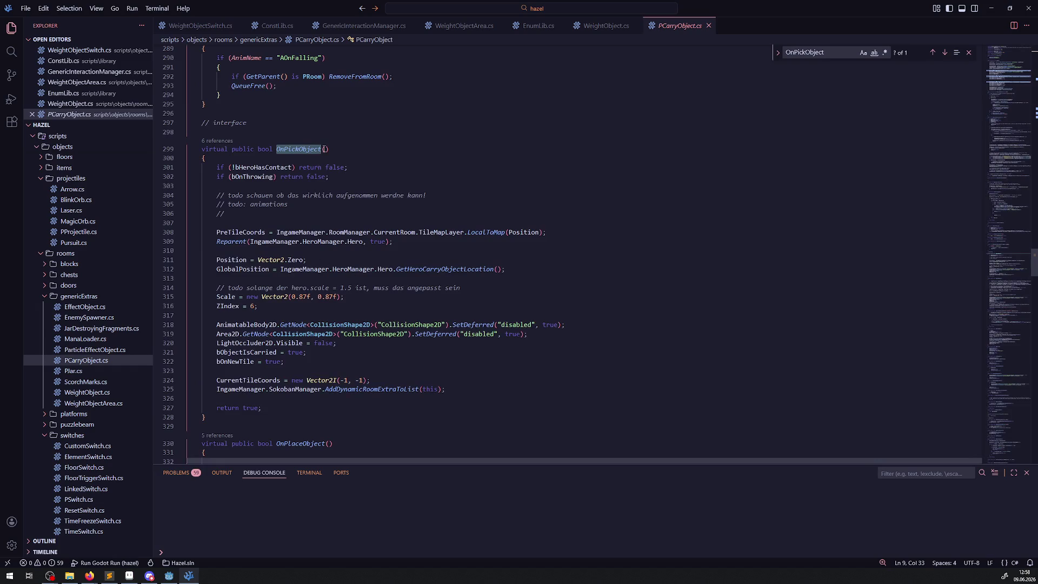
{"action": "left_click_drag", "start_coordinate": [331, 150], "coordinate": [193, 154]}
- Paste the OnPickObject signature with an empty body below the Interface comment in WeightObject.cs
{"action": "key", "text": "ctrl+Tab"}
{"action": "scroll", "scroll_direction": "down", "scroll_amount": 3}
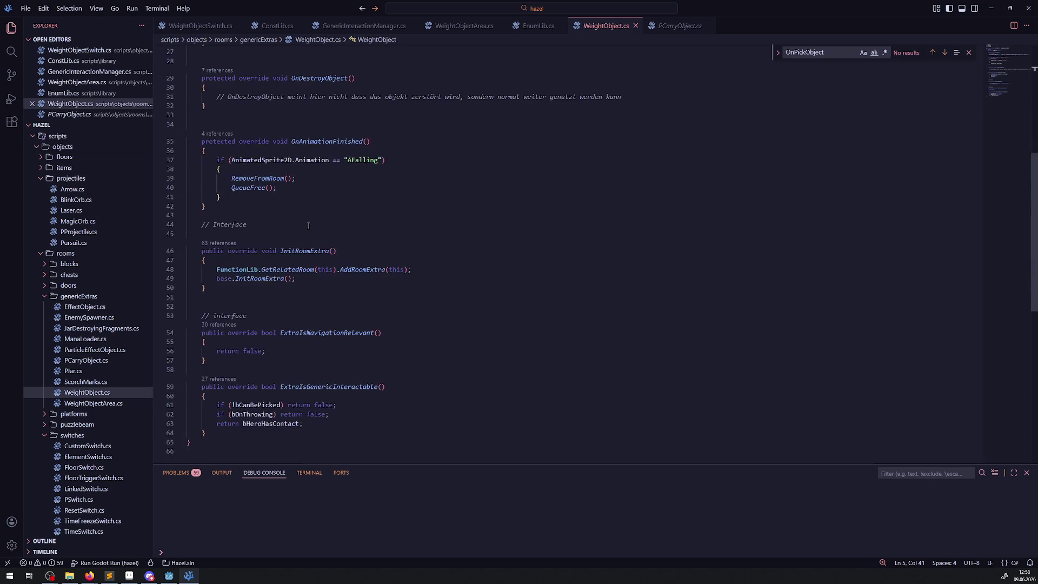
{"action": "scroll", "scroll_direction": "up", "scroll_amount": 3}
{"action": "scroll", "scroll_direction": "down", "scroll_amount": 3}
{"action": "scroll", "scroll_direction": "up", "scroll_amount": 3}
{"action": "scroll", "scroll_direction": "up", "scroll_amount": 3}
{"action": "left_click", "coordinate": [243, 205]}
{"action": "left_click", "coordinate": [258, 224]}
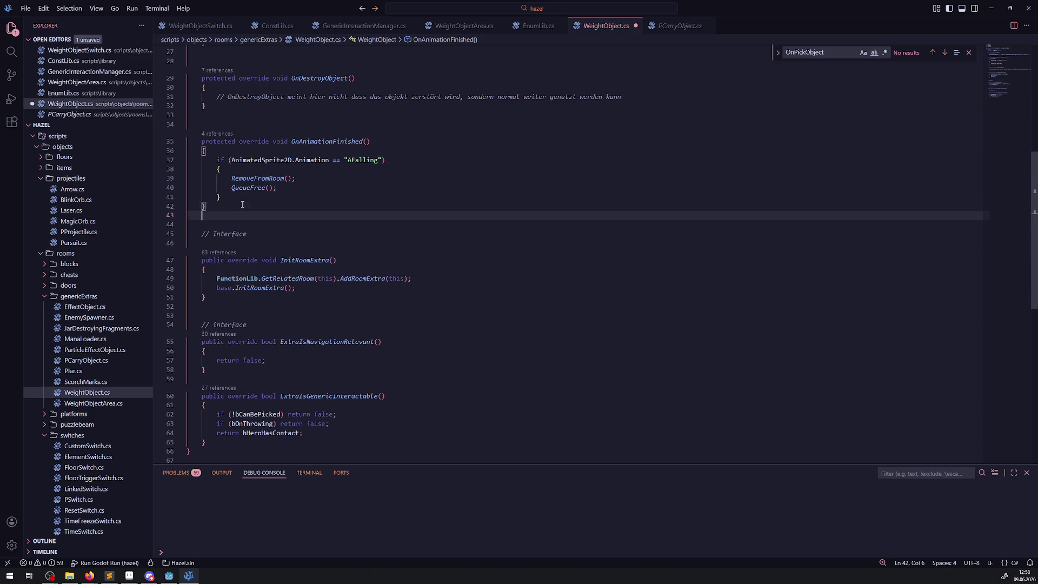
{"action": "key", "text": "Return"}
{"action": "key", "text": "Return"}
{"action": "key", "text": "ctrl+v"}
{"action": "key", "text": "Return"}
{"action": "type", "text": "{"}
{"action": "type", "text": "}"}
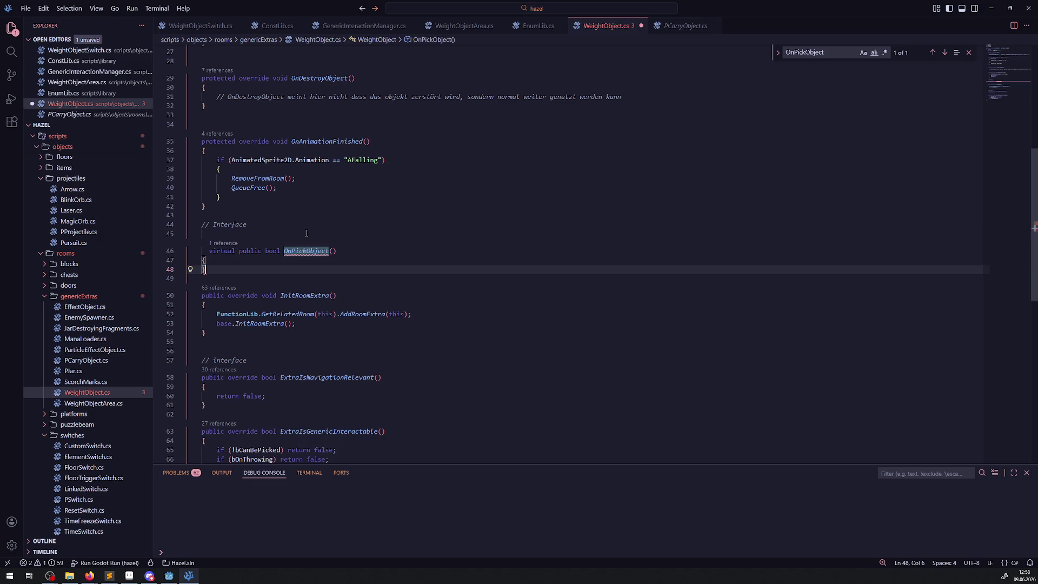
- Change the new OnPickObject declaration from virtual to override and save
{"action": "double_click", "coordinate": [221, 251]}
{"action": "key", "text": "BackSpace"}
{"action": "left_click", "coordinate": [239, 251]}
{"action": "type", "text": "override"}
{"action": "key", "text": "ctrl+s"}
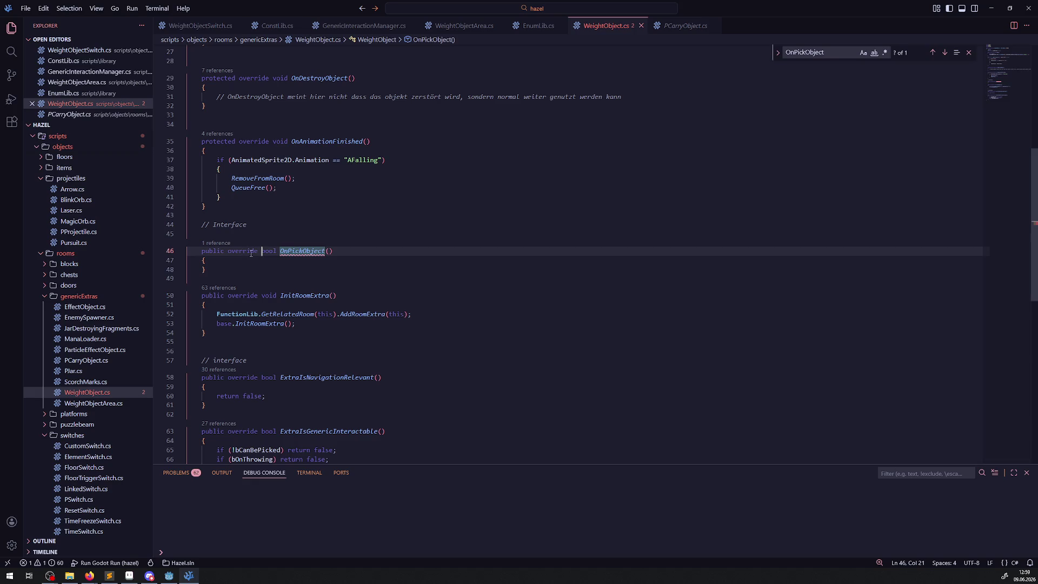
- Add 'return base.OnPickObject();' as the method body and save
{"action": "left_click", "coordinate": [247, 262]}
{"action": "key", "text": "Return"}
{"action": "key", "text": "Return"}
{"action": "type", "text": "ret"}
{"action": "type", "text": "urn OnPickObject"}
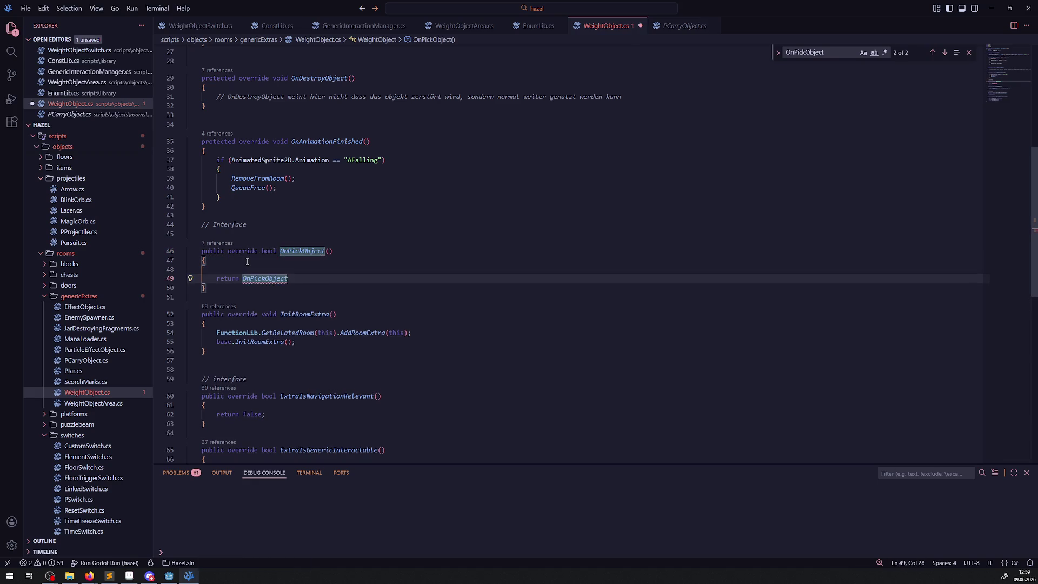
{"action": "type", "text": "base.OnPickObject()M"}
{"action": "key", "text": "ctrl+s"}
{"action": "key", "text": "BackSpace"}
{"action": "type", "text": ";"}
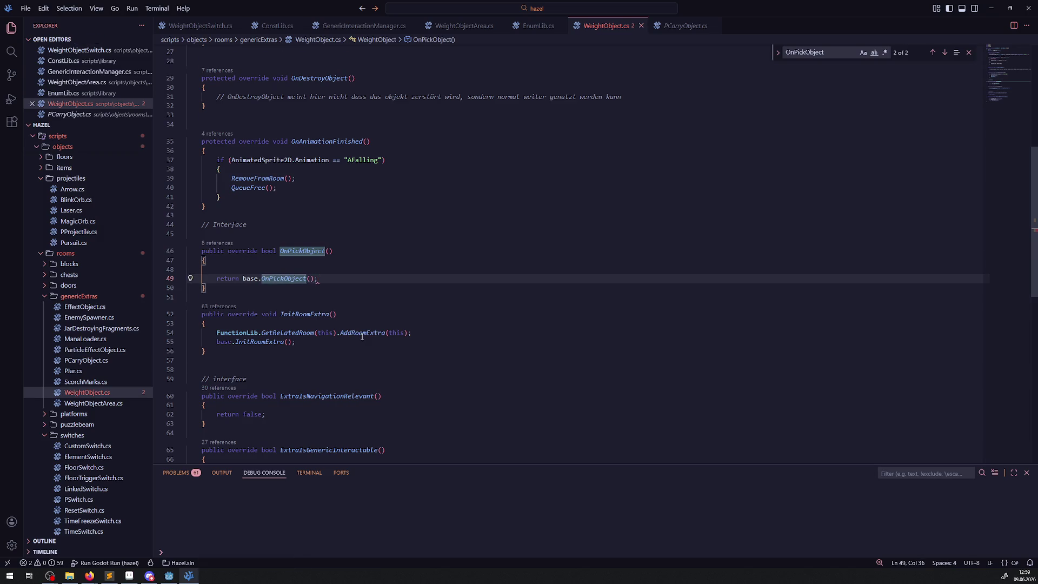
- Copy the 'if (!bCanBePicked) return false;' guard into OnPickObject above the base call
{"action": "scroll", "scroll_direction": "down", "scroll_amount": 3}
{"action": "left_click", "coordinate": [263, 387]}
{"action": "left_click_drag", "start_coordinate": [217, 387], "coordinate": [396, 385]}
{"action": "key", "text": "ctrl+c"}
{"action": "scroll", "scroll_direction": "up", "scroll_amount": 3}
{"action": "left_click", "coordinate": [303, 249]}
{"action": "key", "text": "ctrl+v"}
{"action": "key", "text": "Down"}
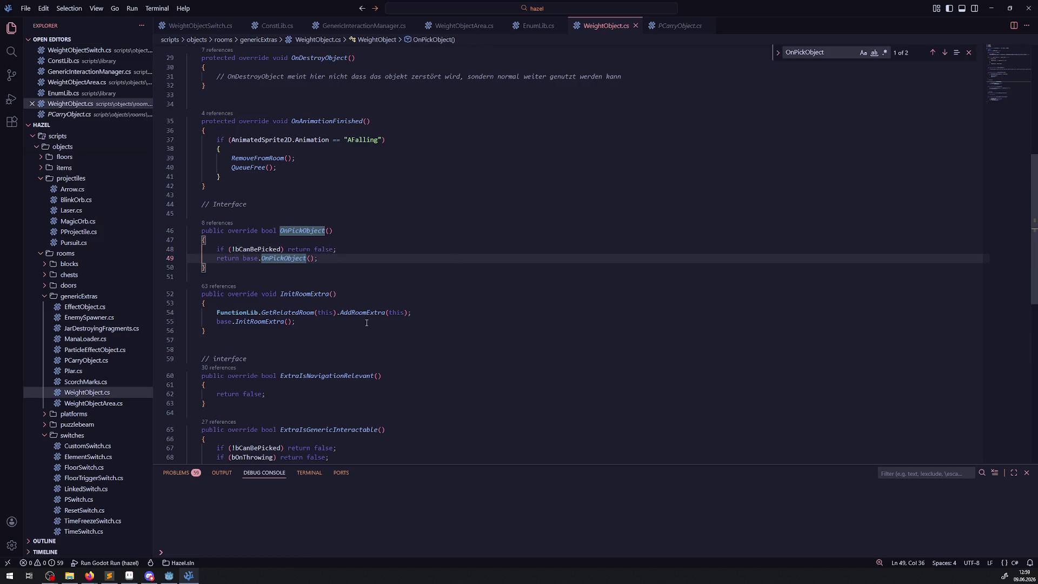
{"action": "left_click", "coordinate": [172, 578]}
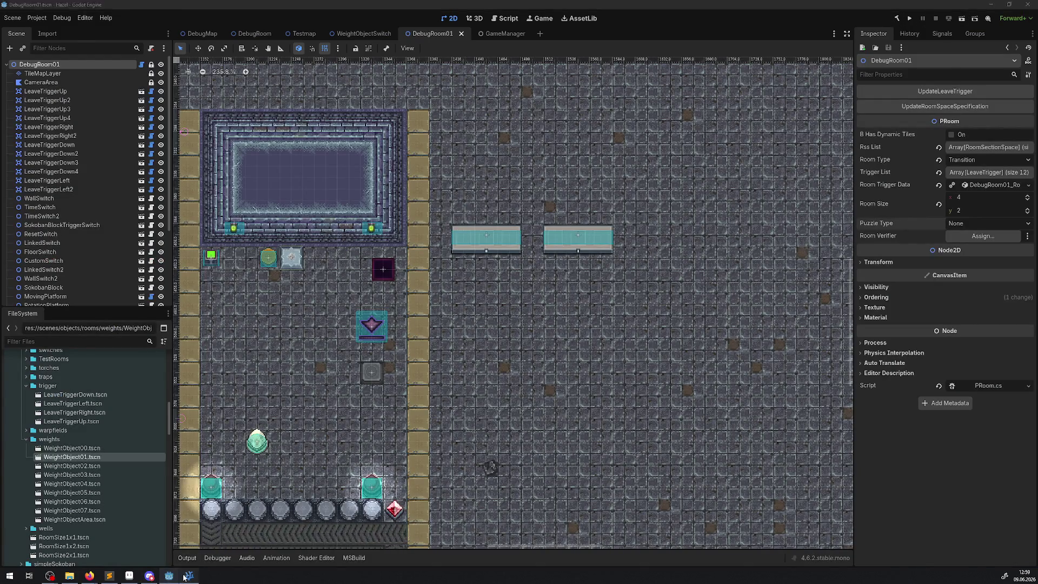
{"action": "left_click", "coordinate": [189, 576]}
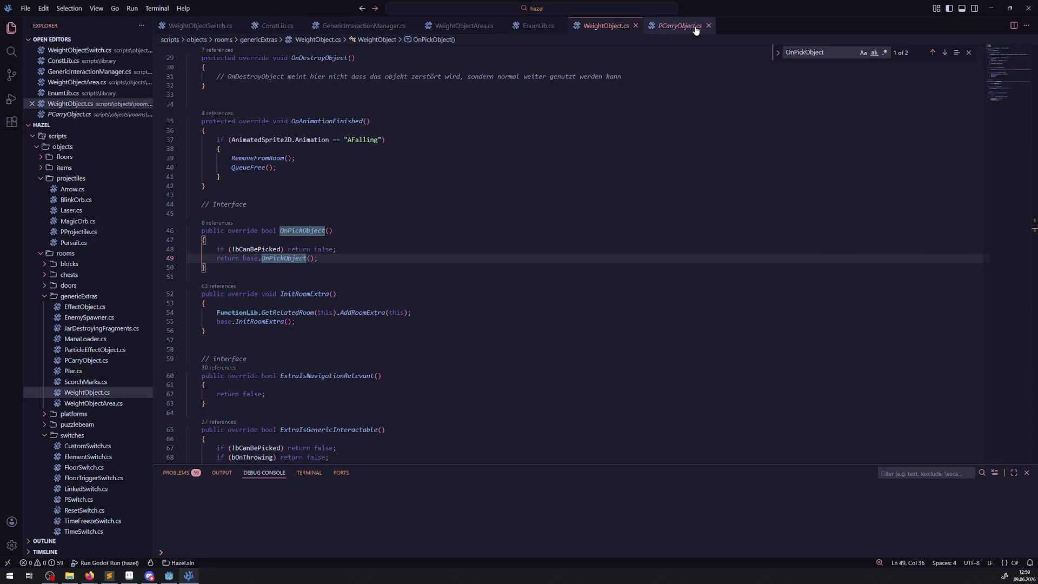
- Change the fixed-weight check on line 54 of WeightObjectArea.cs from 'GD.RandRange(1, 10) > 8' to '> 5'
{"action": "left_click", "coordinate": [464, 26]}
{"action": "scroll", "scroll_direction": "down", "scroll_amount": 3}
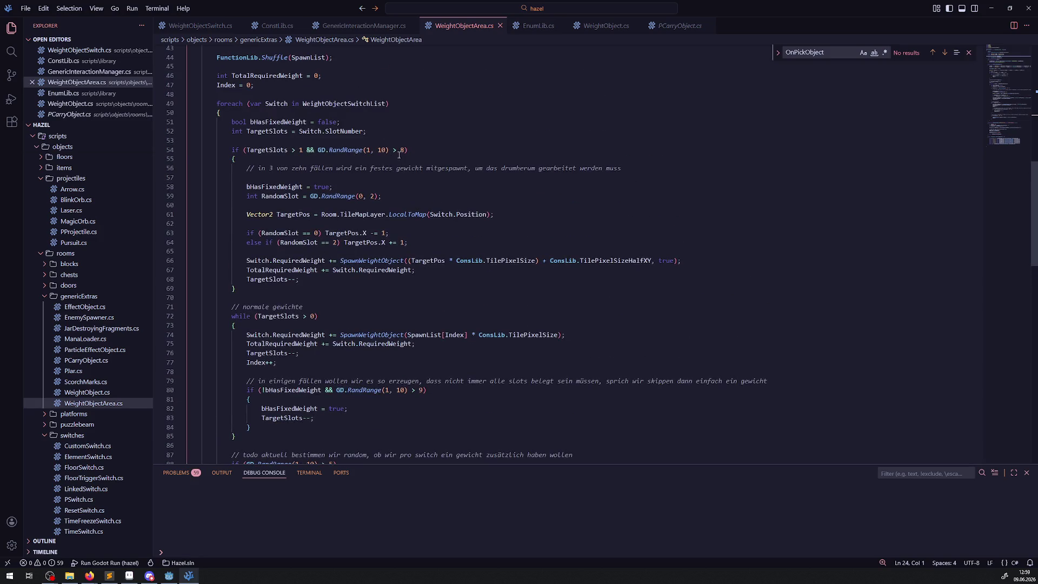
{"action": "double_click", "coordinate": [402, 150]}
{"action": "type", "text": "5"}
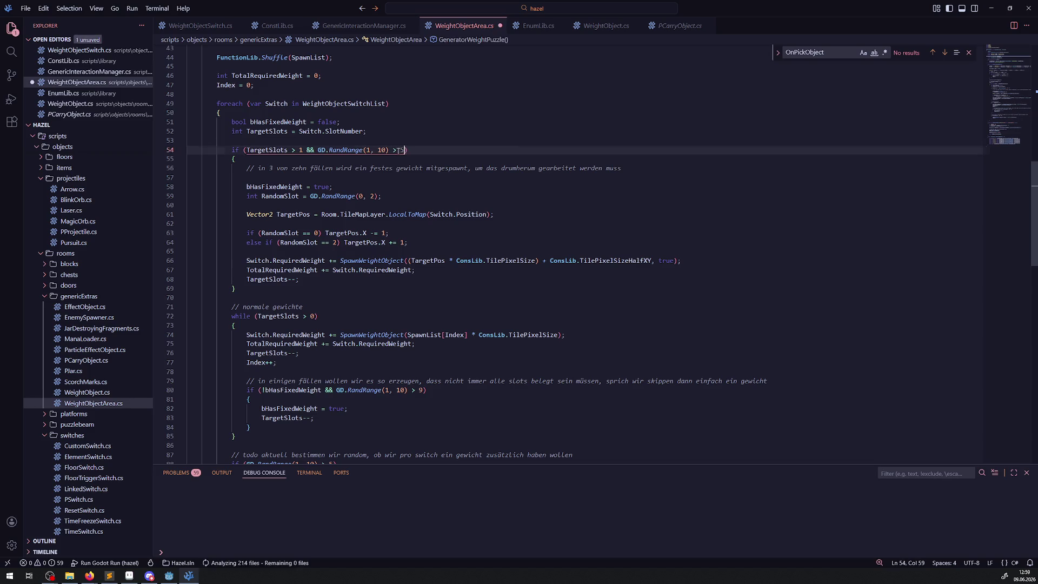
{"action": "left_click", "coordinate": [168, 576]}
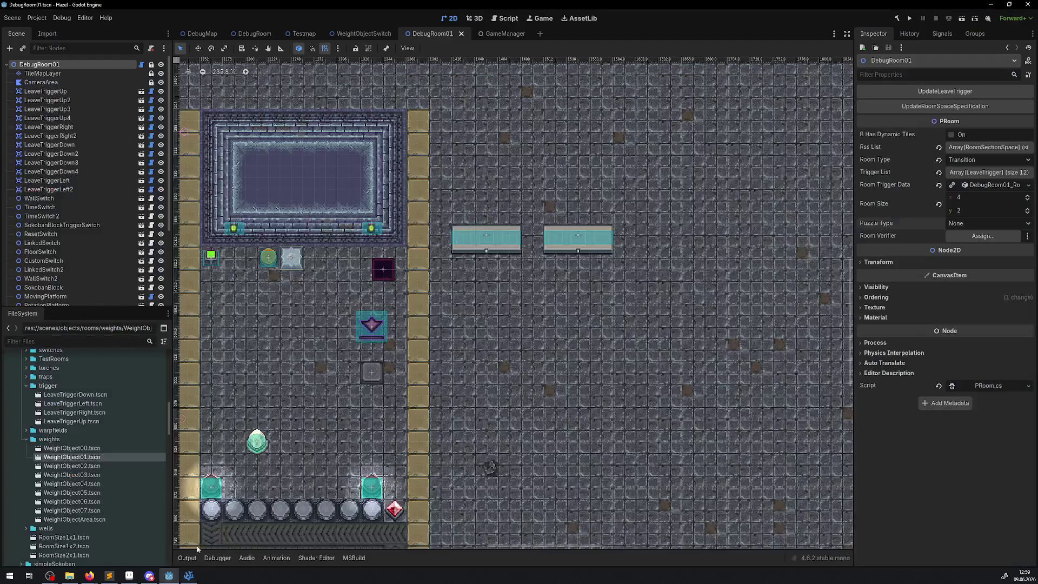
- Build the .NET project, run it, and walk the player around collecting rupees
{"action": "left_click", "coordinate": [897, 18]}
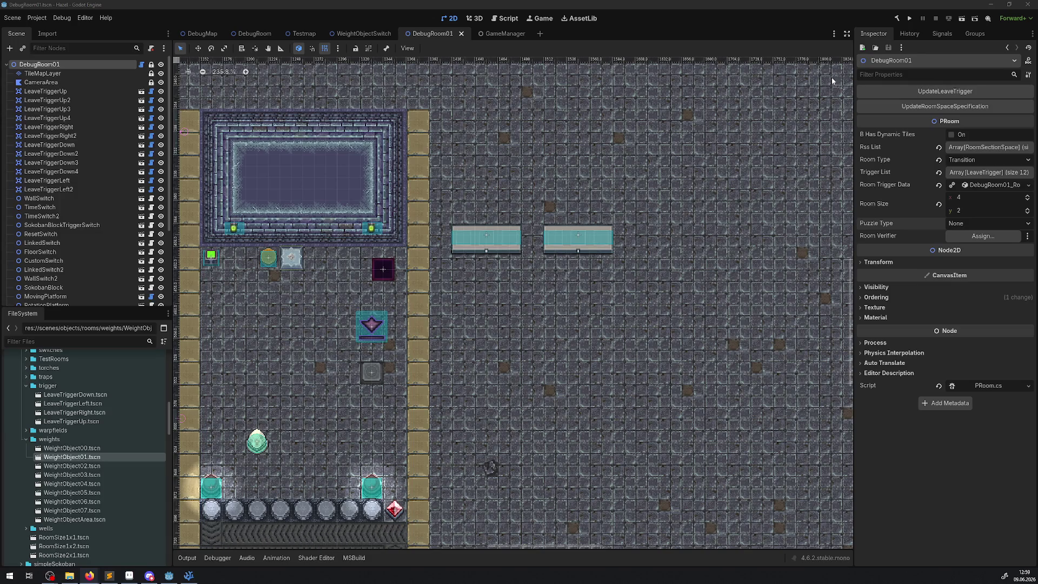
{"action": "key", "text": "F5"}
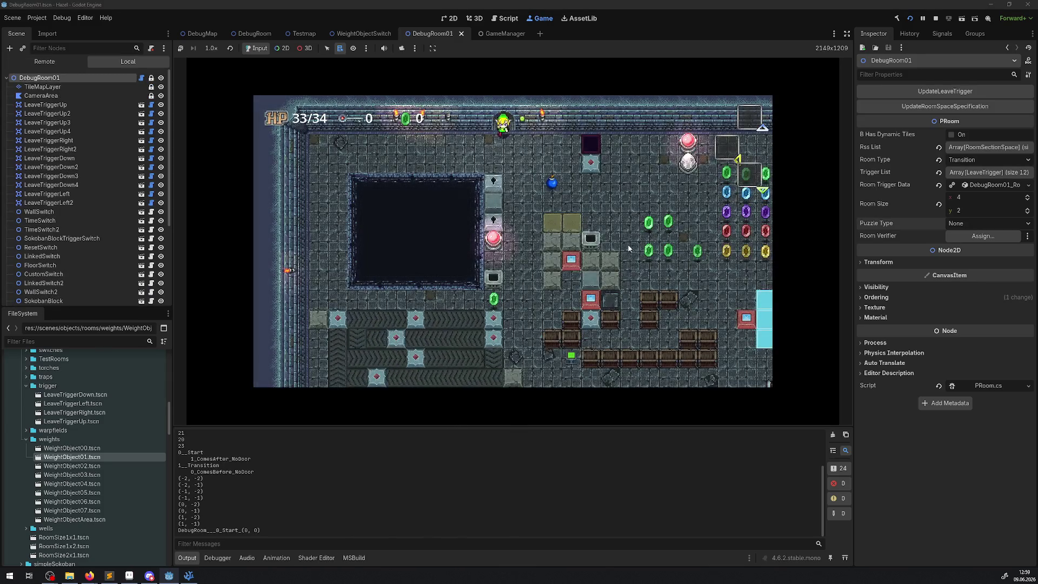
{"action": "key", "text": "Right"}
{"action": "key", "text": "Down"}
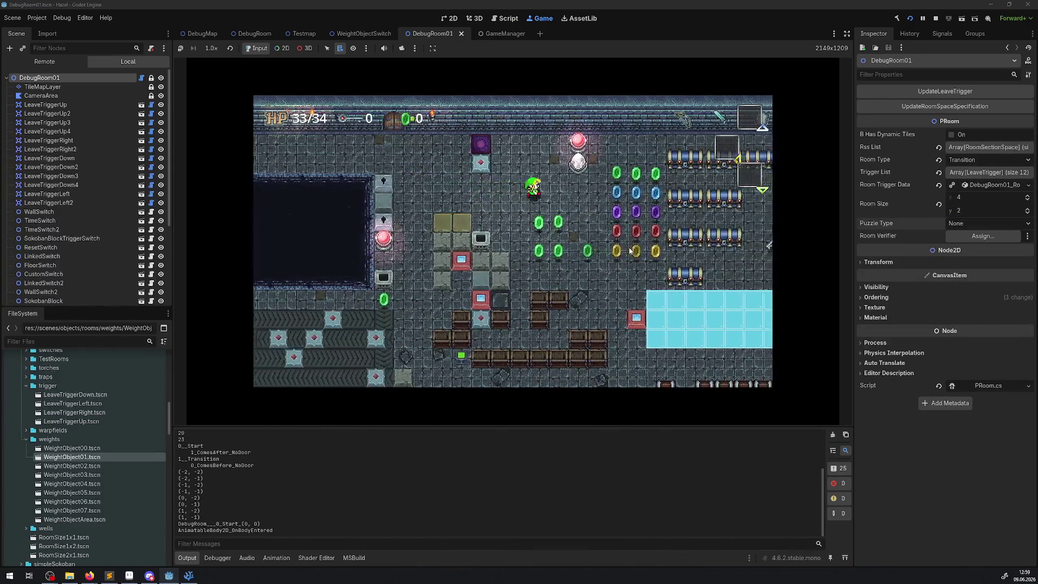
{"action": "key", "text": "Up"}
{"action": "key", "text": "Right"}
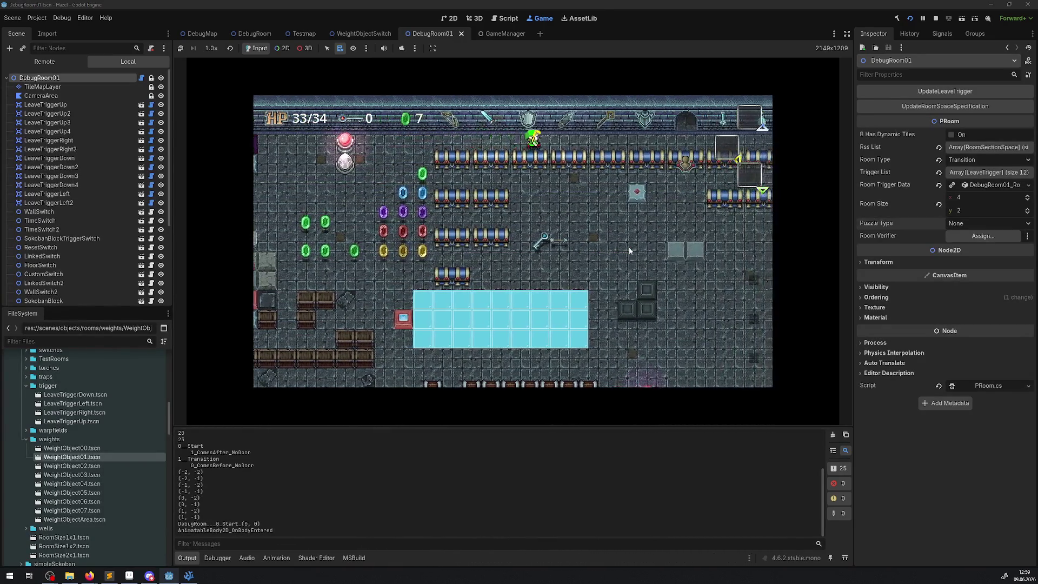
- Walk the player up into the debug room, then stop the game and return to the code editor
{"action": "key", "text": "Up"}
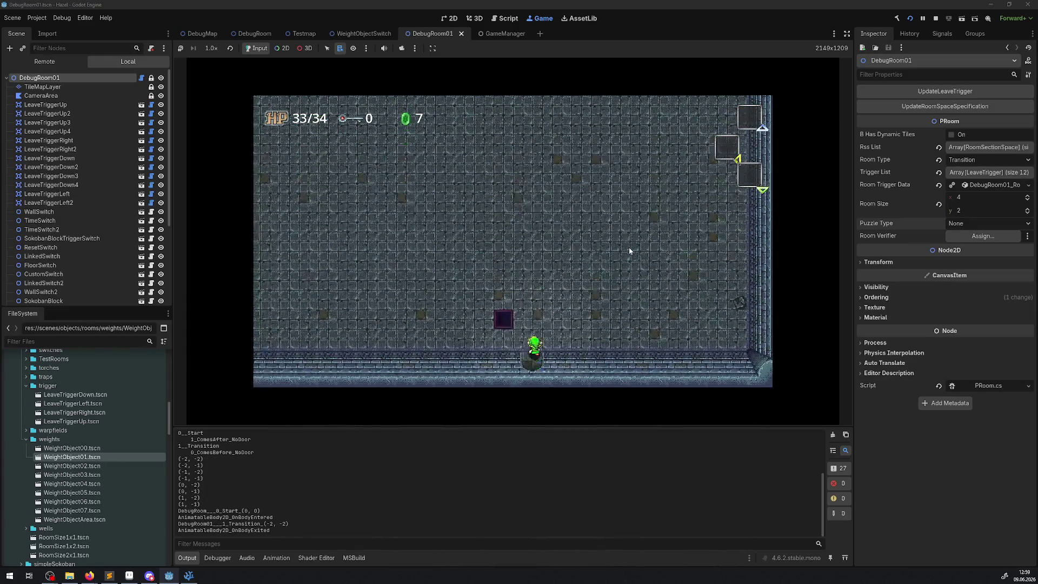
{"action": "key", "text": "Up"}
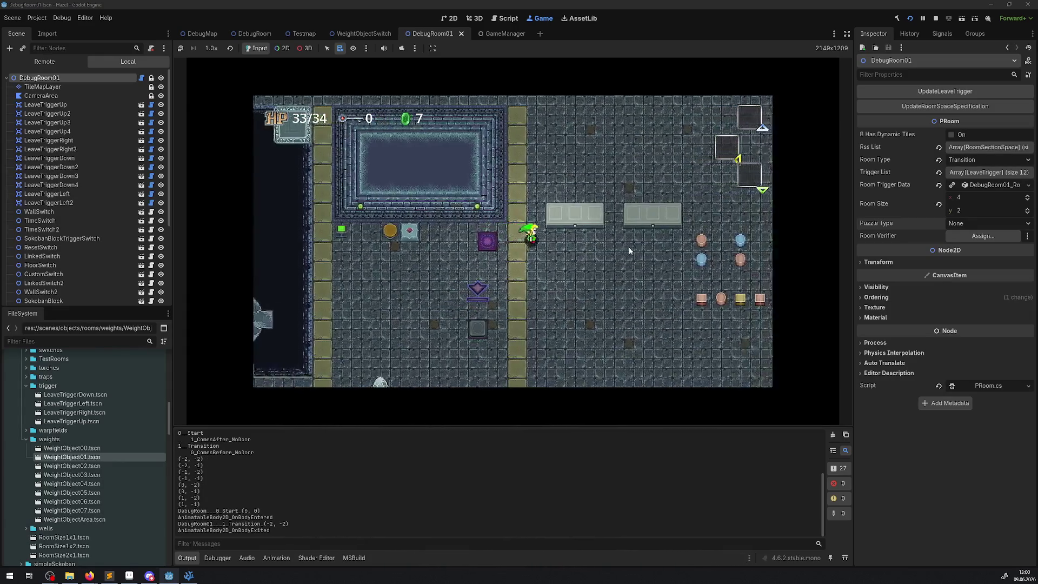
{"action": "key", "text": "Right"}
{"action": "key", "text": "Down"}
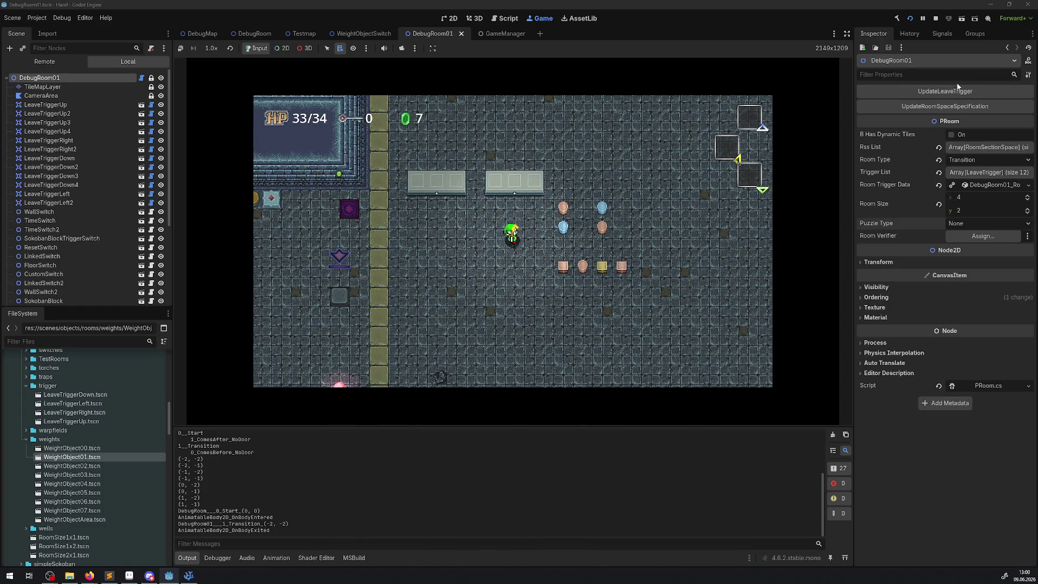
{"action": "left_click", "coordinate": [936, 18]}
{"action": "left_click", "coordinate": [189, 575]}
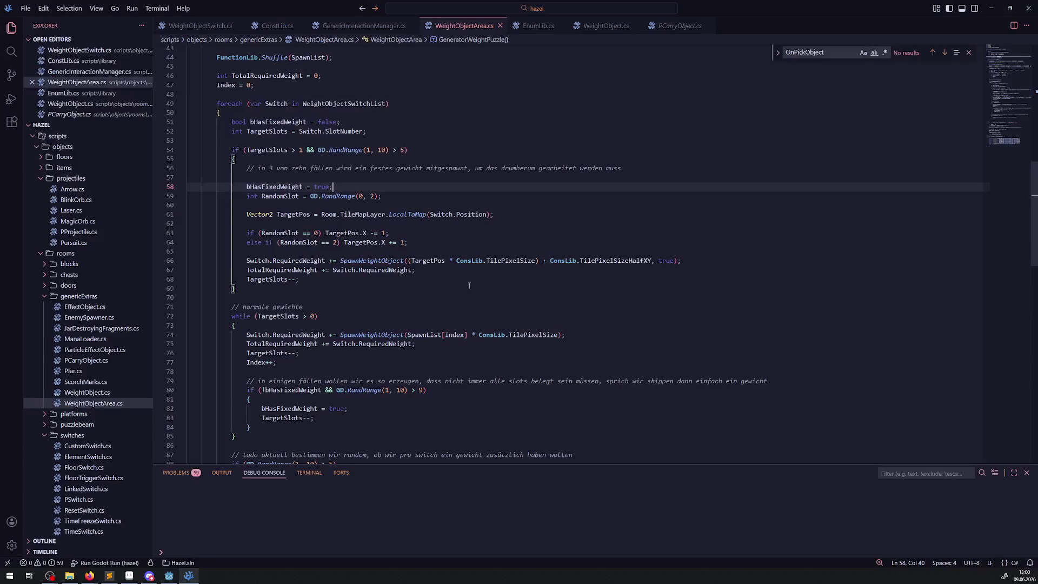
- Change line 54's fixed-weight check to GD.RandRange(1, 10) > 2, then rebuild and run the game in Godot
{"action": "double_click", "coordinate": [402, 150]}
{"action": "type", "text": "2"}
{"action": "left_click", "coordinate": [404, 196]}
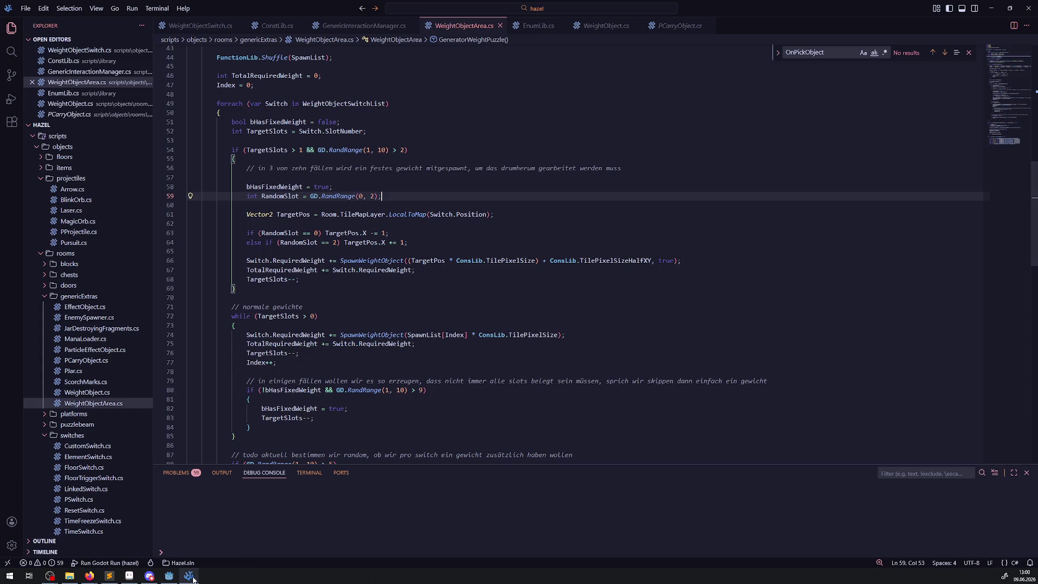
{"action": "left_click", "coordinate": [169, 576]}
{"action": "left_click", "coordinate": [910, 19]}
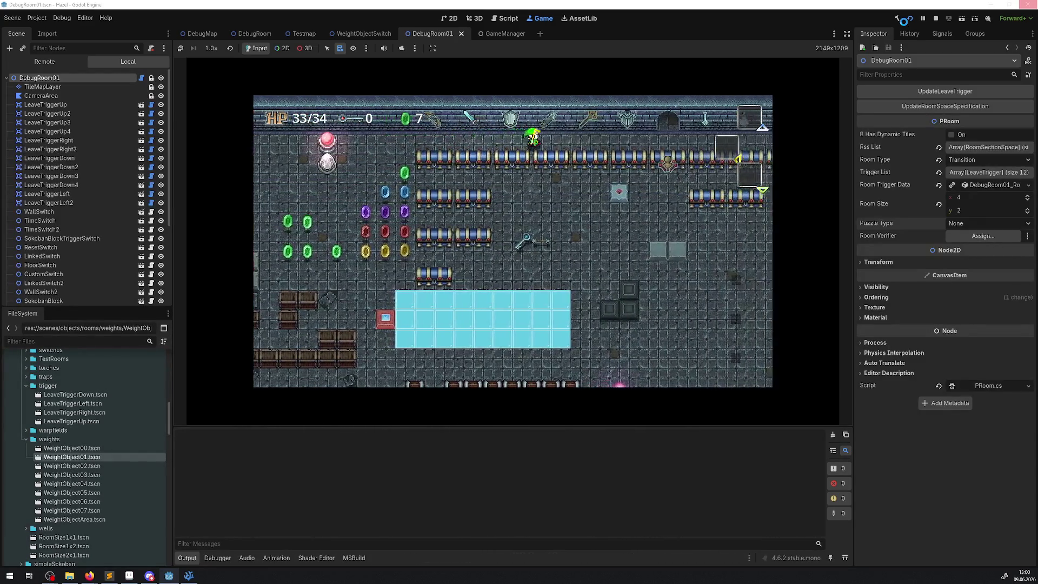
- Walk into the debug room and set the carried pink block on the switch's middle plate
{"action": "key", "text": "Up"}
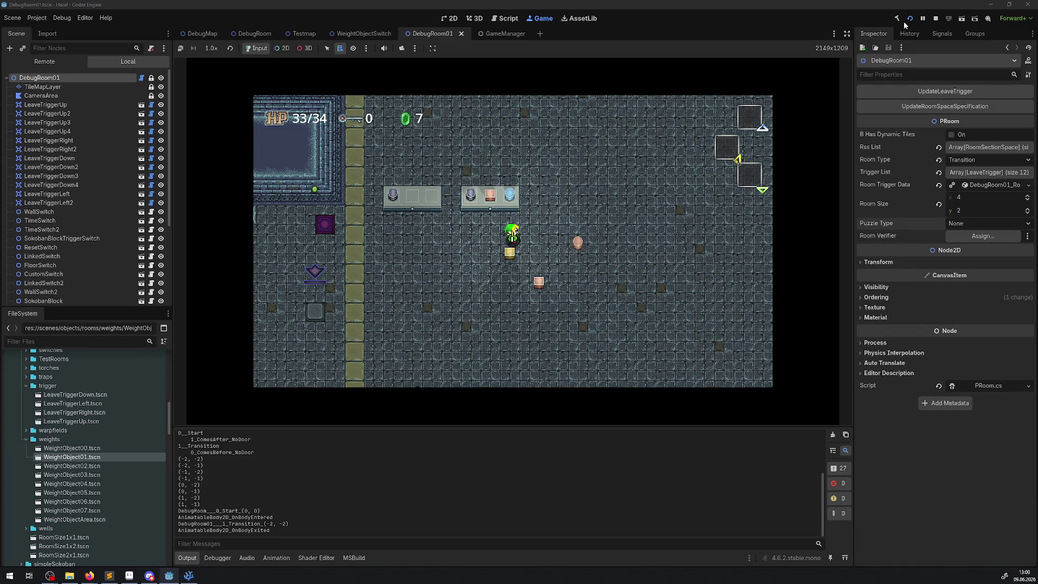
{"action": "key", "text": "Up"}
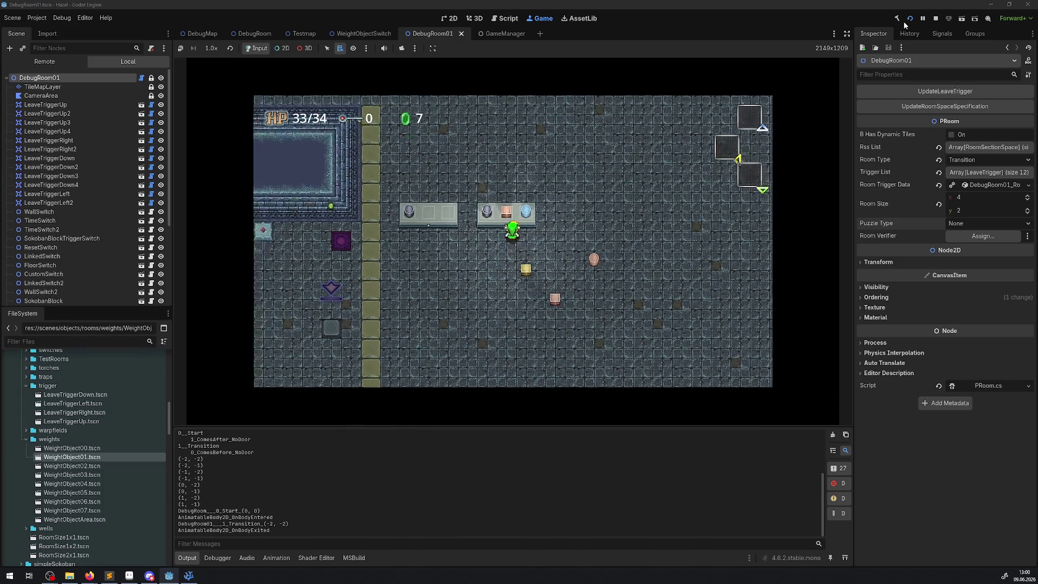
{"action": "key", "text": "space"}
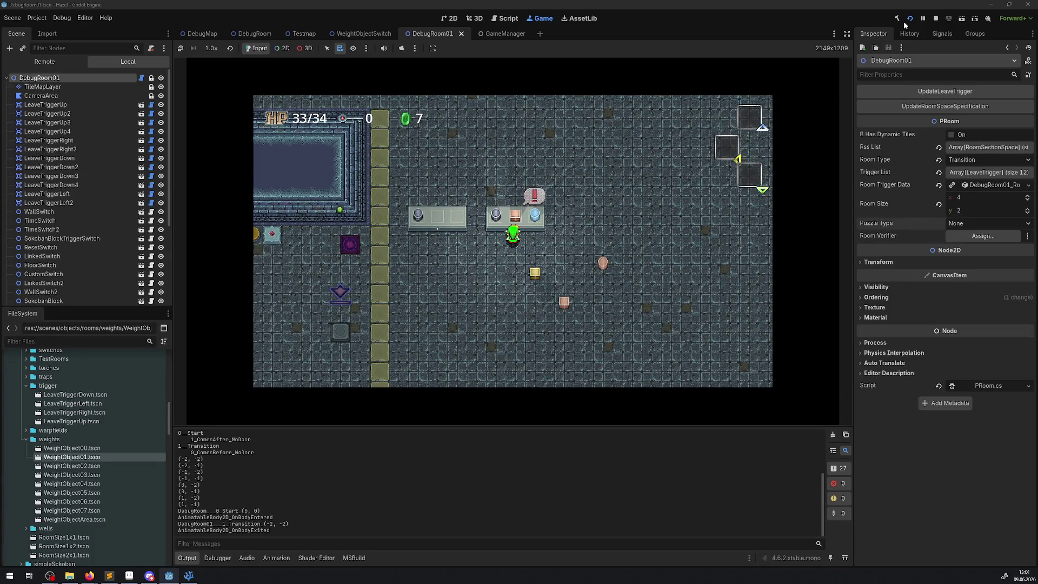
- Walk the player down-left away from the switch and enable node picking in the running game
{"action": "key", "text": "Down"}
{"action": "key", "text": "Left"}
{"action": "key", "text": "Down"}
{"action": "key", "text": "Left"}
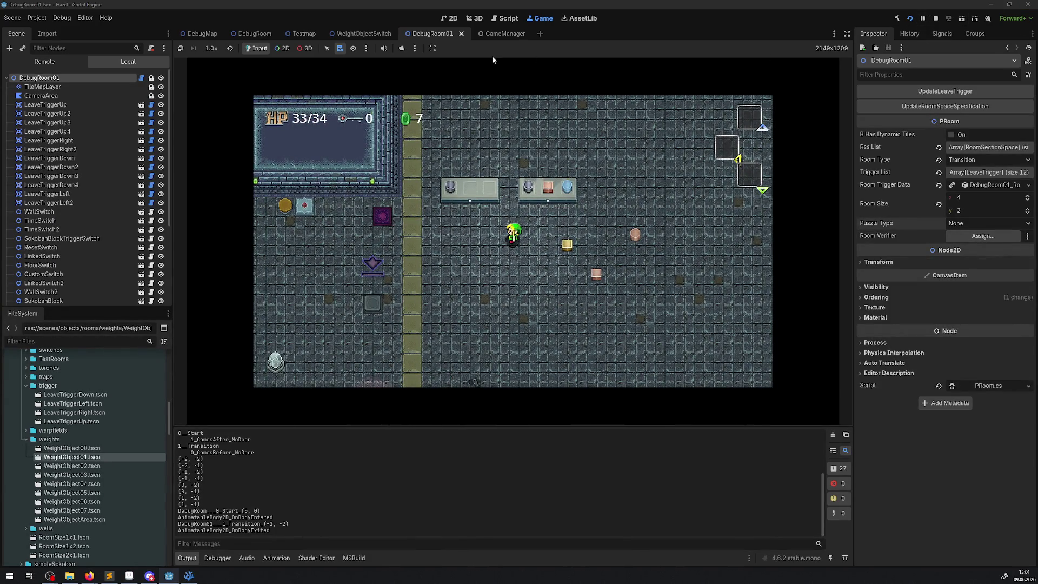
{"action": "left_click", "coordinate": [278, 49]}
- Inspect WeightObjectSwitch2's live properties (Required Weight 19, Slot Number 3) from the running game's node list
{"action": "right_click", "coordinate": [537, 125]}
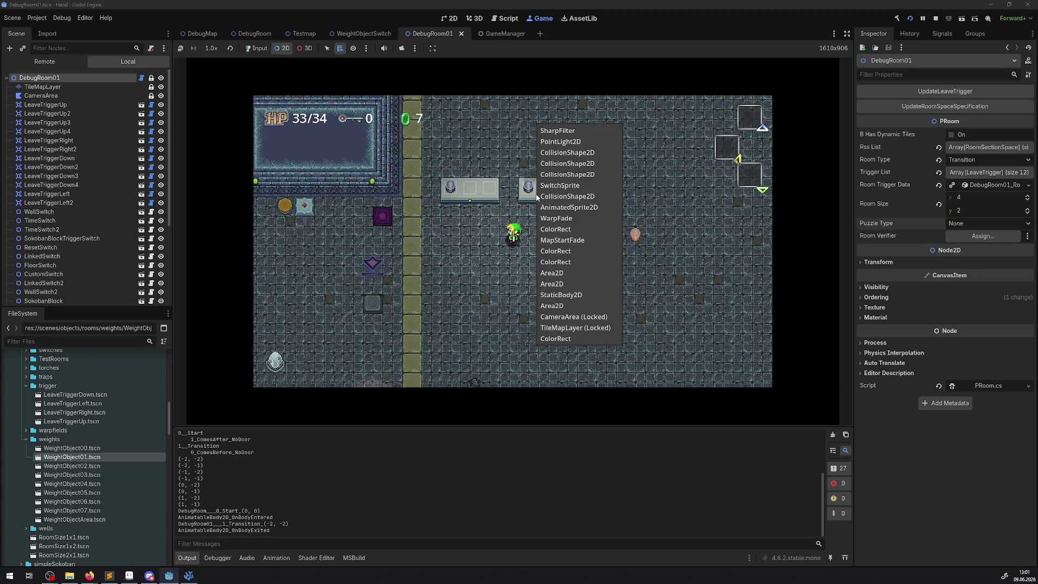
{"action": "left_click", "coordinate": [559, 186]}
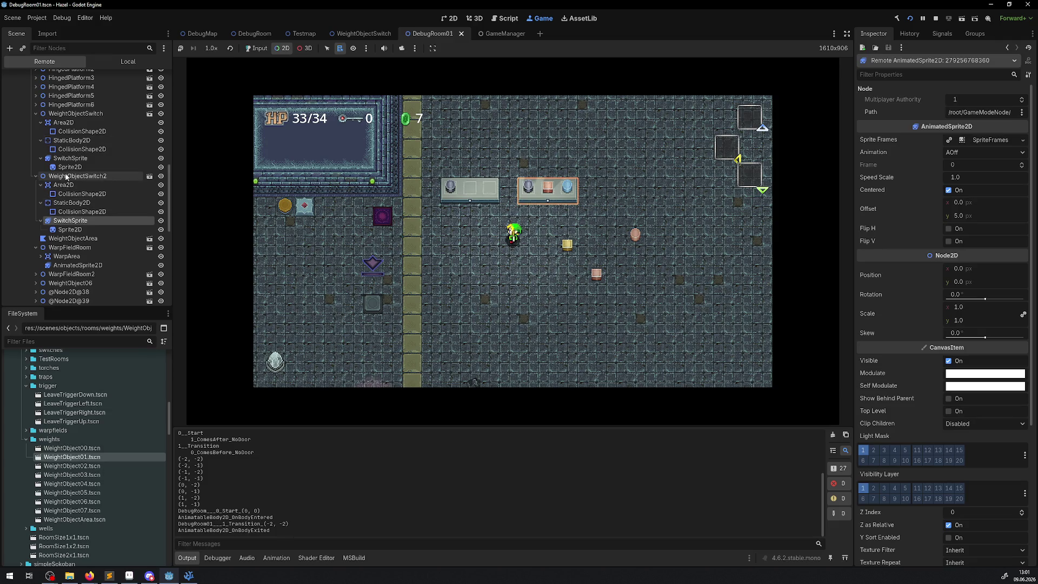
{"action": "left_click", "coordinate": [65, 176]}
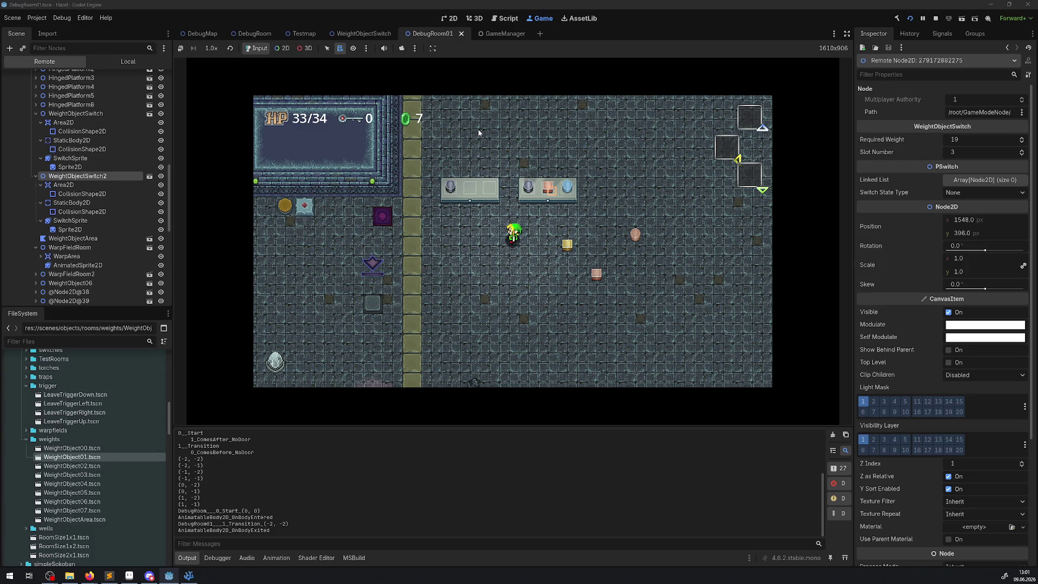
- Walk to the switch, throw the blue object aside, and set the yellow block on the platform
{"action": "key", "text": "Right"}
{"action": "key", "text": "Up"}
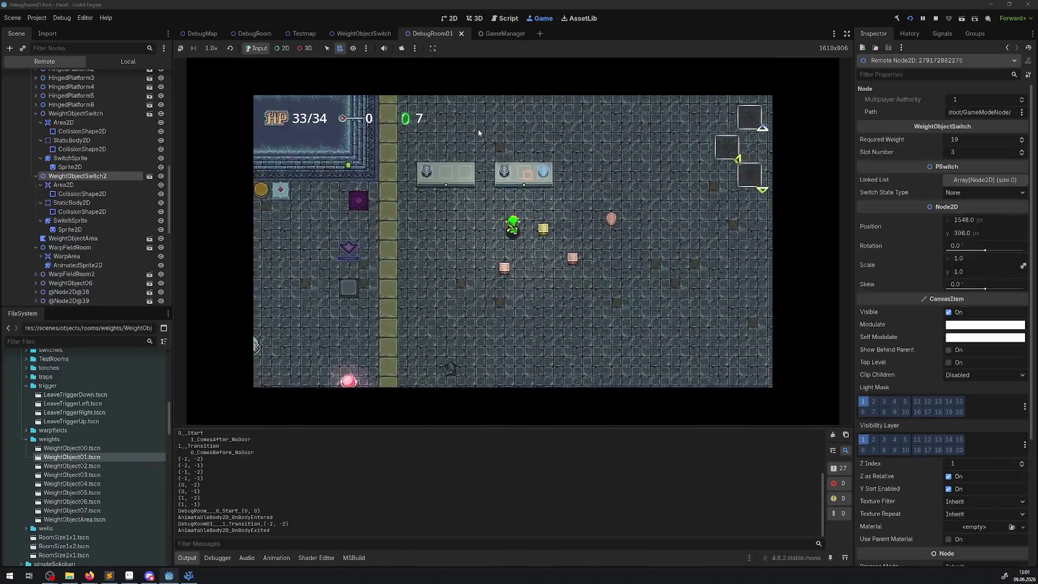
{"action": "key", "text": "Right"}
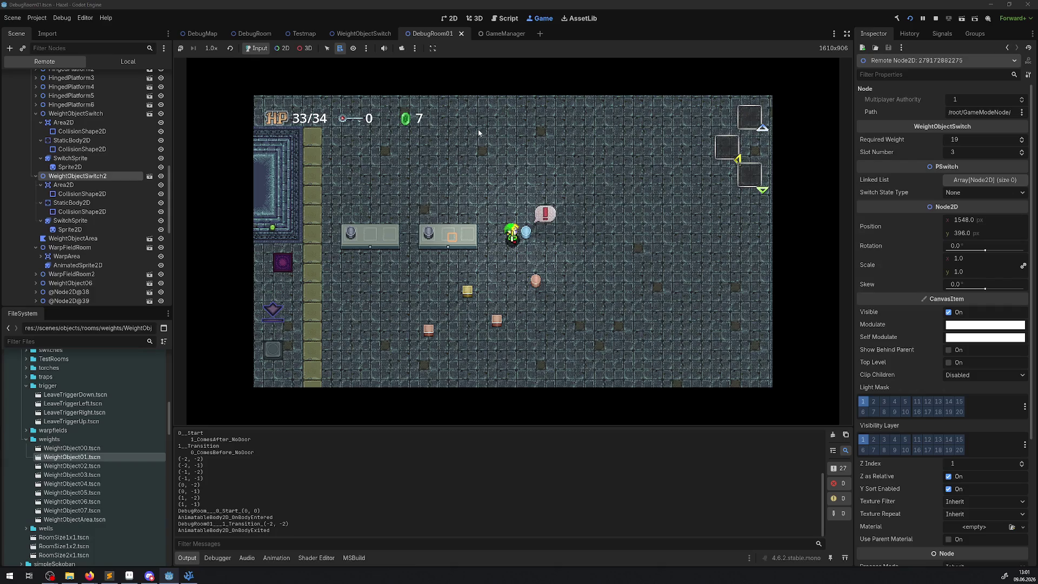
{"action": "key", "text": "Down"}
{"action": "key", "text": "Left"}
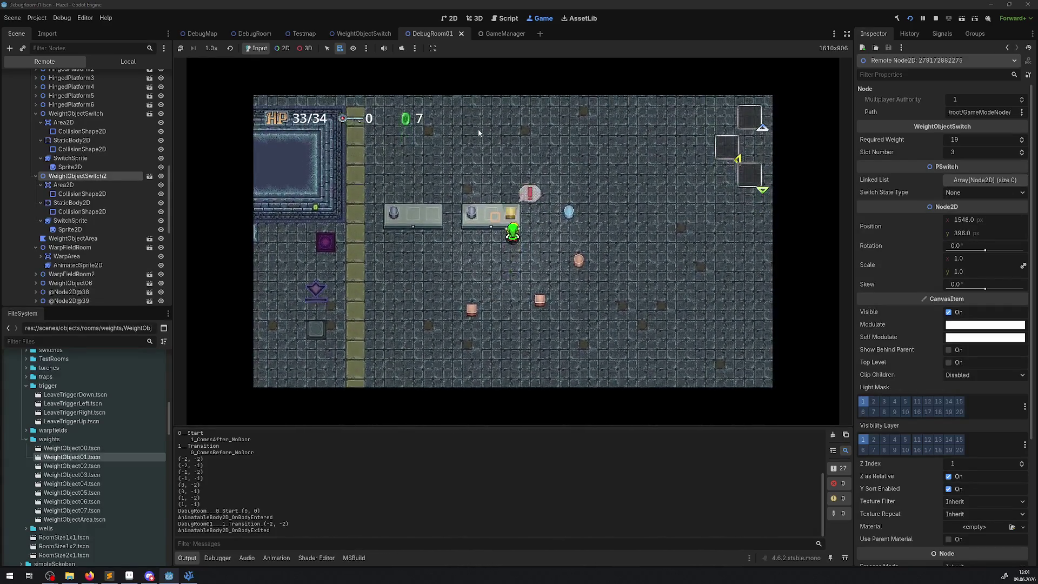
{"action": "key", "text": "Right"}
- Step on and off the switch a few times, then lift the orange weight off it
{"action": "key", "text": "Left"}
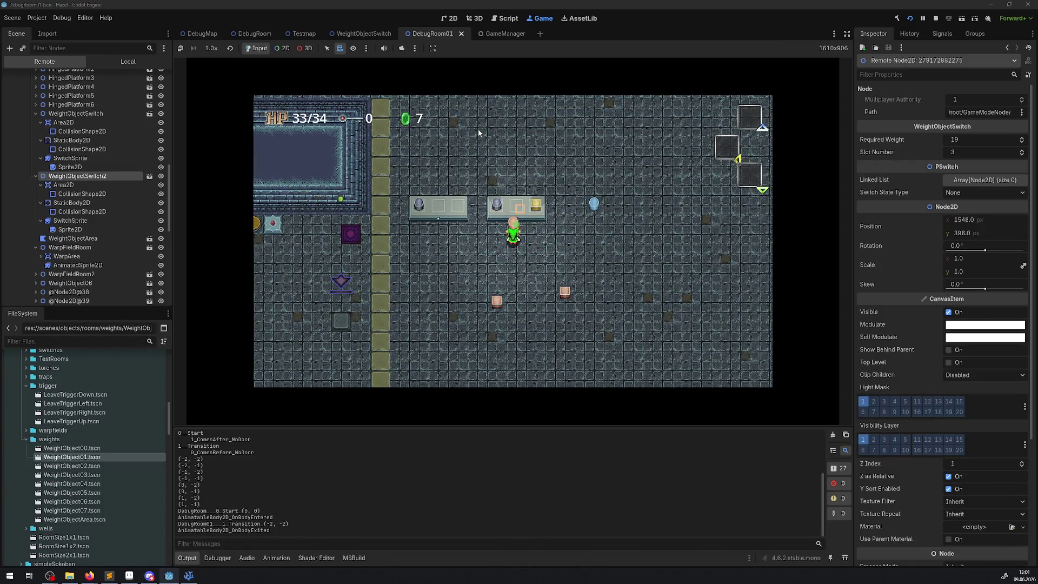
{"action": "key", "text": "Up"}
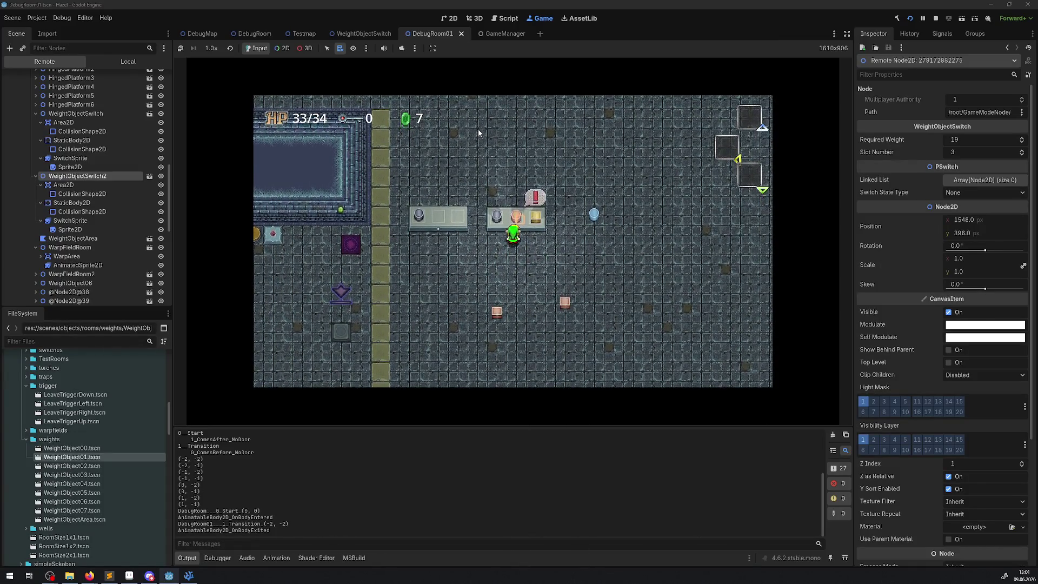
{"action": "key", "text": "Down"}
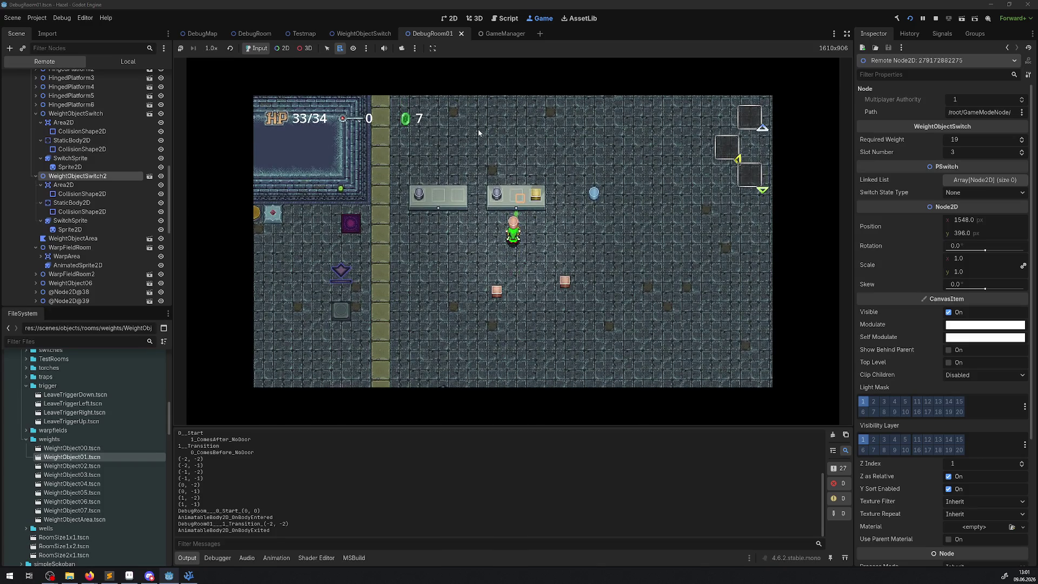
{"action": "key", "text": "Up"}
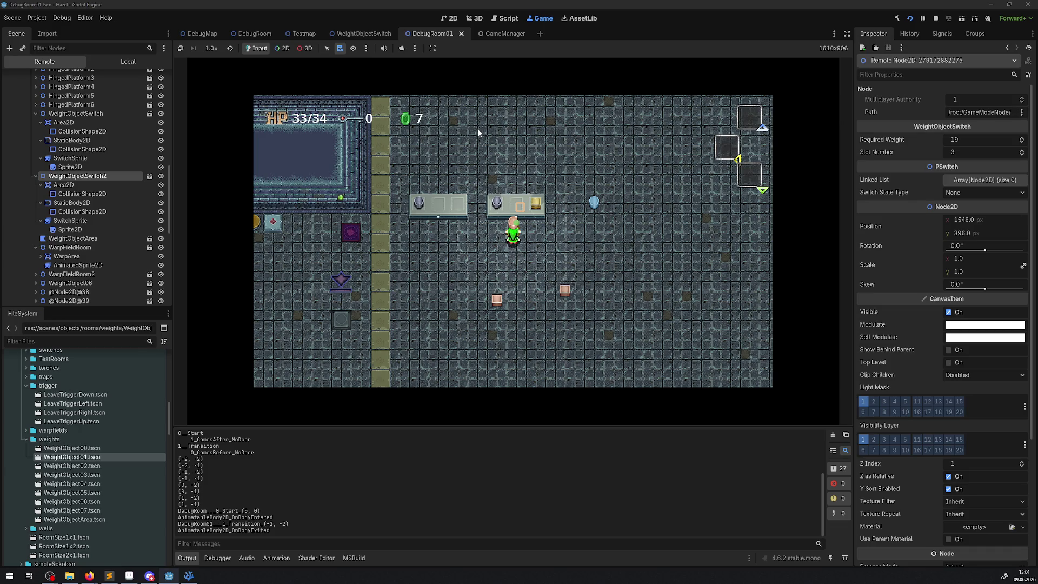
{"action": "key", "text": "Down"}
{"action": "key", "text": "Up"}
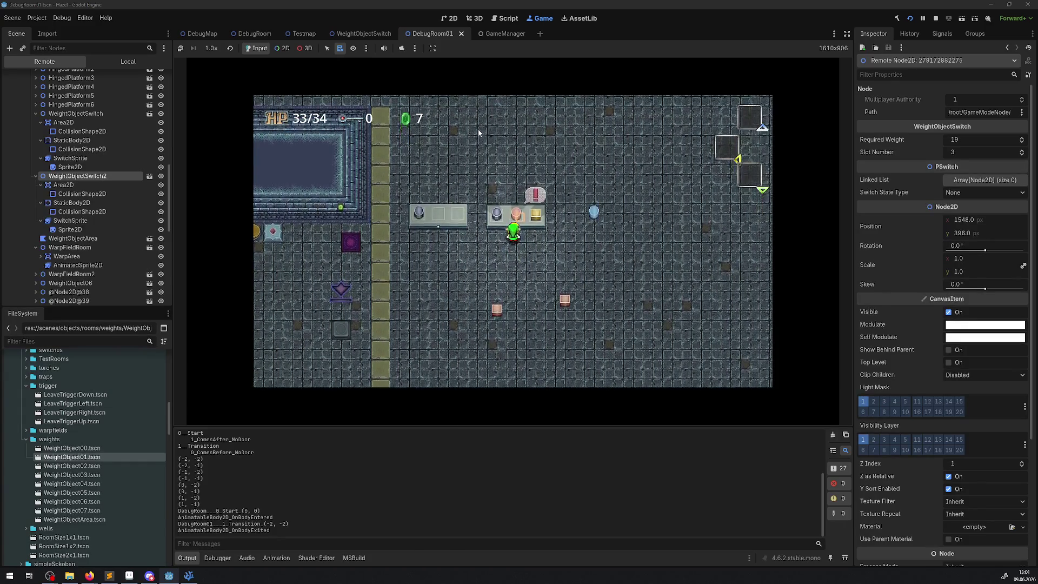
{"action": "key", "text": "space"}
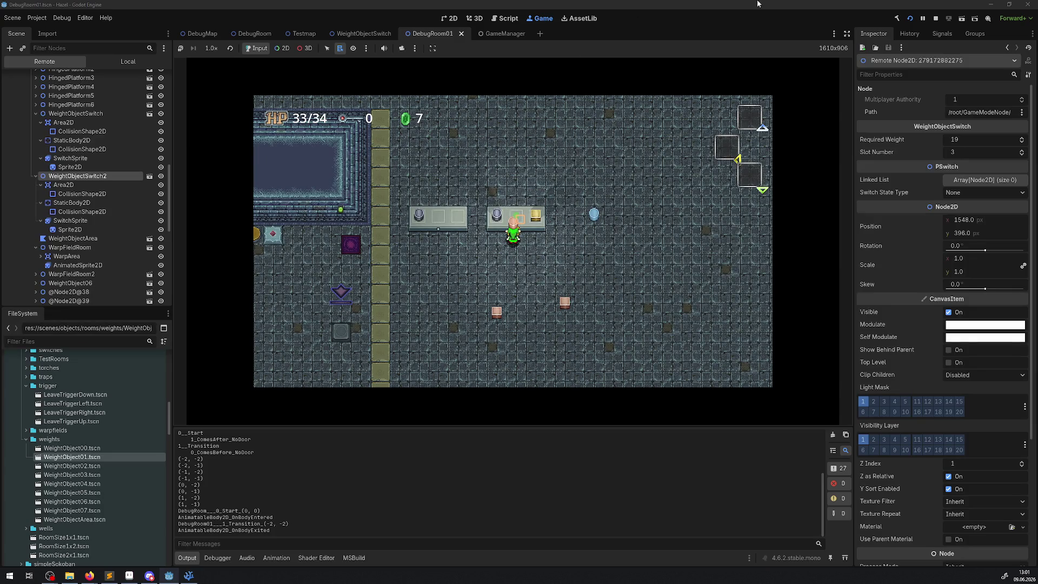
- Stop the game and flatten WeightObjectSwitch's Area2D collision shape vertically, then save the scene
{"action": "left_click", "coordinate": [936, 18]}
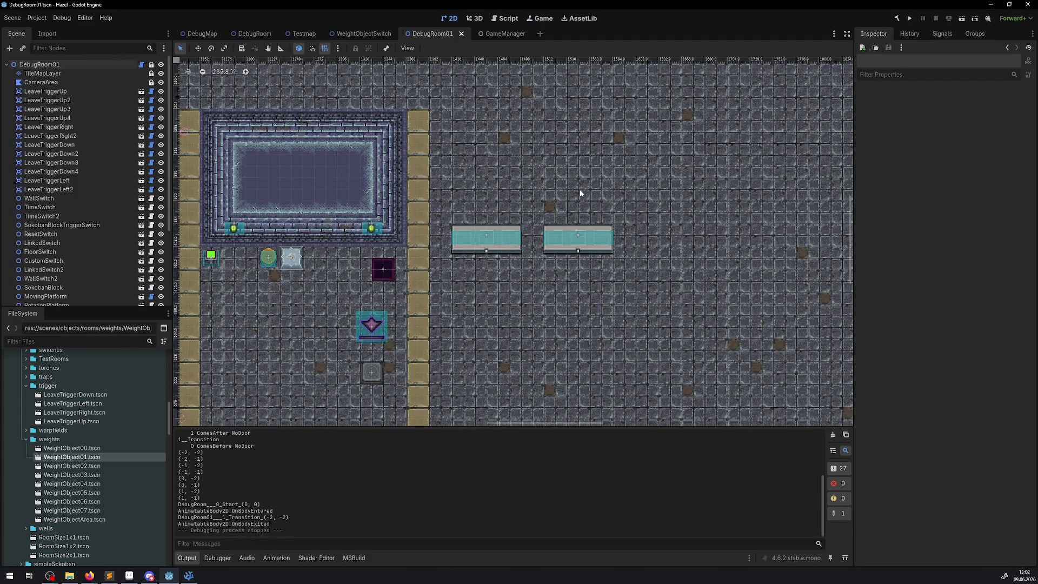
{"action": "left_click", "coordinate": [366, 34]}
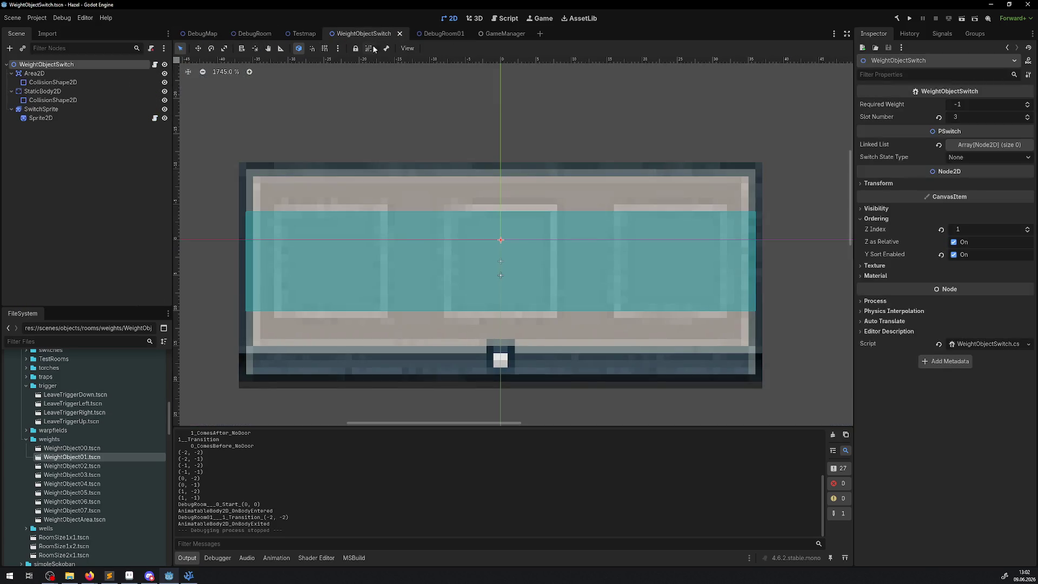
{"action": "left_click", "coordinate": [40, 109]}
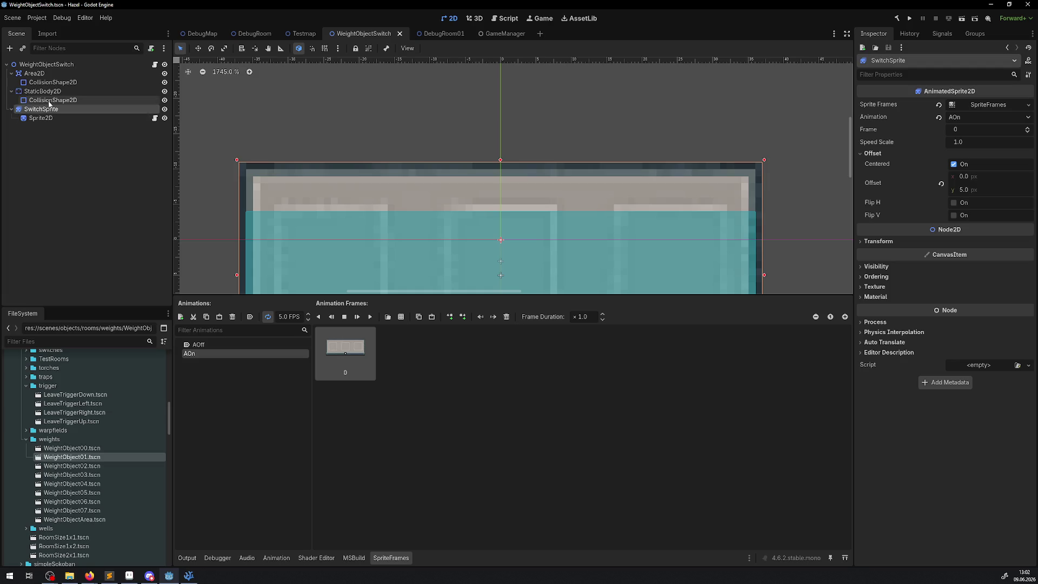
{"action": "left_click", "coordinate": [49, 82]}
{"action": "scroll", "scroll_direction": "down", "scroll_amount": 3}
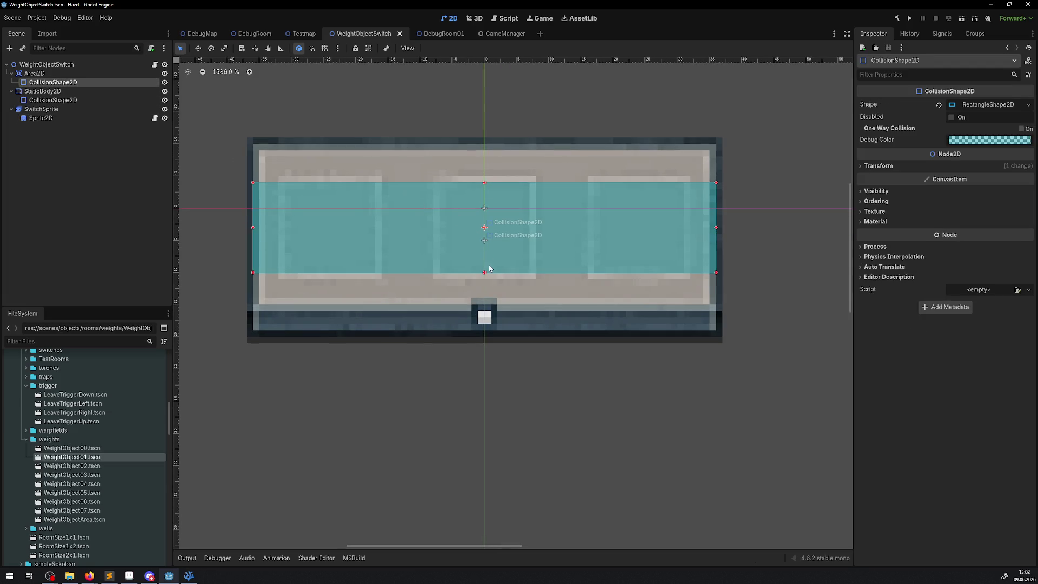
{"action": "left_click_drag", "start_coordinate": [484, 273], "coordinate": [484, 246]}
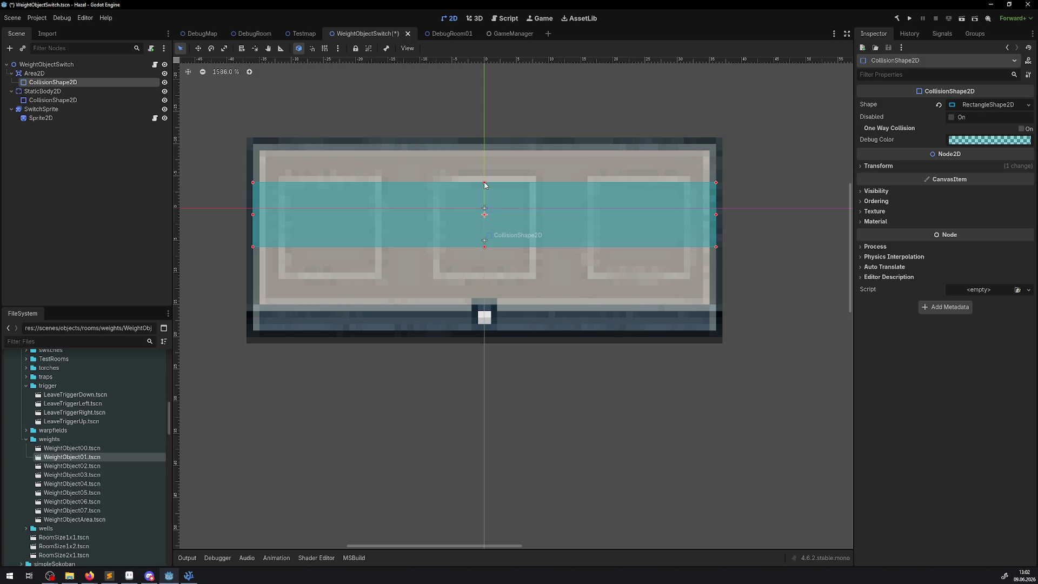
{"action": "left_click_drag", "start_coordinate": [484, 184], "coordinate": [484, 208]}
{"action": "left_click_drag", "start_coordinate": [485, 248], "coordinate": [485, 241]}
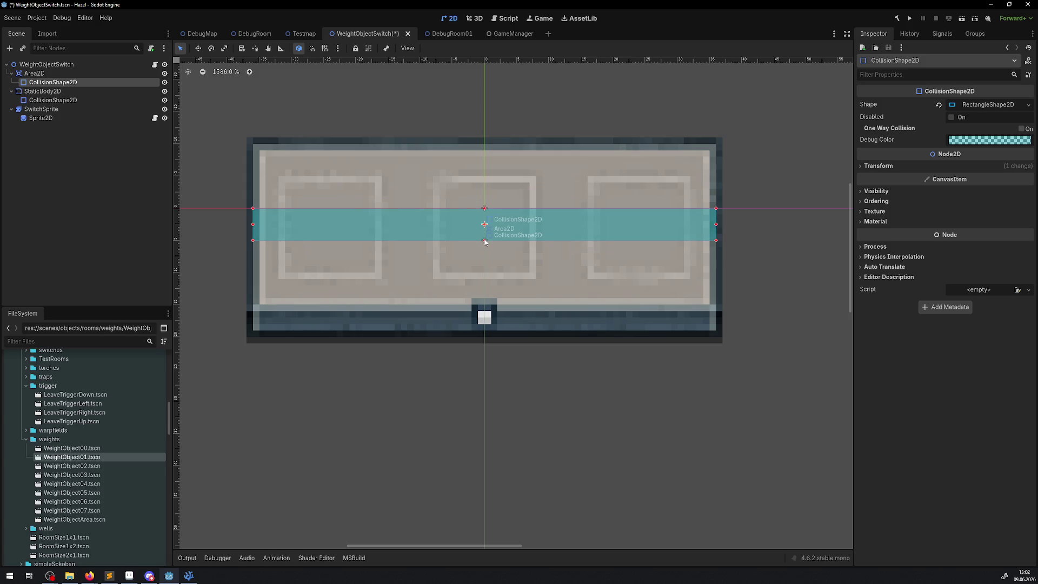
{"action": "key", "text": "ctrl+s"}
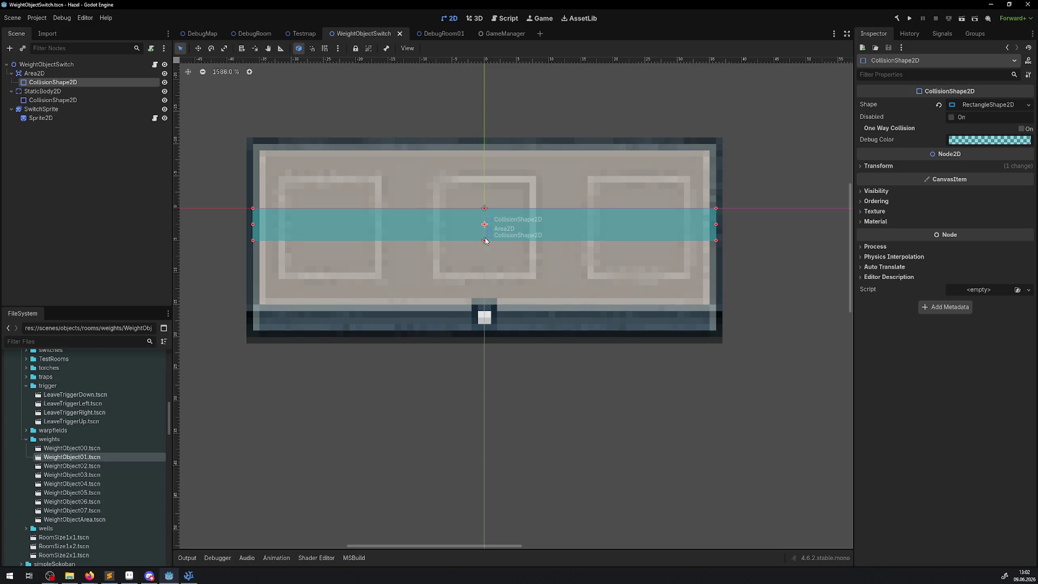
- Narrow the collision shape to 58 × 5 px and save the scene again
{"action": "left_click_drag", "start_coordinate": [253, 223], "coordinate": [298, 225]}
{"action": "left_click_drag", "start_coordinate": [718, 226], "coordinate": [672, 225]}
{"action": "left_click", "coordinate": [966, 108]}
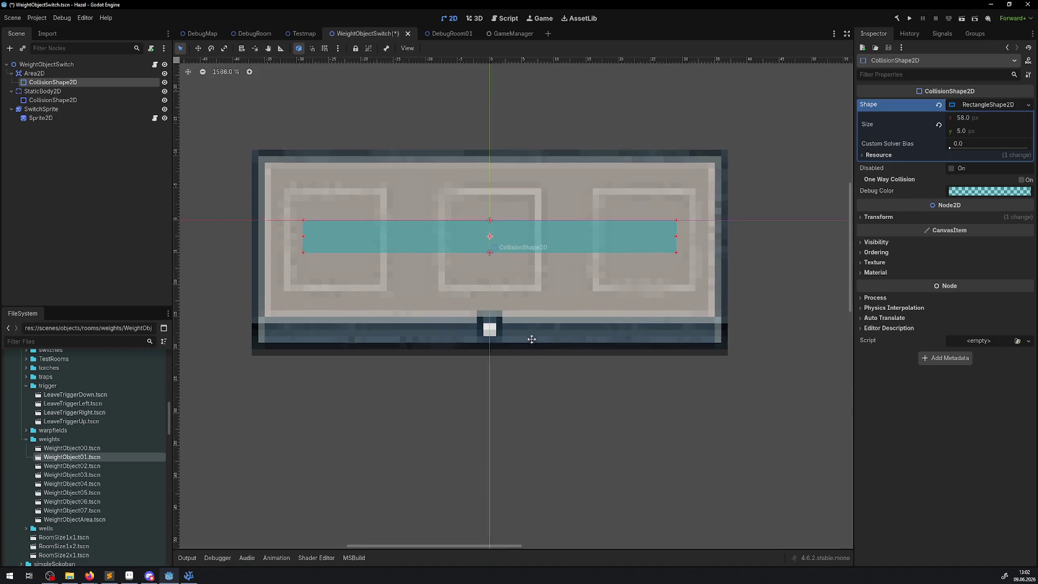
{"action": "key", "text": "ctrl+s"}
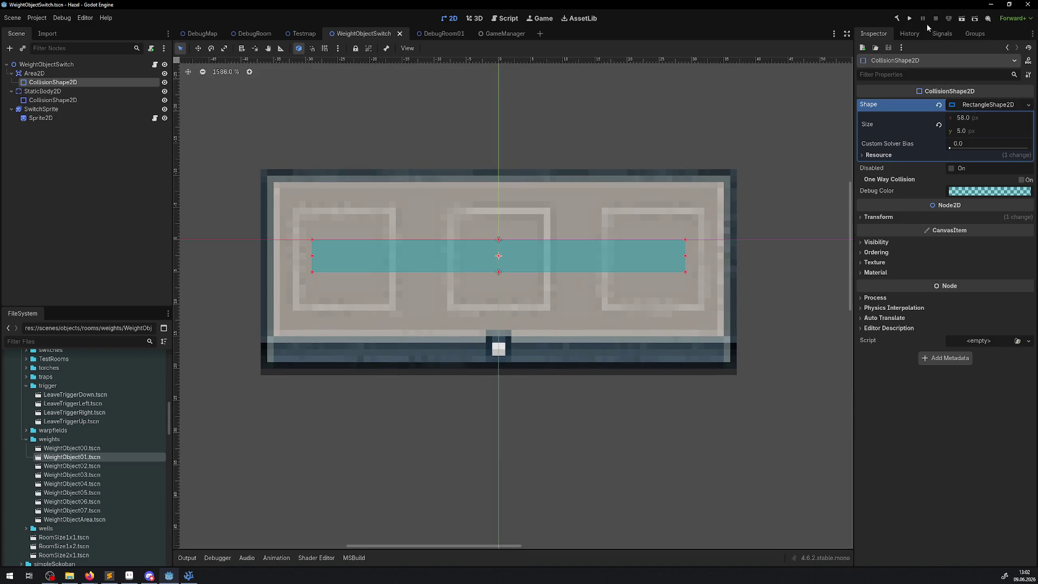
{"action": "left_click", "coordinate": [910, 18]}
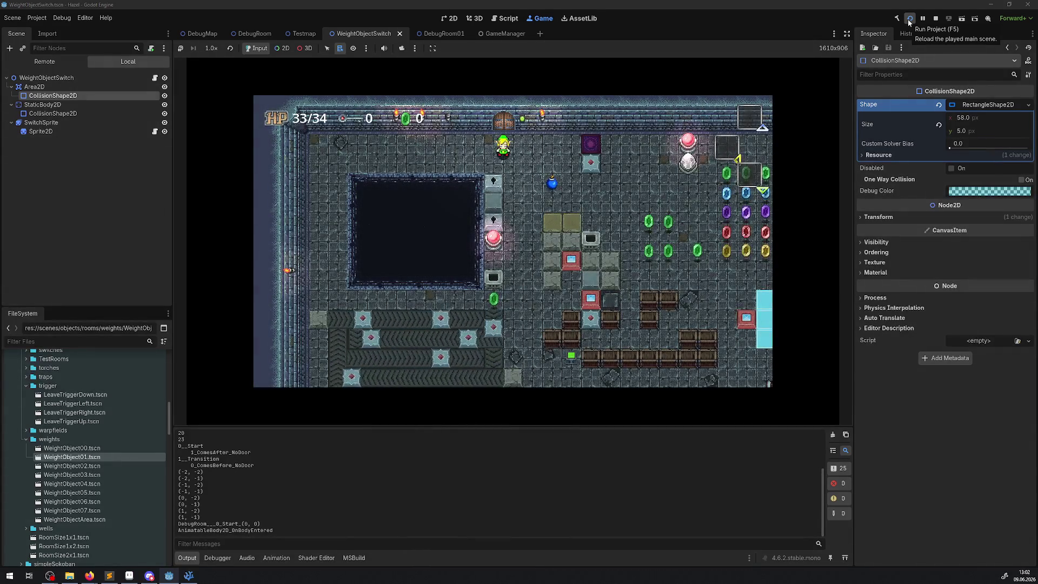
- Walk the player through the top door into the debug room and pick up the yellow block
{"action": "key", "text": "Right"}
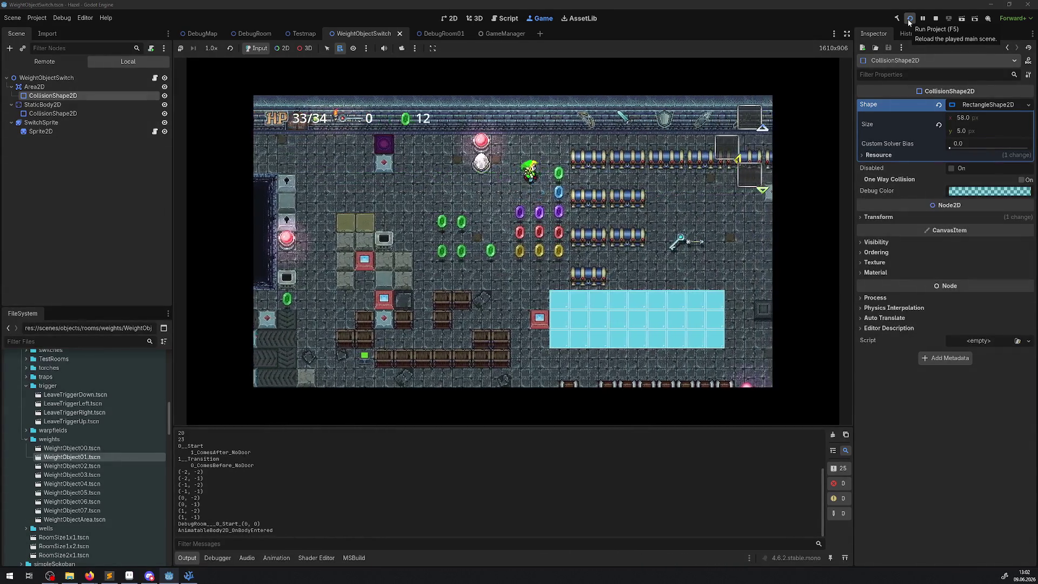
{"action": "key", "text": "Up"}
{"action": "key", "text": "Right"}
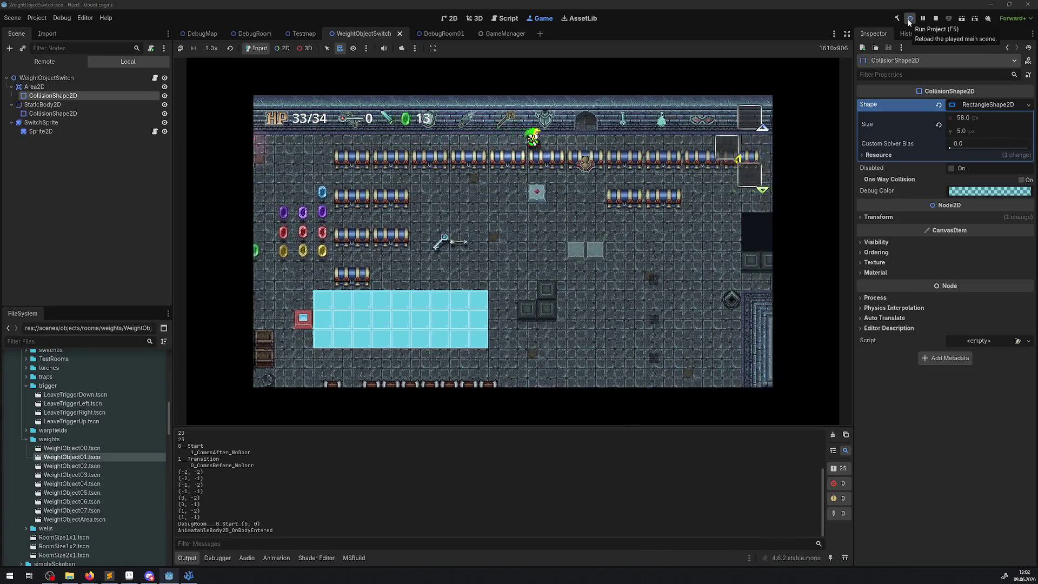
{"action": "key", "text": "Up"}
{"action": "key", "text": "Right"}
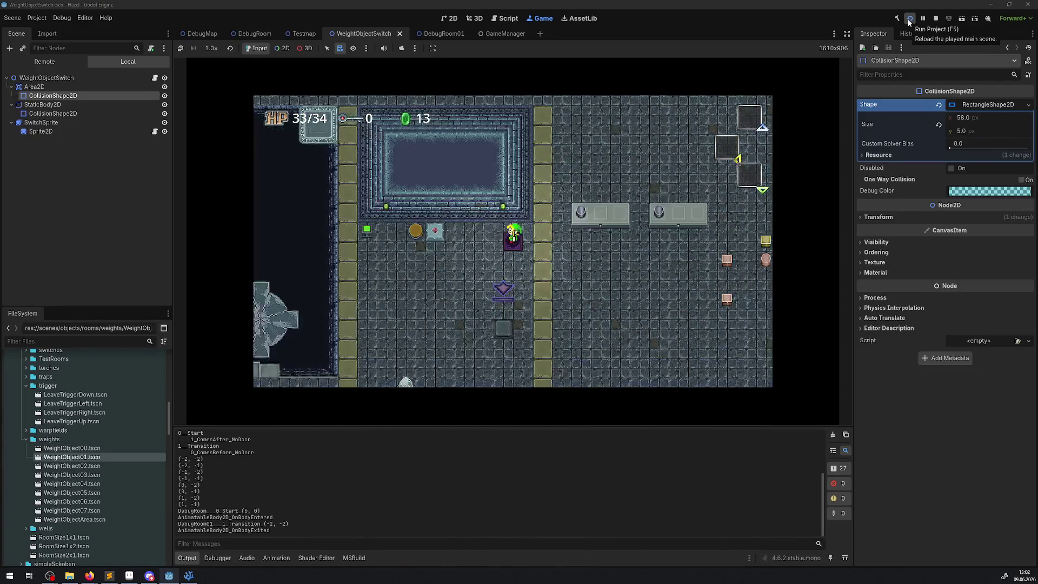
{"action": "key", "text": "Right"}
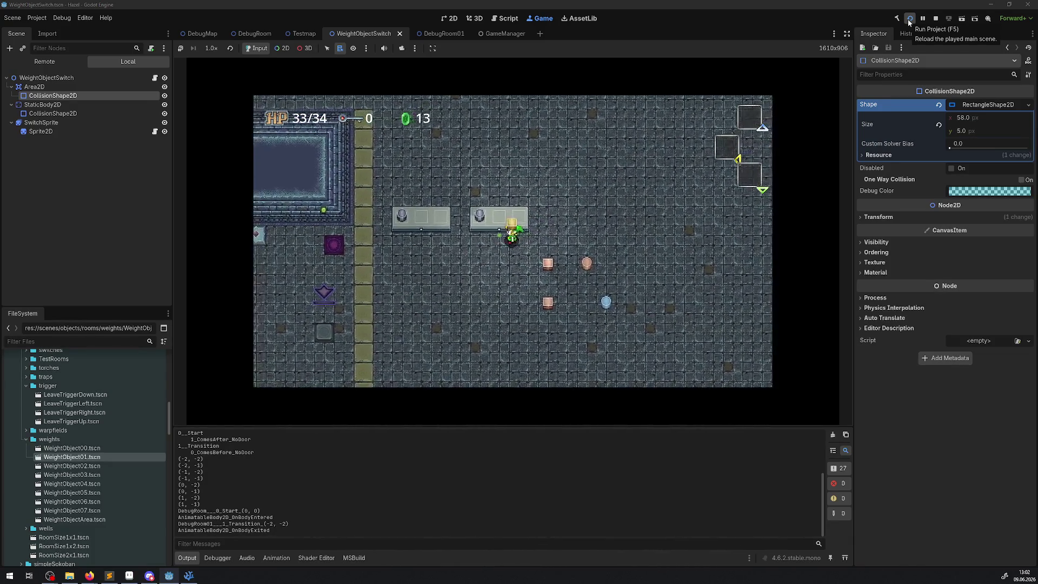
- Push the pink block up toward the switch, walk down, and hide the side panels around the game
{"action": "key", "text": "Left"}
{"action": "key", "text": "Up"}
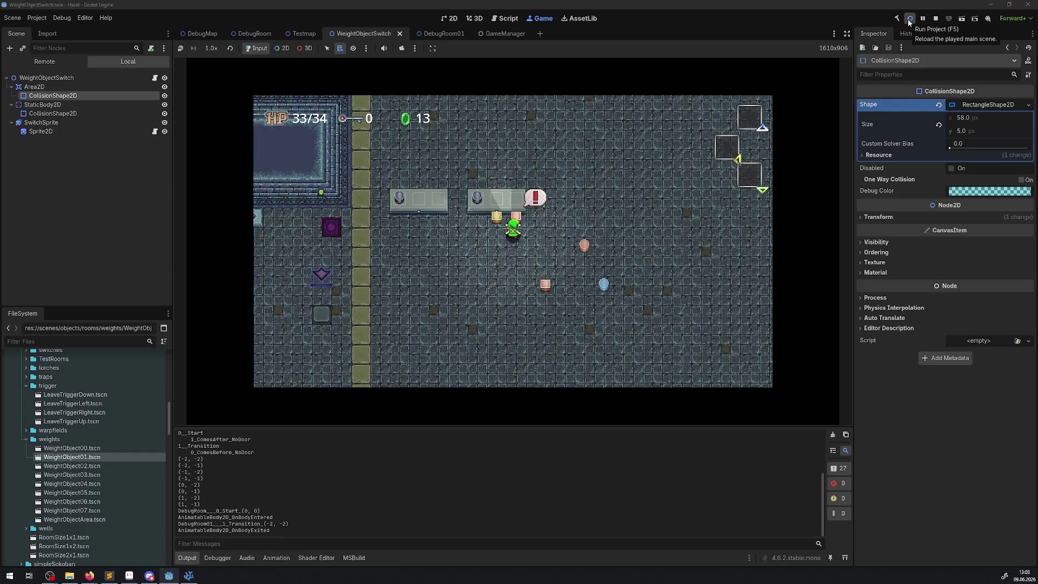
{"action": "key", "text": "Up"}
{"action": "key", "text": "Down"}
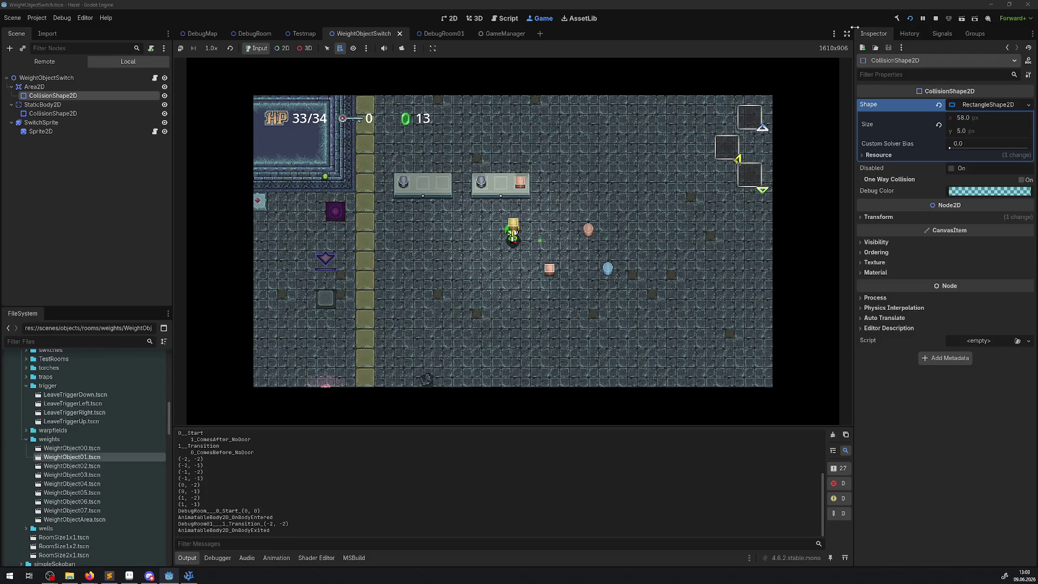
{"action": "left_click", "coordinate": [847, 33]}
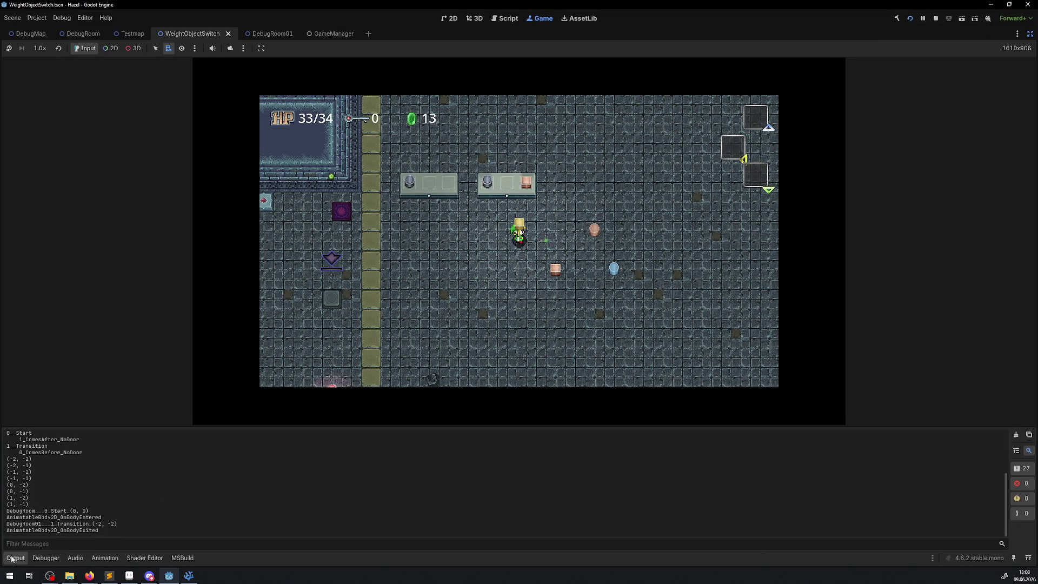
- Collapse the log area, place the yellow block on the switch's middle slot, and lift the pink block off
{"action": "left_click", "coordinate": [12, 558]}
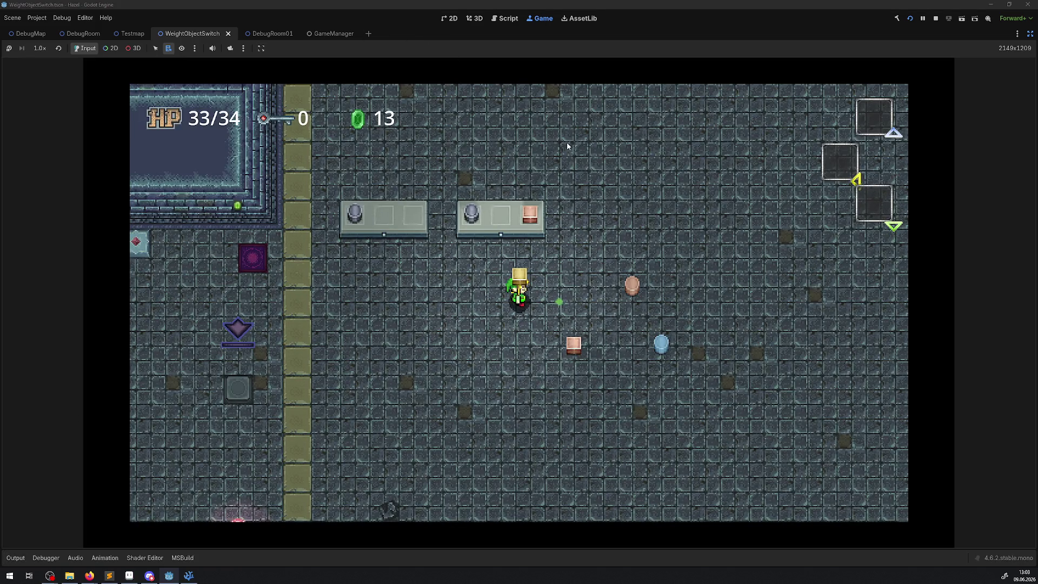
{"action": "key", "text": "Up"}
{"action": "key", "text": "space"}
{"action": "key", "text": "Down"}
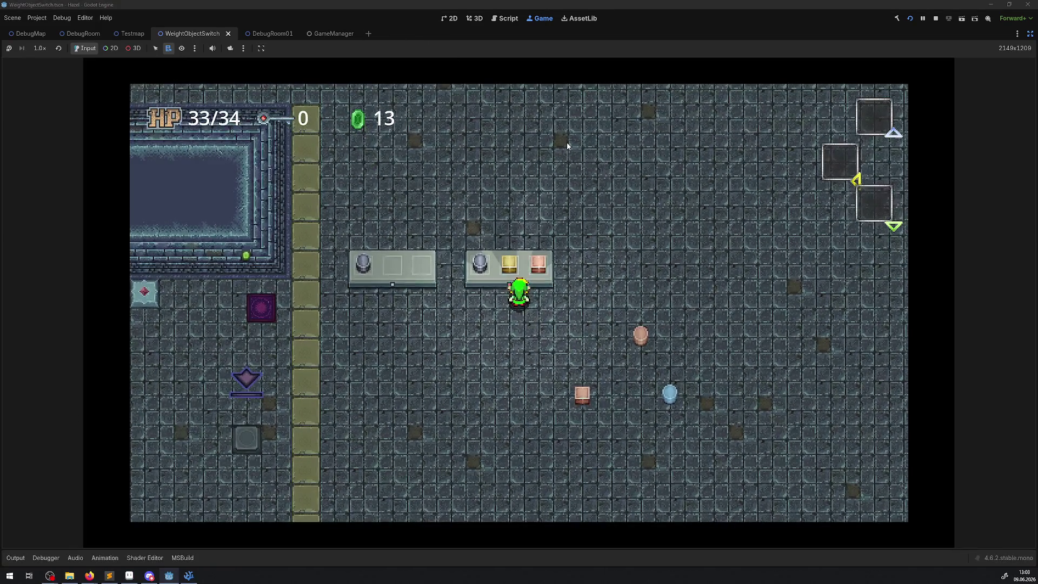
{"action": "key", "text": "Up"}
{"action": "key", "text": "space"}
{"action": "key", "text": "Down"}
{"action": "key", "text": "Up"}
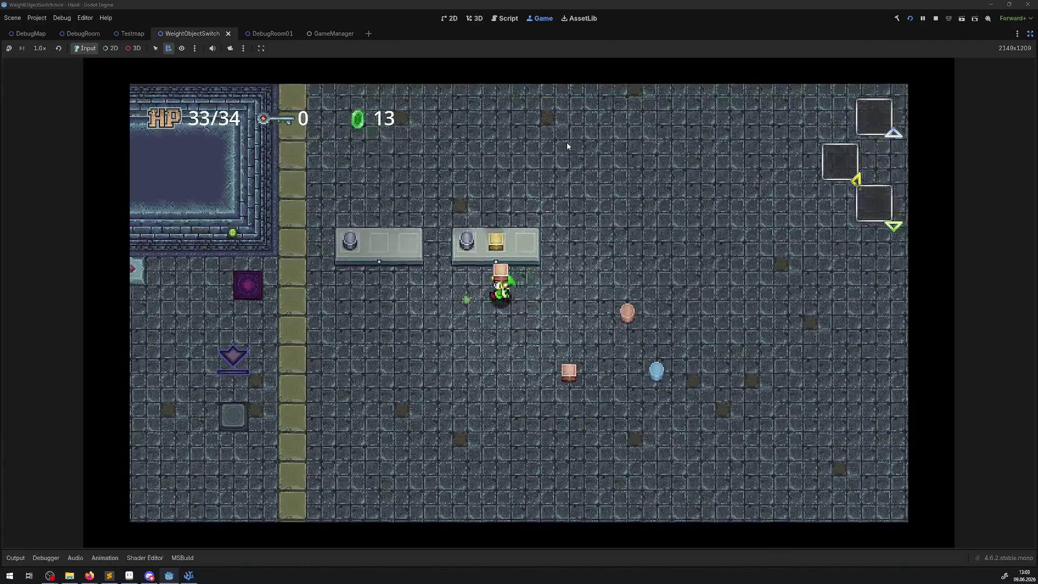
- Throw the pink block down near the switch, then set it on the switch's third slot
{"action": "key", "text": "space"}
{"action": "key", "text": "Right"}
{"action": "key", "text": "Down"}
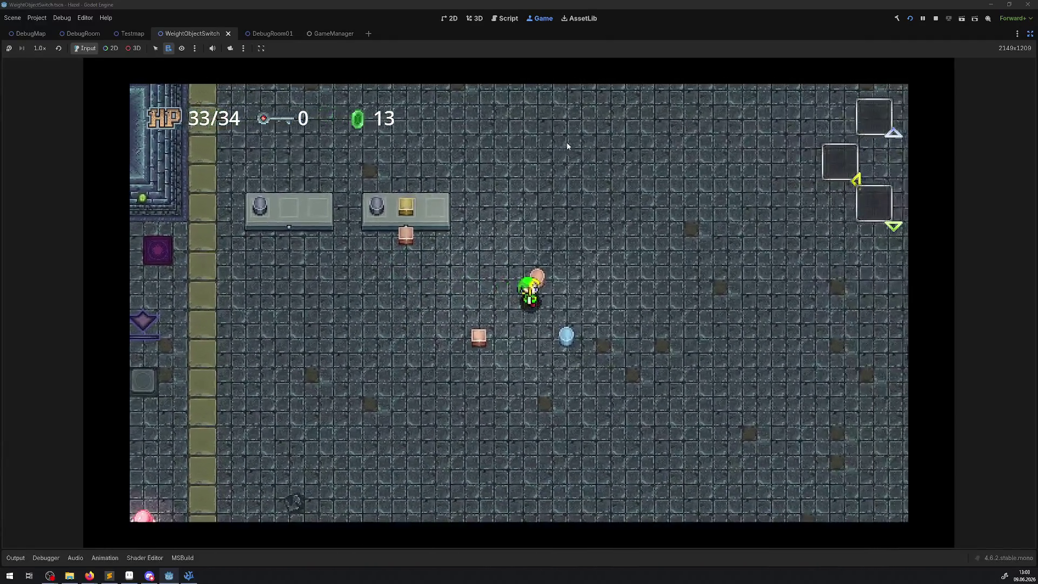
{"action": "key", "text": "Left"}
{"action": "key", "text": "Up"}
{"action": "key", "text": "space"}
{"action": "key", "text": "Down"}
- Pick the pink block up again, carry it left and back, and bring it to the pedestal's middle slot
{"action": "key", "text": "Up"}
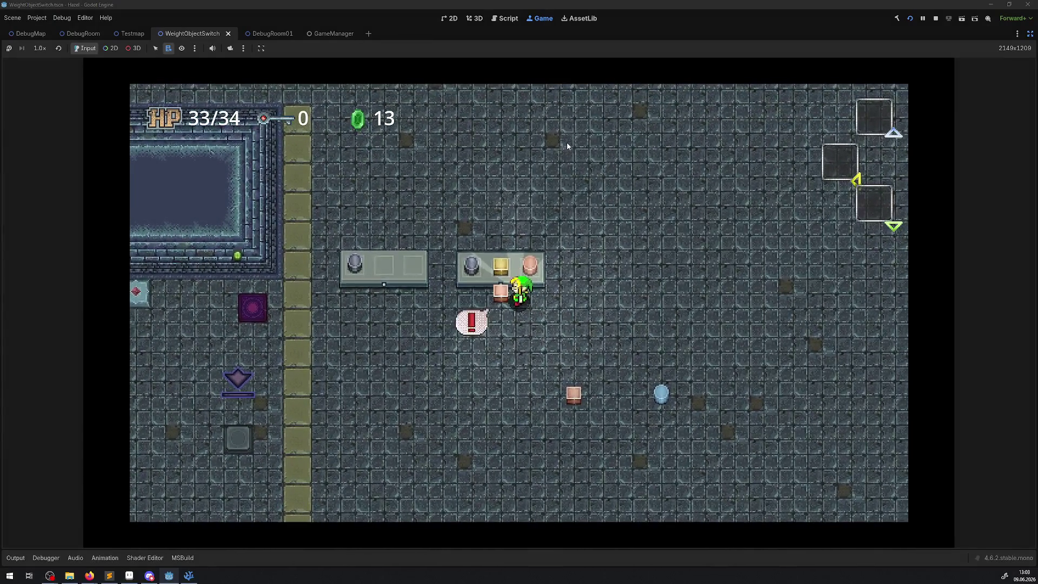
{"action": "key", "text": "Right"}
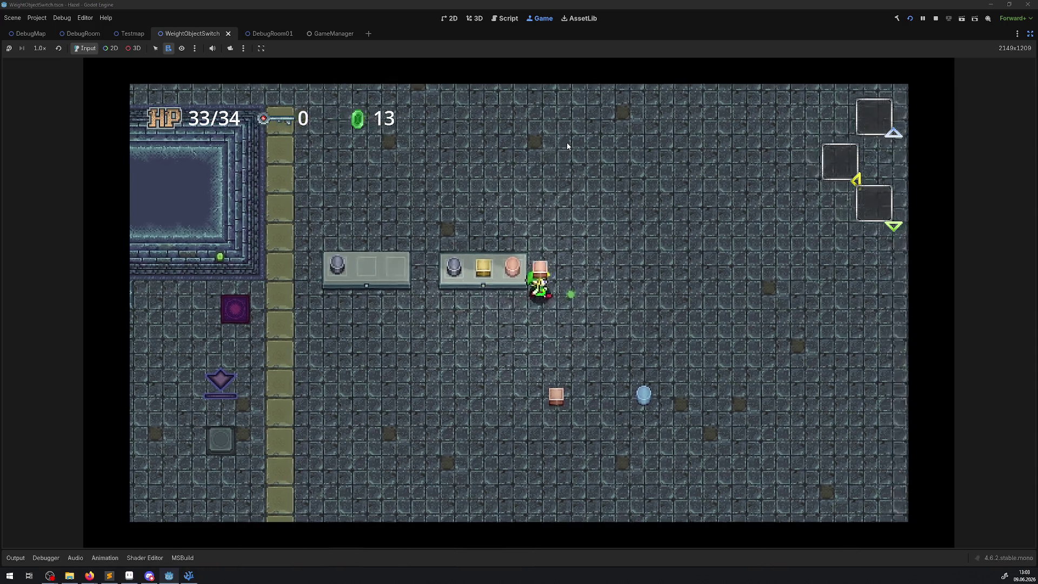
{"action": "key", "text": "Up"}
{"action": "key", "text": "space"}
{"action": "key", "text": "Left"}
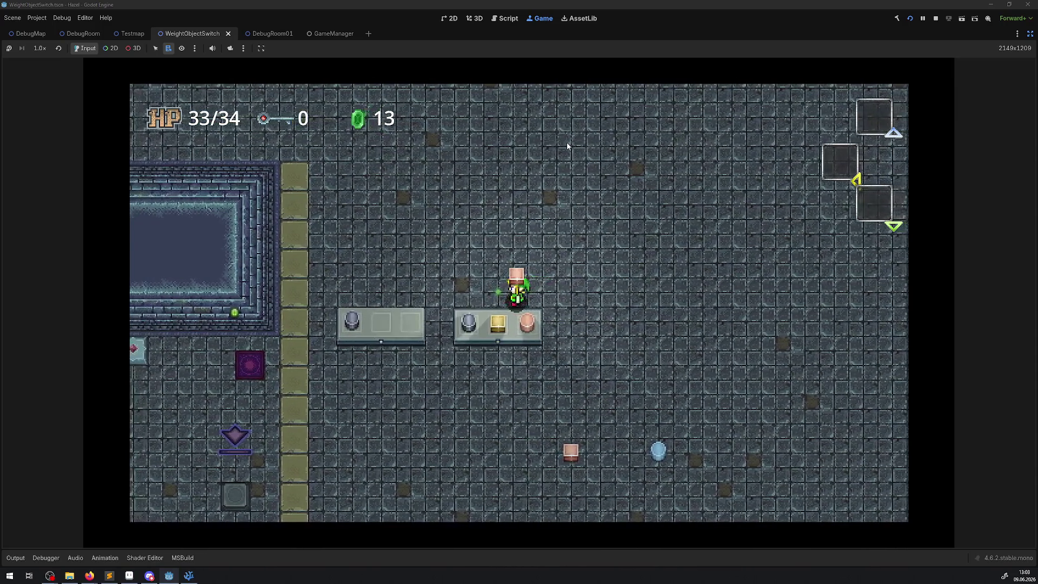
{"action": "key", "text": "Down"}
{"action": "key", "text": "space"}
{"action": "key", "text": "space"}
{"action": "key", "text": "Right"}
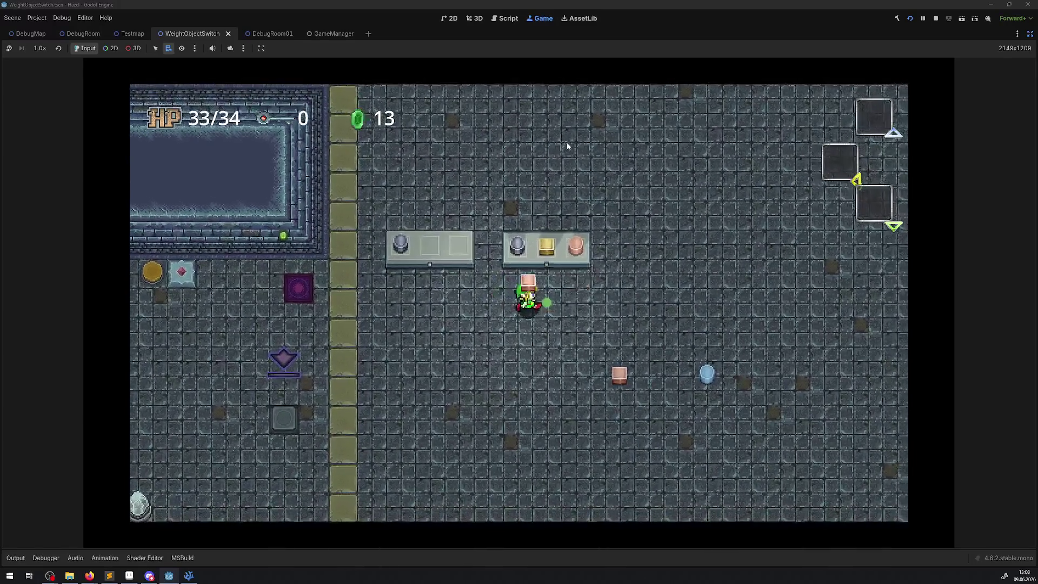
{"action": "key", "text": "Up"}
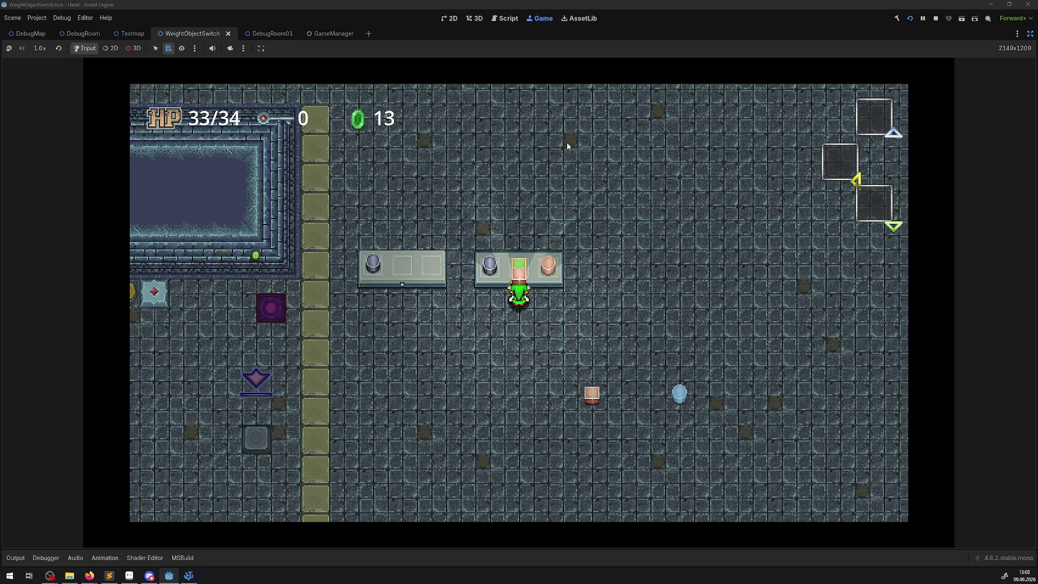
- Swap to the other block, carry the pink block left, and set it down on the floor
{"action": "key", "text": "Down"}
{"action": "key", "text": "Right"}
{"action": "key", "text": "Left"}
{"action": "key", "text": "space"}
{"action": "key", "text": "Right"}
{"action": "key", "text": "space"}
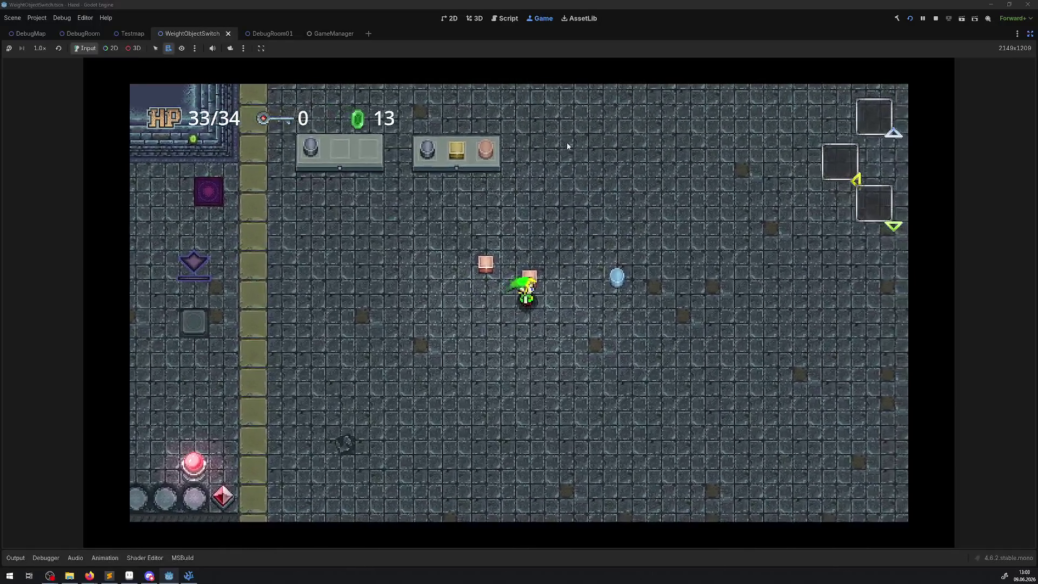
{"action": "key", "text": "Left"}
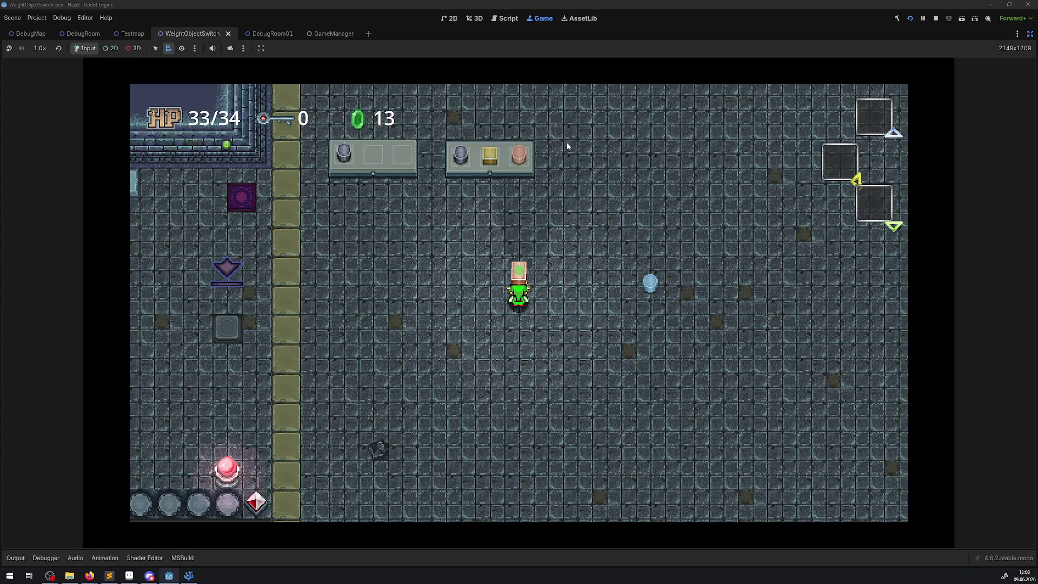
{"action": "key", "text": "space"}
{"action": "key", "text": "Up"}
- Pick the pink block back up and carry it onto the left pedestal
{"action": "key", "text": "Left"}
{"action": "key", "text": "Down"}
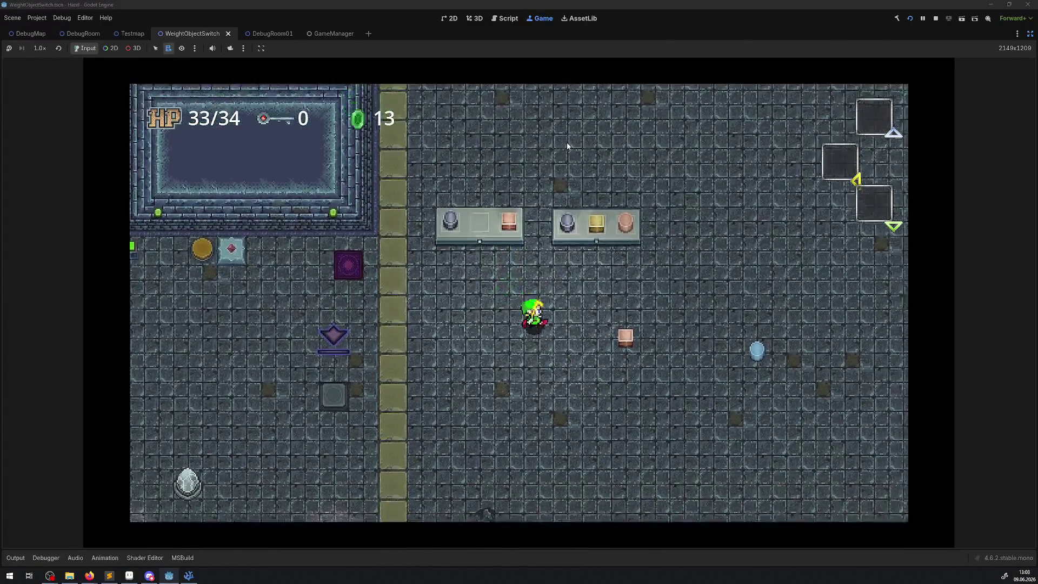
{"action": "key", "text": "Right"}
{"action": "key", "text": "space"}
{"action": "key", "text": "Left"}
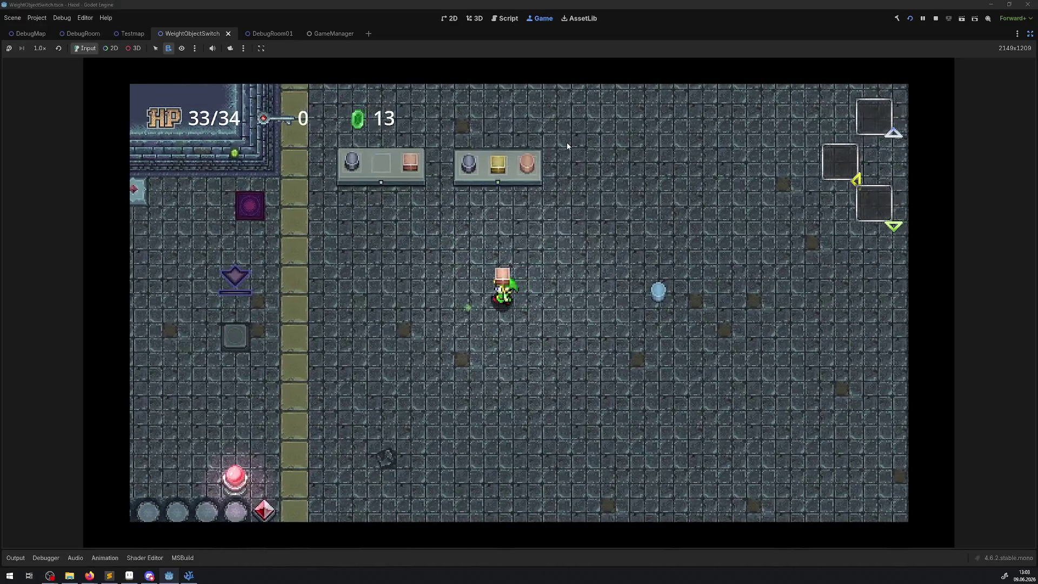
{"action": "key", "text": "Up"}
{"action": "key", "text": "Down"}
{"action": "key", "text": "space"}
- Pick up the blue orb and place it in the left pedestal's empty slot
{"action": "key", "text": "Right"}
{"action": "key", "text": "Down"}
{"action": "key", "text": "space"}
{"action": "key", "text": "Left"}
{"action": "key", "text": "Up"}
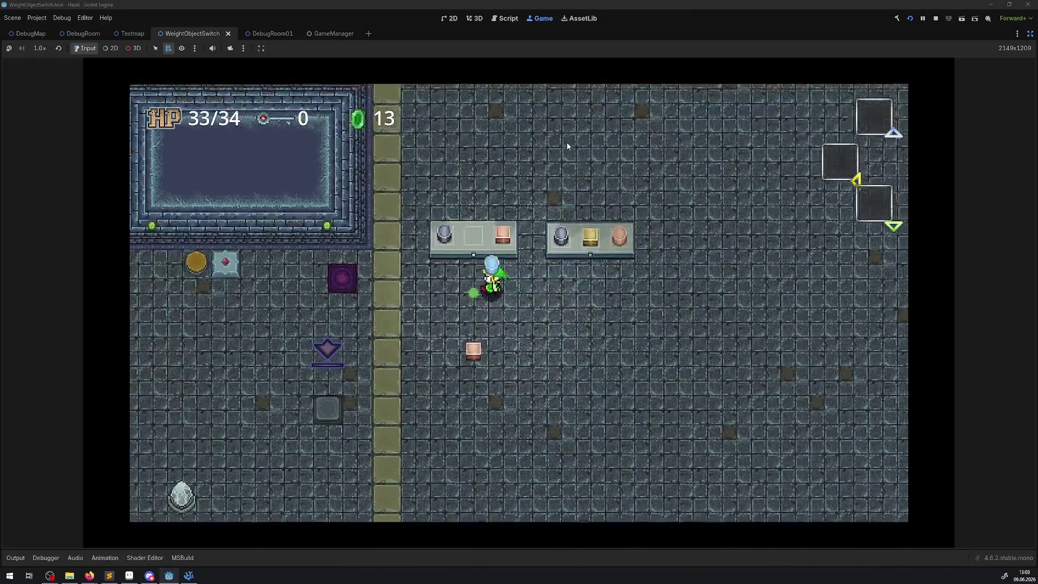
{"action": "key", "text": "space"}
{"action": "key", "text": "Down"}
{"action": "key", "text": "Right"}
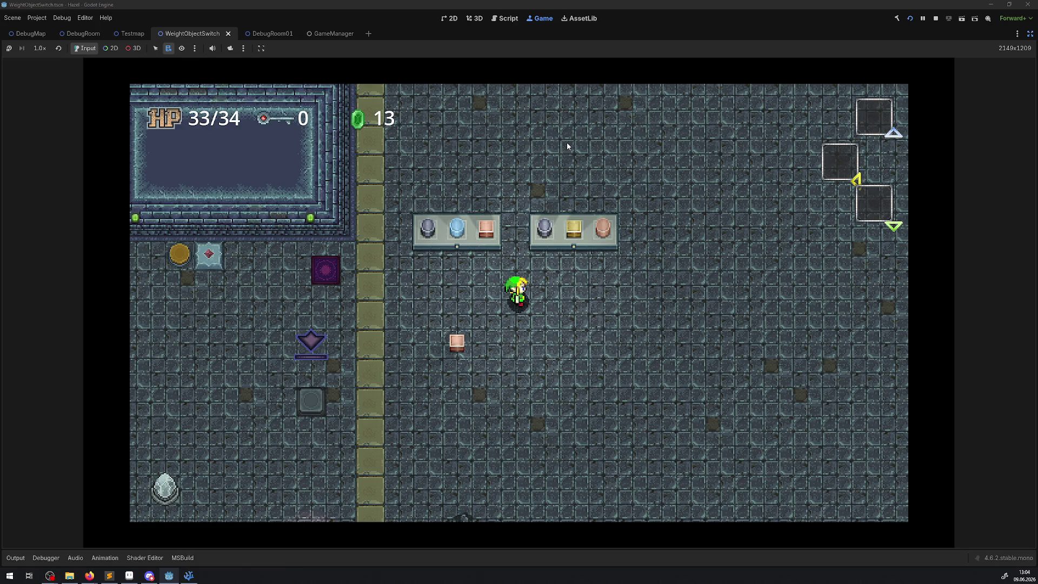
- Lift the pink block off the left pedestal, drop it on the floor, and carry it past the right pedestal
{"action": "key", "text": "Up"}
{"action": "key", "text": "space"}
{"action": "key", "text": "Down"}
{"action": "key", "text": "space"}
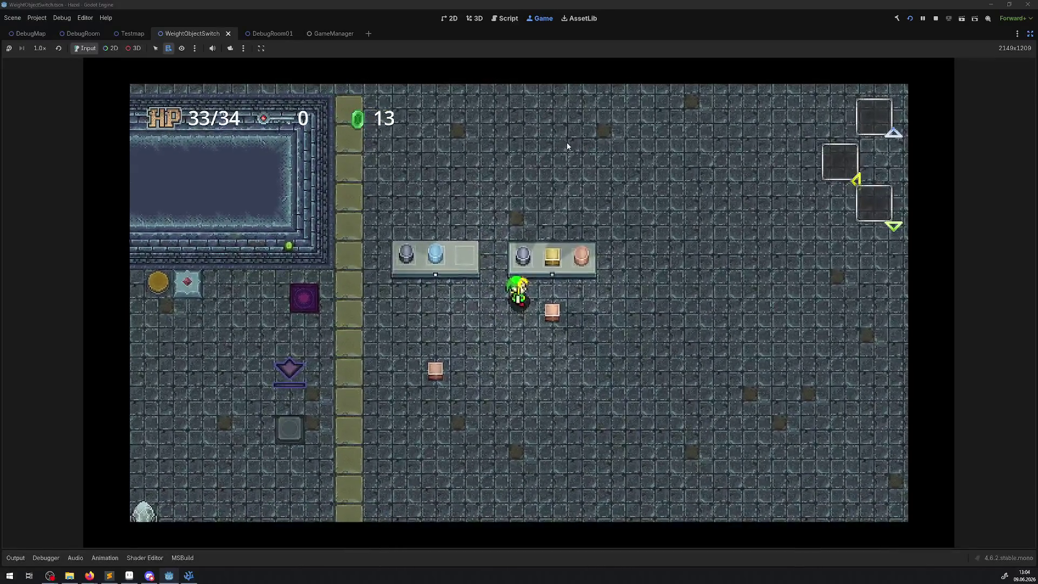
{"action": "key", "text": "Right"}
{"action": "key", "text": "space"}
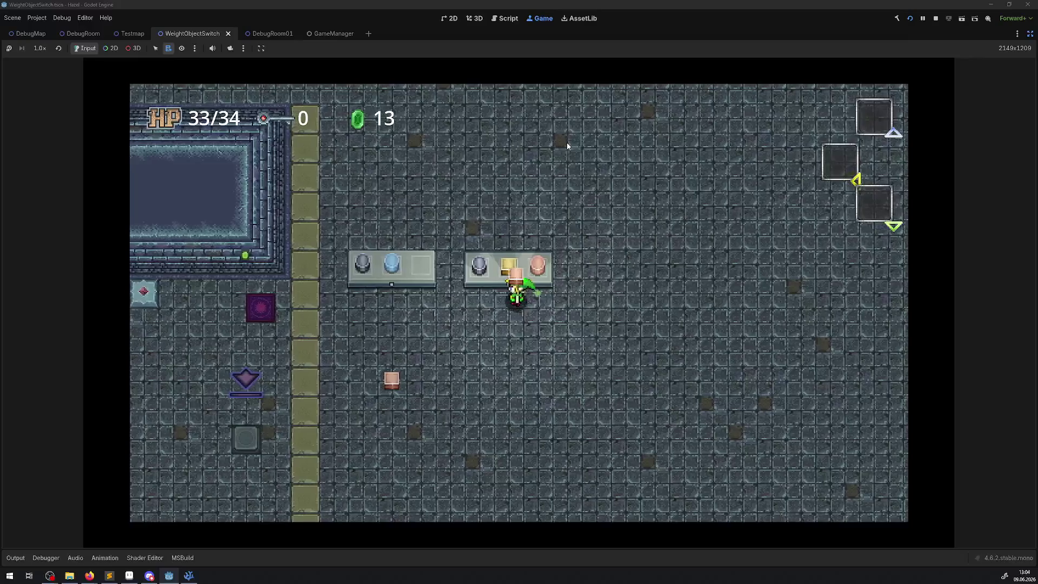
{"action": "key", "text": "Down"}
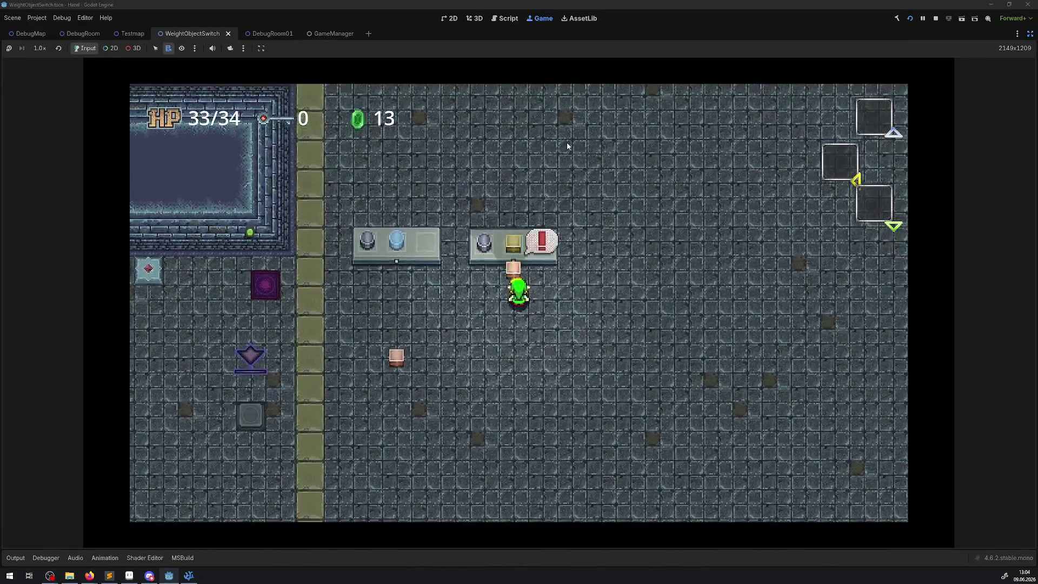
- Line up under the left pedestal's third slot and swap the pink block into its empty slot
{"action": "key", "text": "Left"}
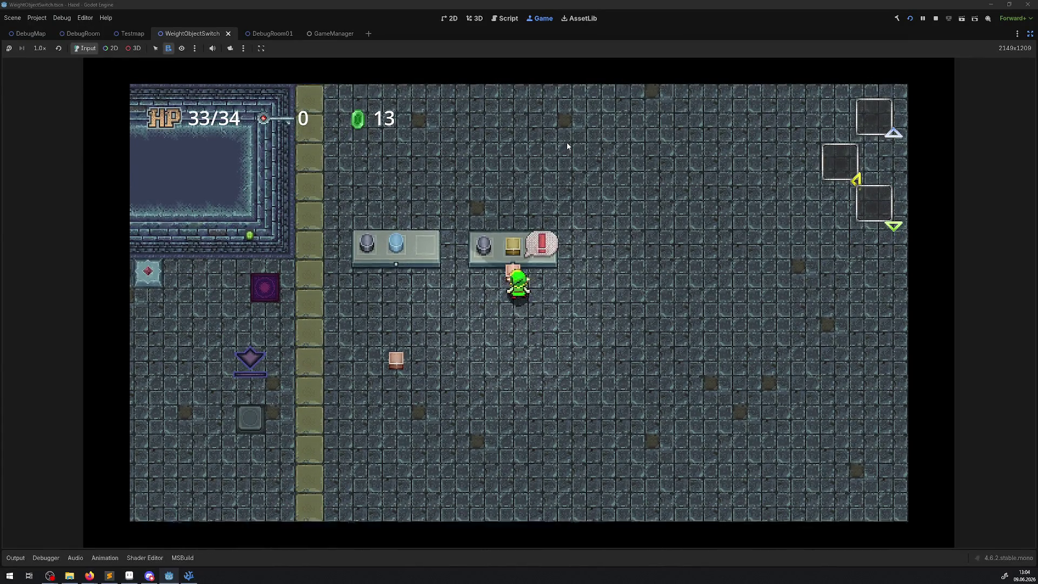
{"action": "key", "text": "Left"}
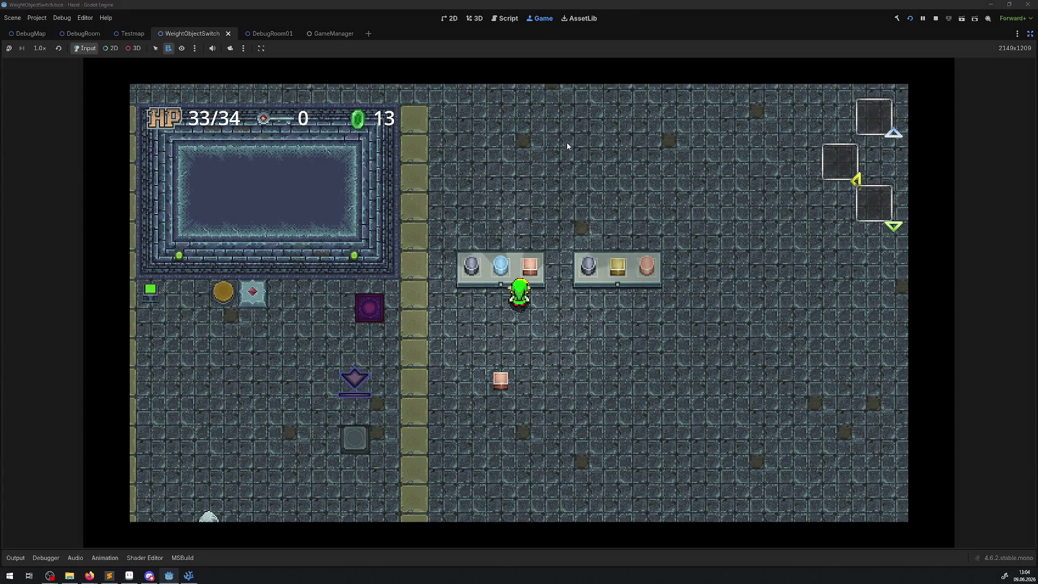
{"action": "key", "text": "Right"}
{"action": "key", "text": "space"}
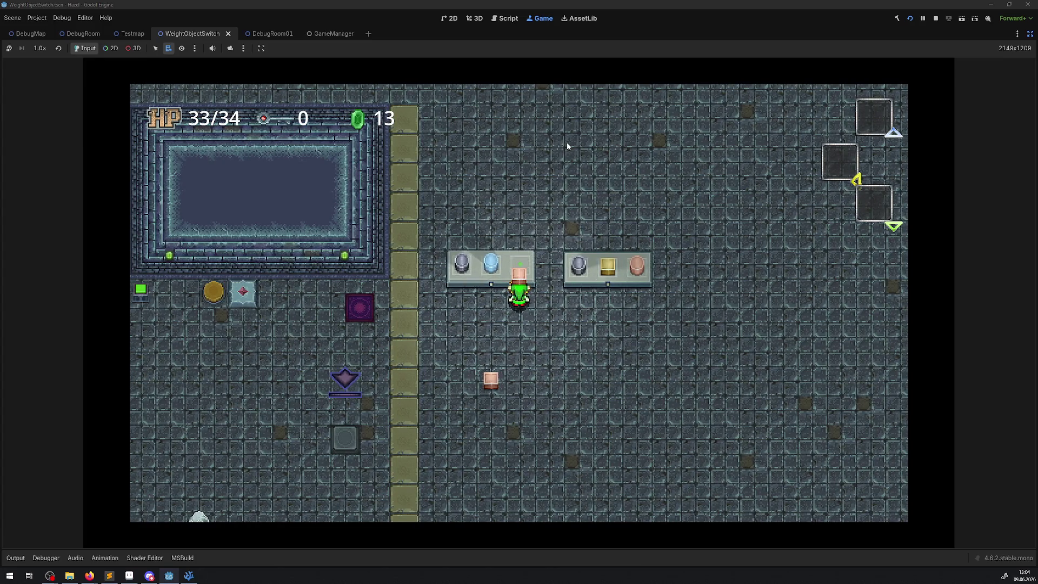
{"action": "key", "text": "space"}
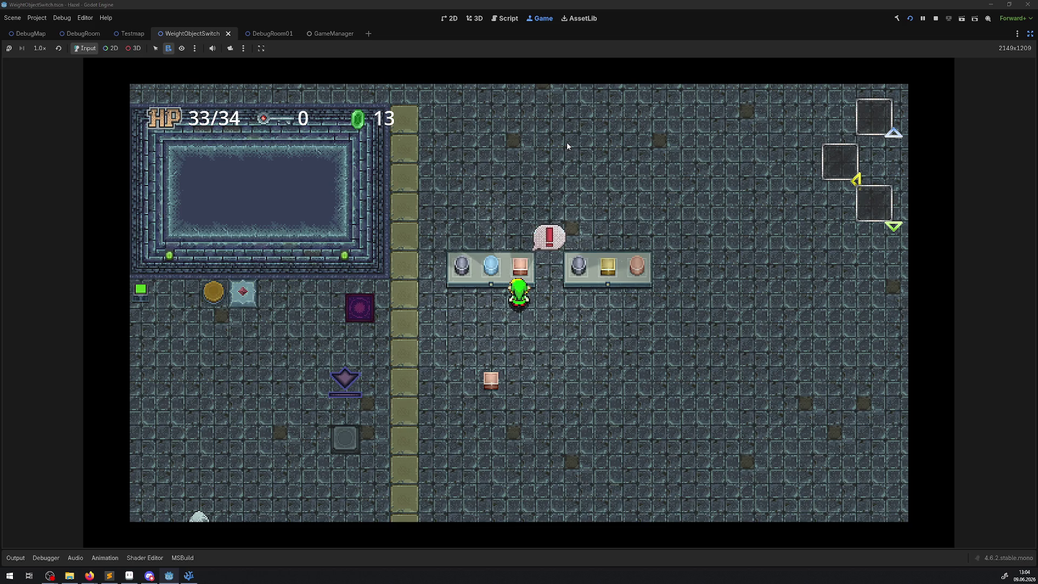
{"action": "key", "text": "Down"}
{"action": "key", "text": "Up"}
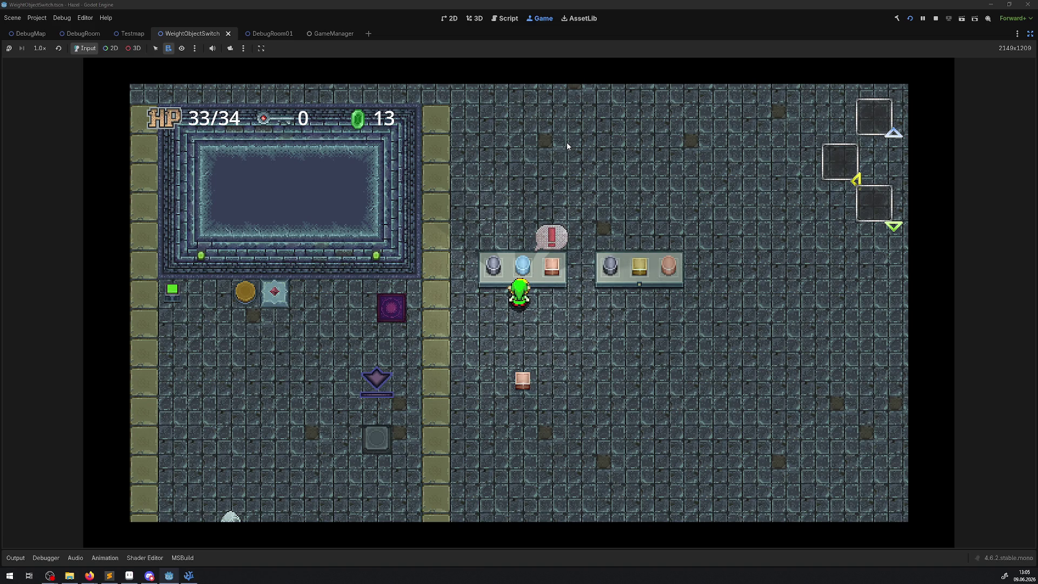
- Take the blue orb out of the left pedestal and walk away carrying it
{"action": "key", "text": "space"}
{"action": "key", "text": "space"}
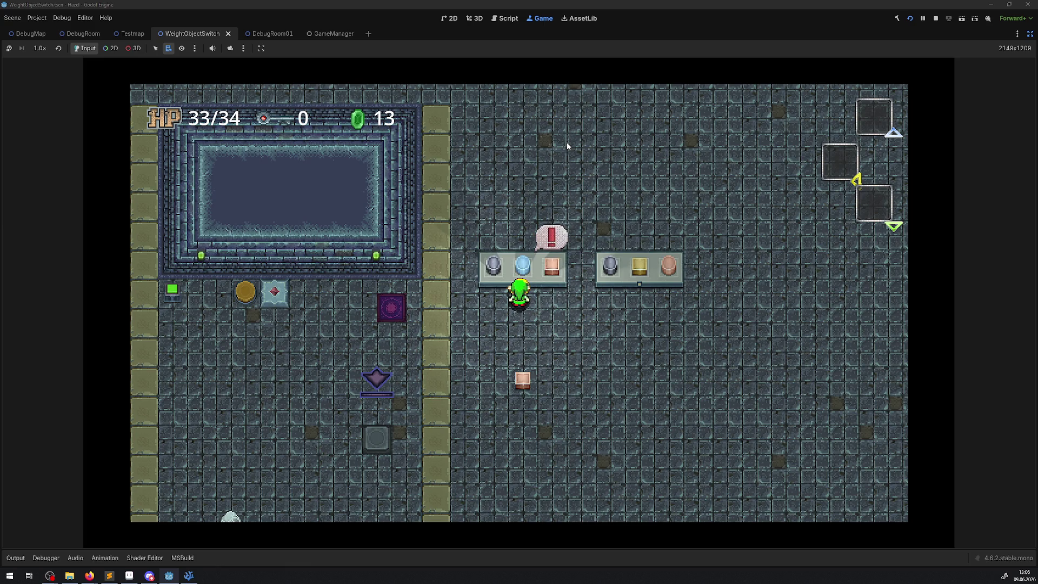
{"action": "key", "text": "space"}
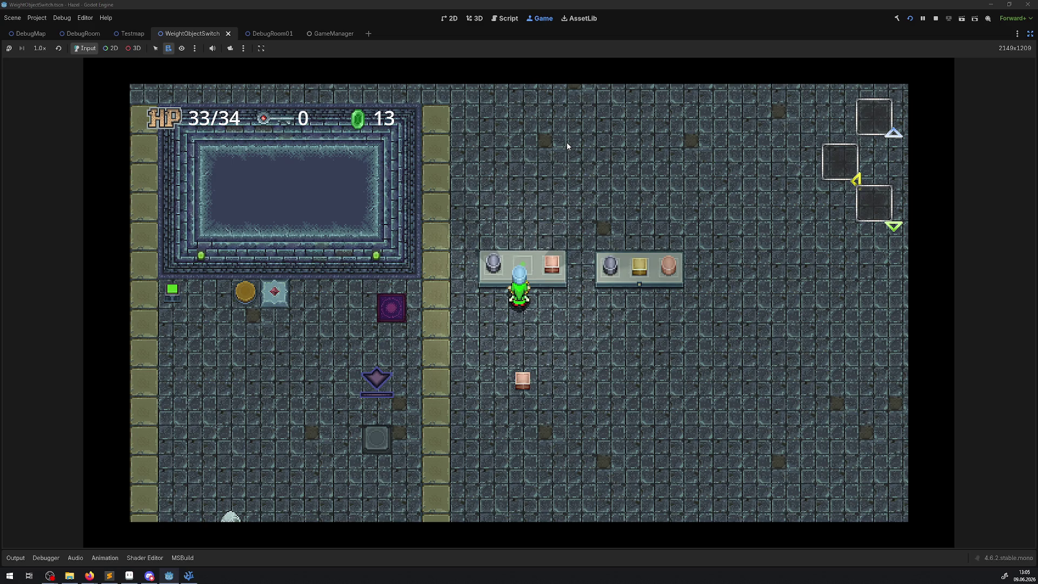
{"action": "key", "text": "Down"}
{"action": "key", "text": "Right"}
- Drop the blue orb on the floor and walk down beside the loose pink block
{"action": "key", "text": "space"}
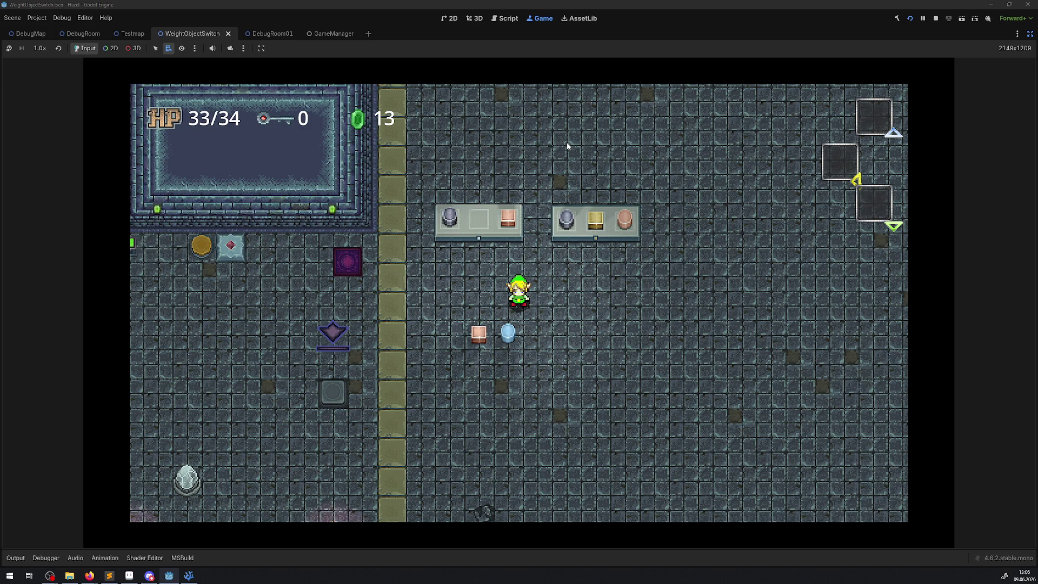
{"action": "key", "text": "Left"}
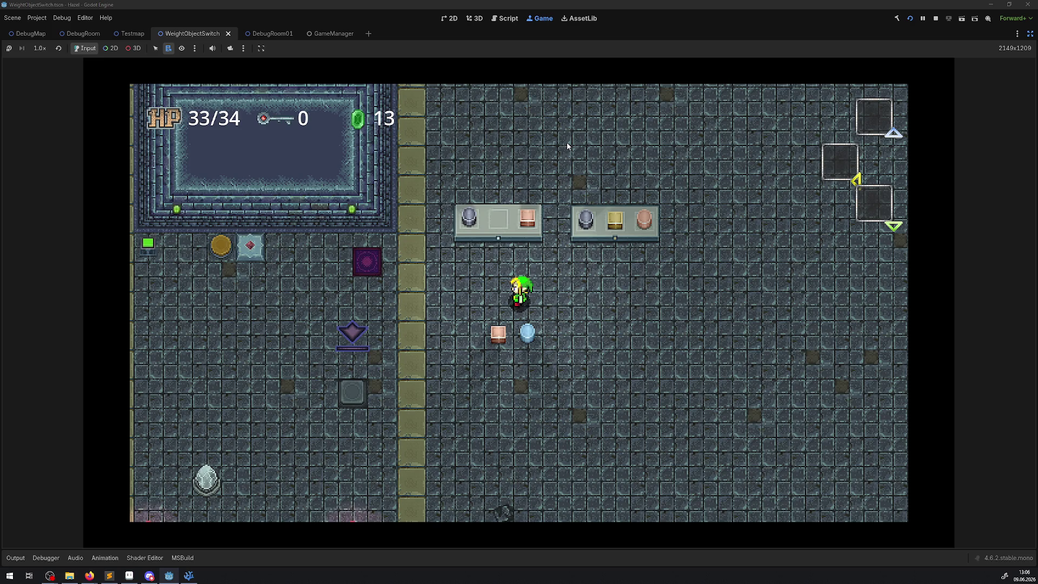
{"action": "key", "text": "Right"}
{"action": "key", "text": "Down"}
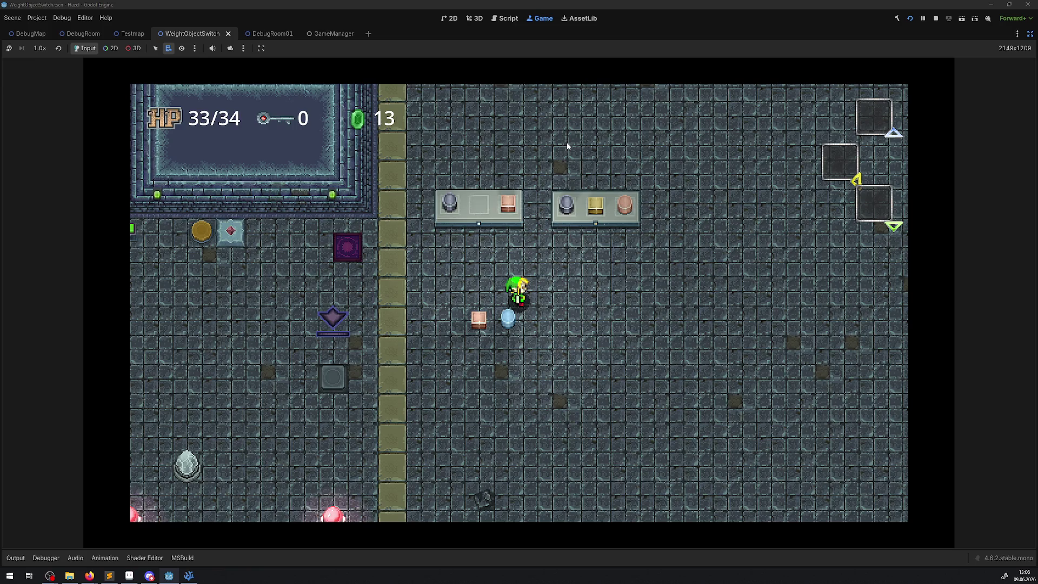
{"action": "key", "text": "Down"}
{"action": "key", "text": "Left"}
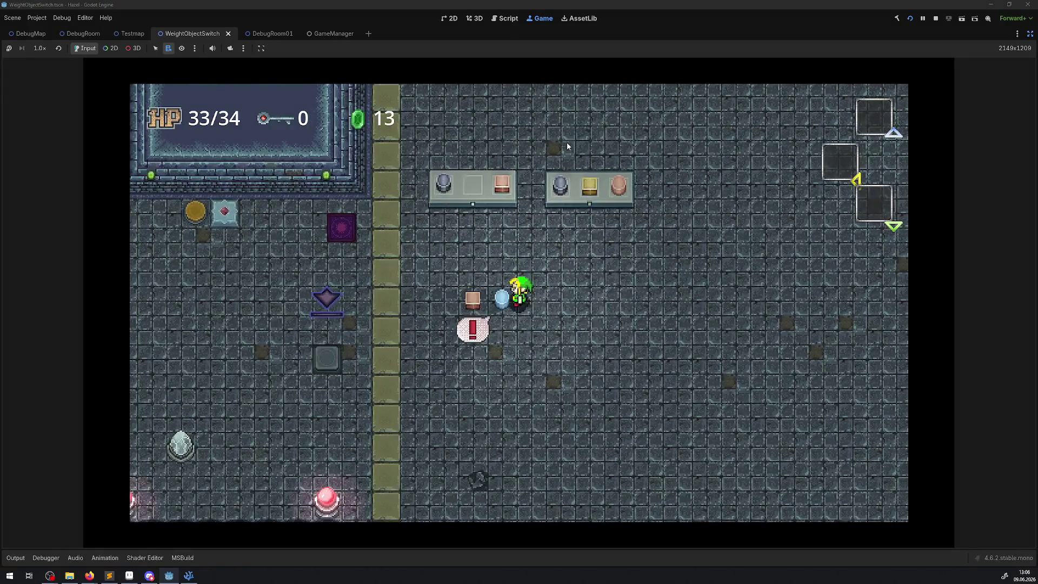